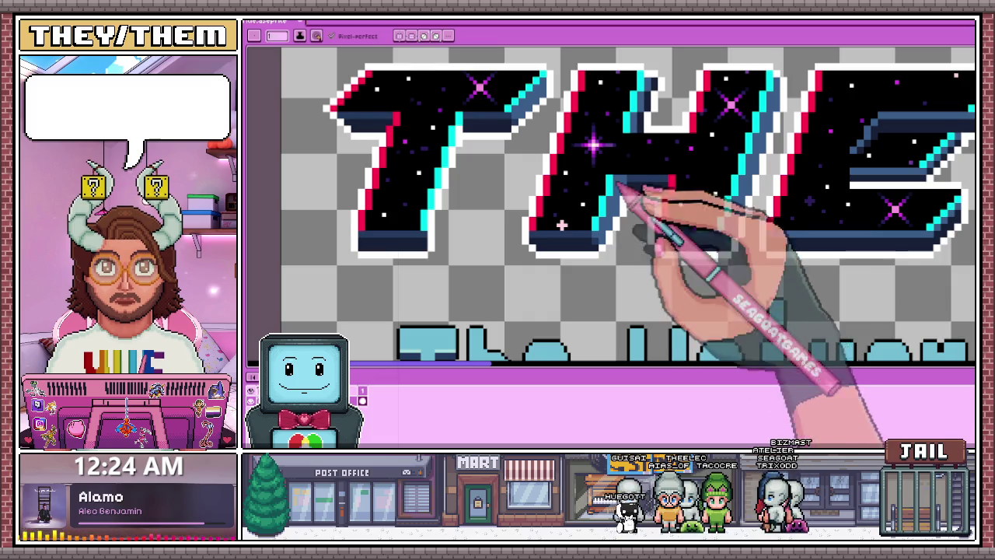
- Zoom and pan across the title letters to inspect their cyan and red edge pixels
scroll(792, 267, down, 2)
scroll(888, 316, down, 2)
scroll(757, 274, up, 1)
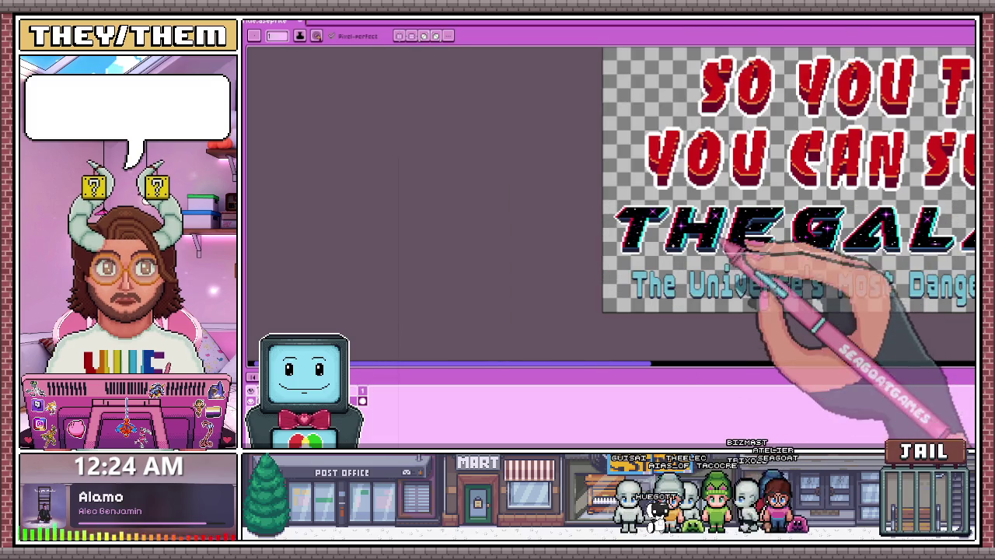
scroll(733, 255, up, 1)
scroll(744, 272, up, 1)
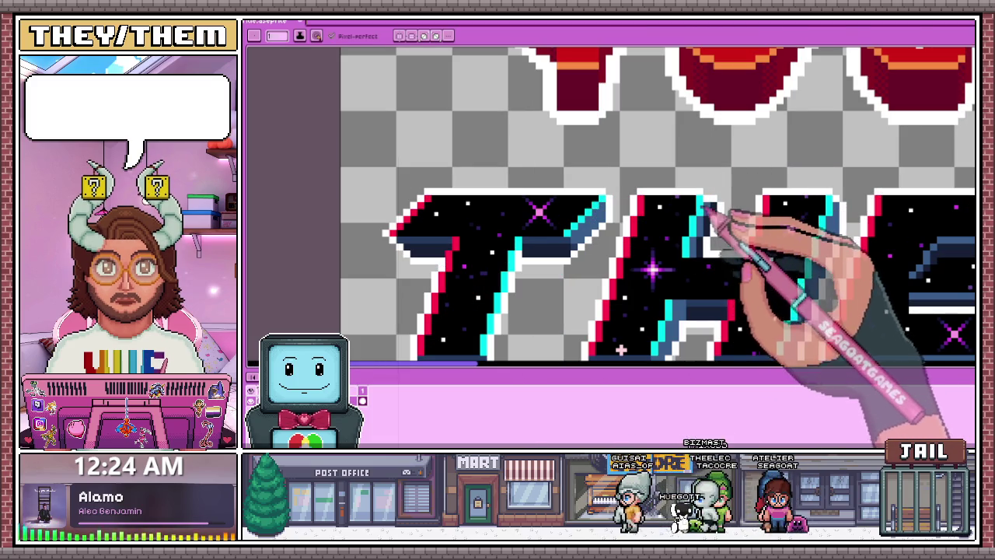
scroll(645, 248, down, 3)
scroll(609, 243, up, 1)
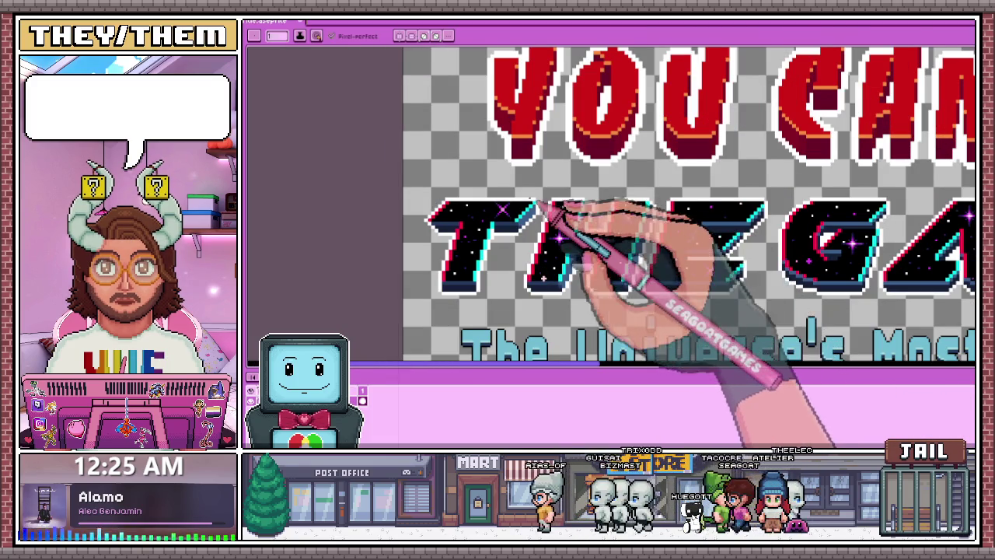
scroll(598, 216, up, 1)
scroll(601, 219, down, 2)
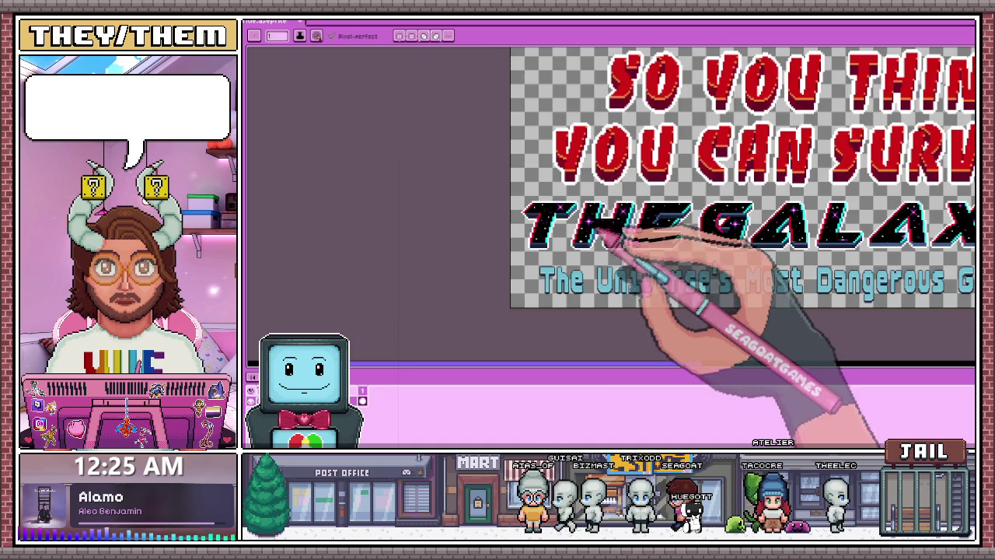
scroll(614, 240, up, 2)
scroll(599, 249, down, 2)
scroll(606, 268, down, 1)
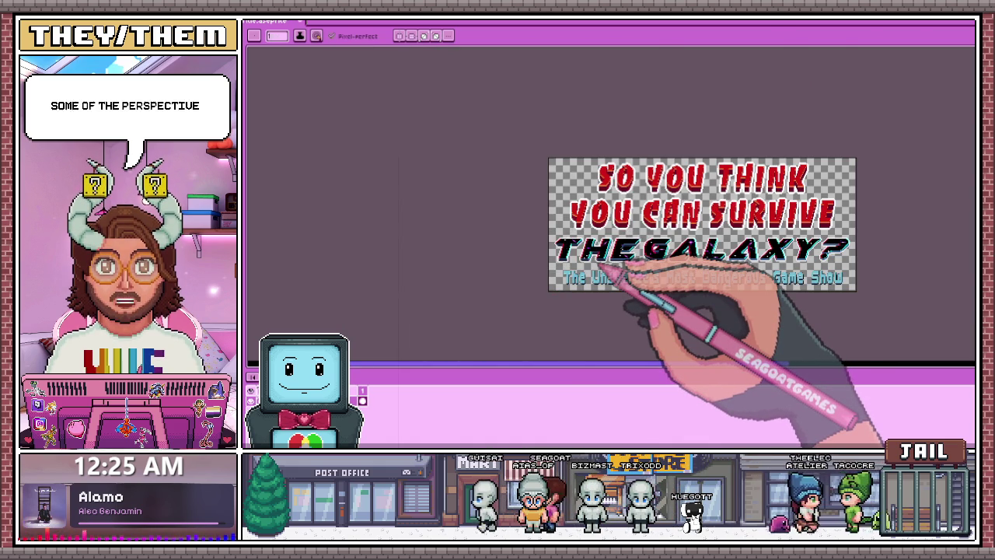
scroll(622, 276, up, 2)
scroll(536, 311, up, 2)
scroll(622, 241, up, 2)
scroll(583, 264, up, 2)
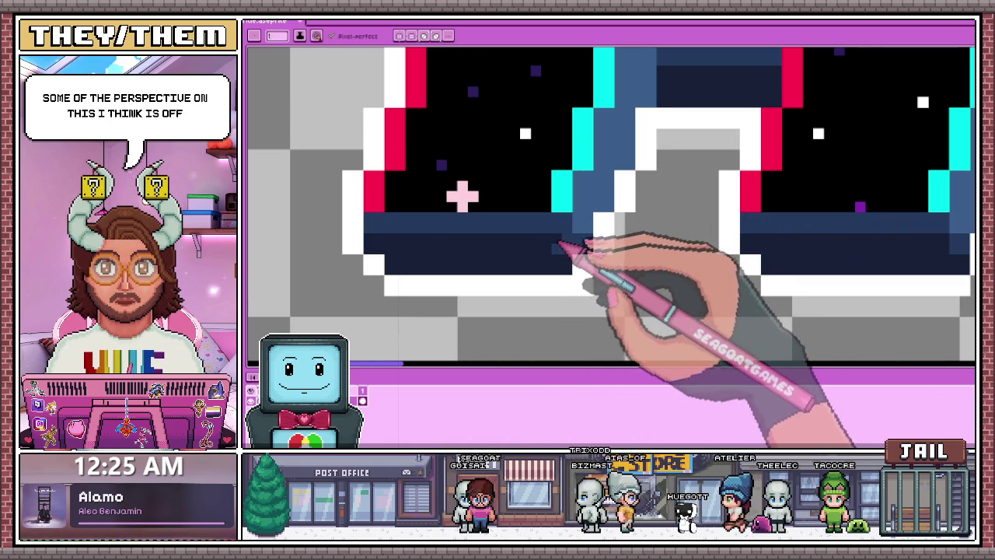
scroll(583, 280, down, 3)
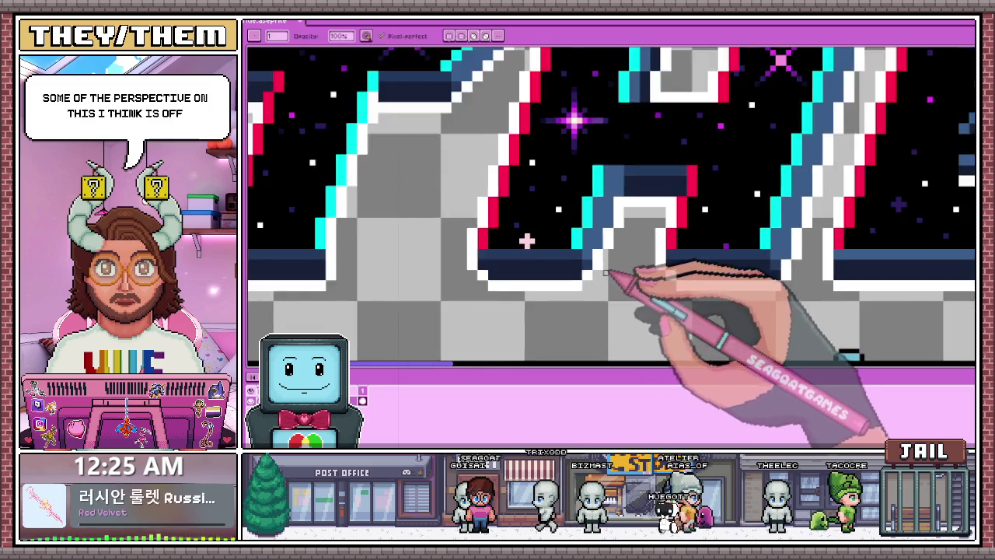
scroll(621, 288, down, 3)
scroll(606, 303, down, 2)
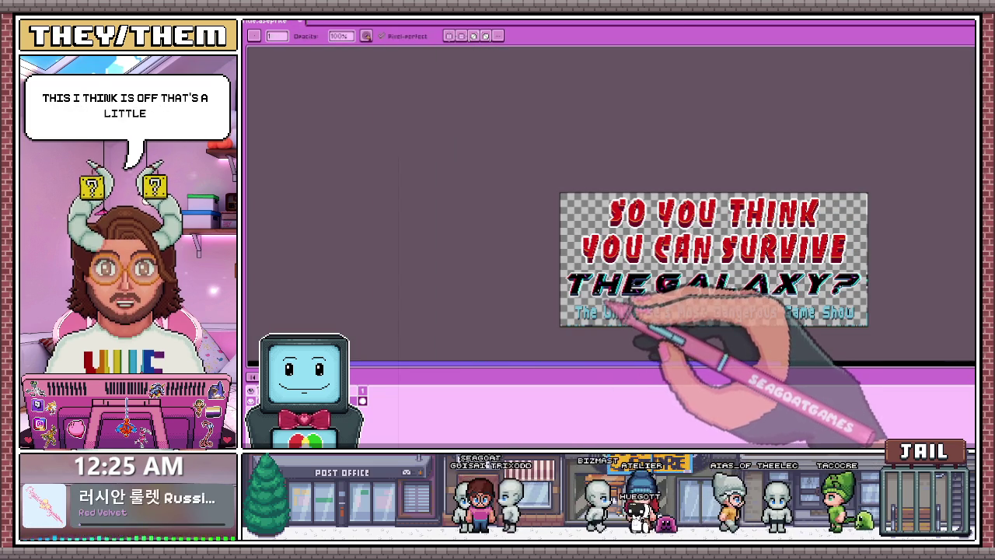
scroll(618, 264, up, 3)
scroll(628, 226, up, 1)
scroll(628, 233, down, 4)
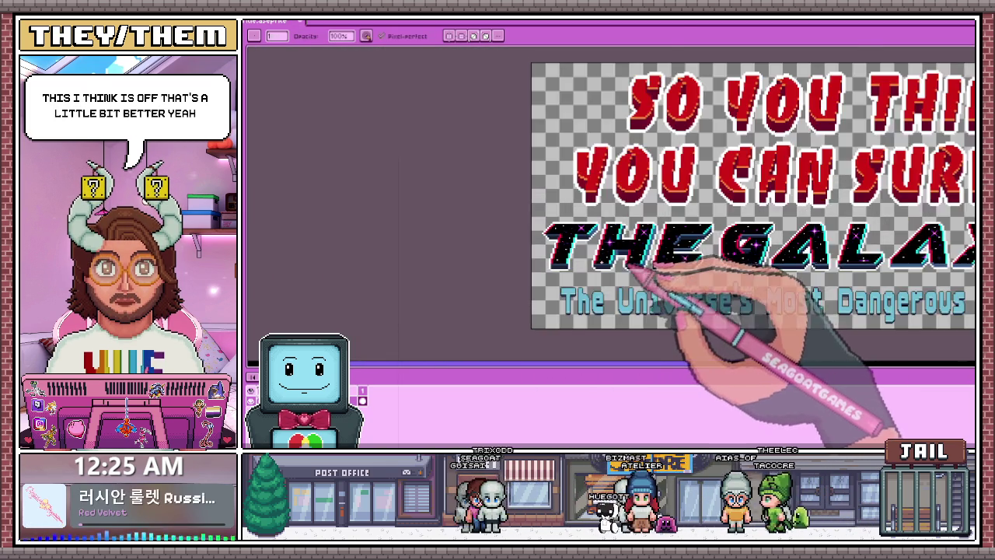
scroll(645, 264, up, 3)
scroll(628, 273, down, 3)
scroll(600, 258, up, 3)
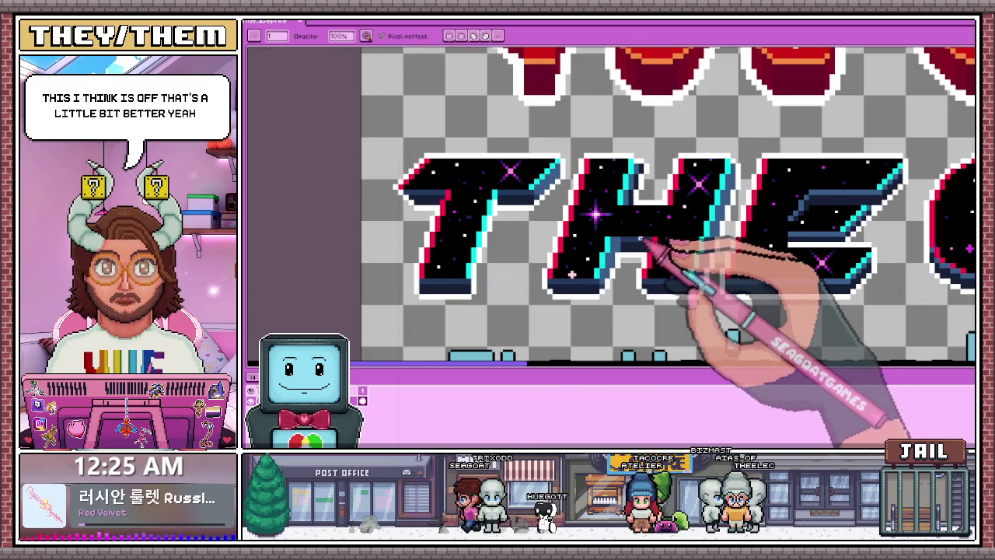
scroll(622, 247, up, 1)
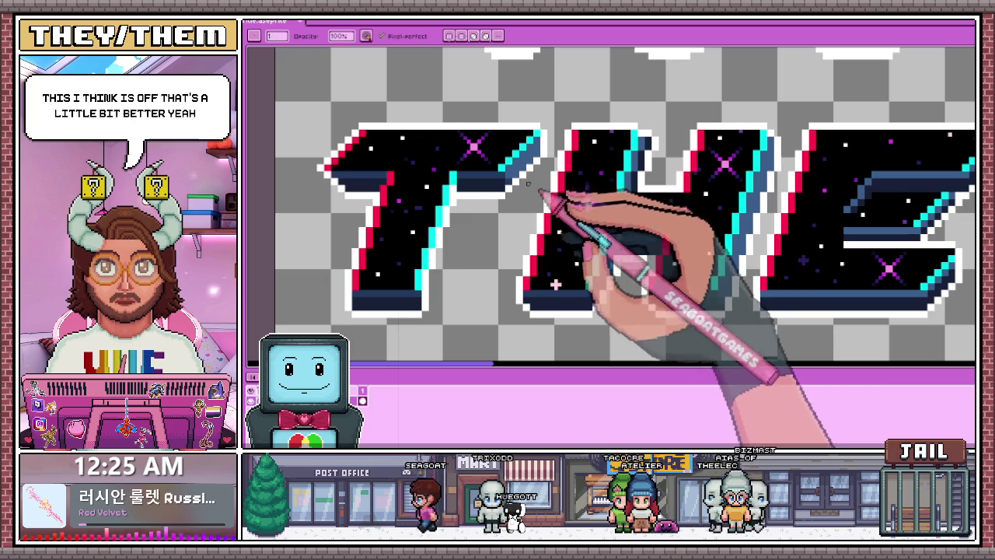
scroll(595, 195, up, 1)
- Sample a colour from the letters and recolour stray pixels in a letter's inner corner
key(i)
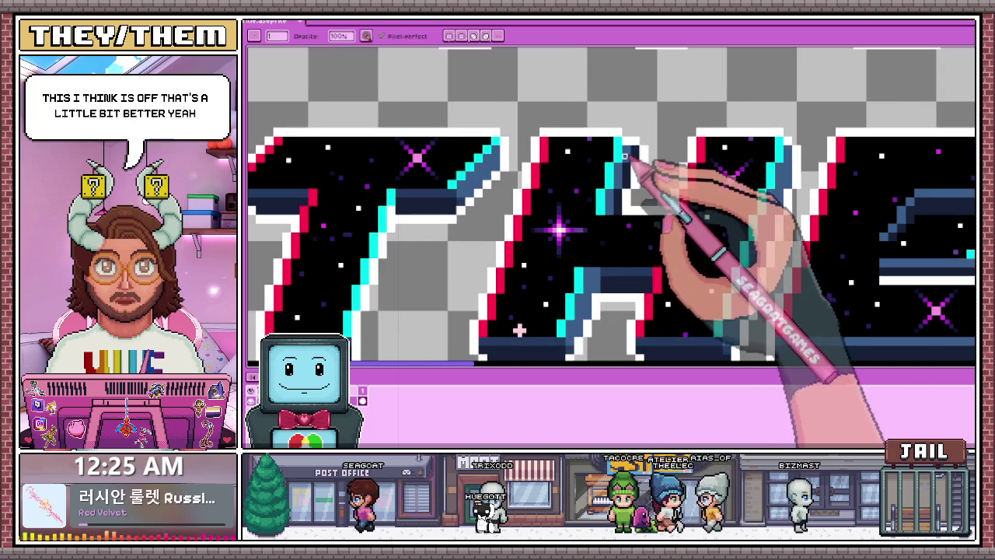
key(b)
scroll(635, 167, up, 1)
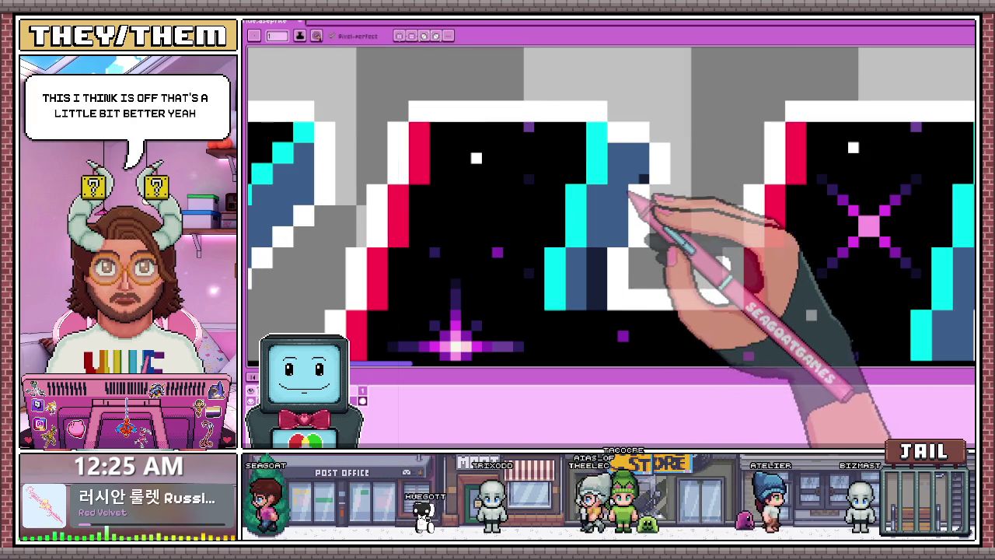
scroll(646, 183, down, 1)
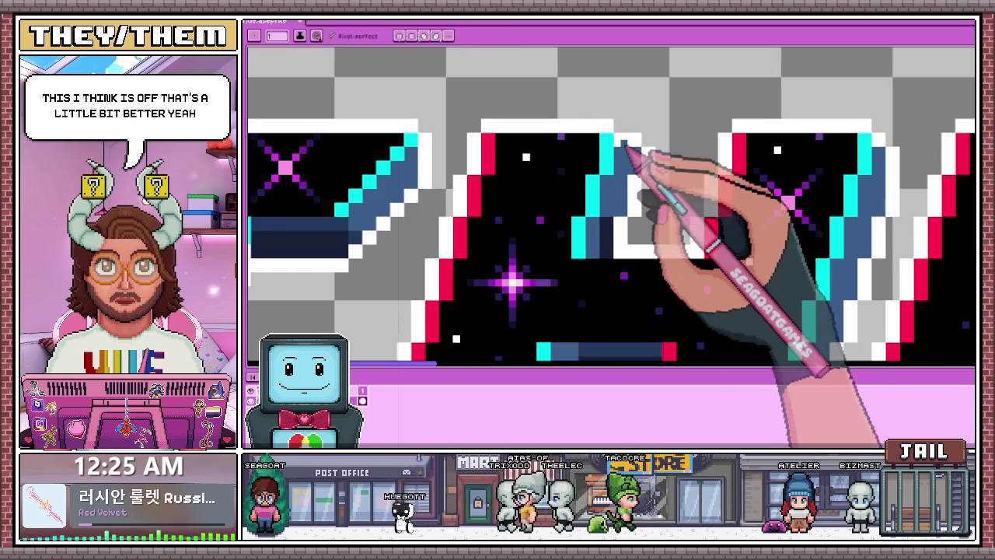
scroll(614, 228, down, 1)
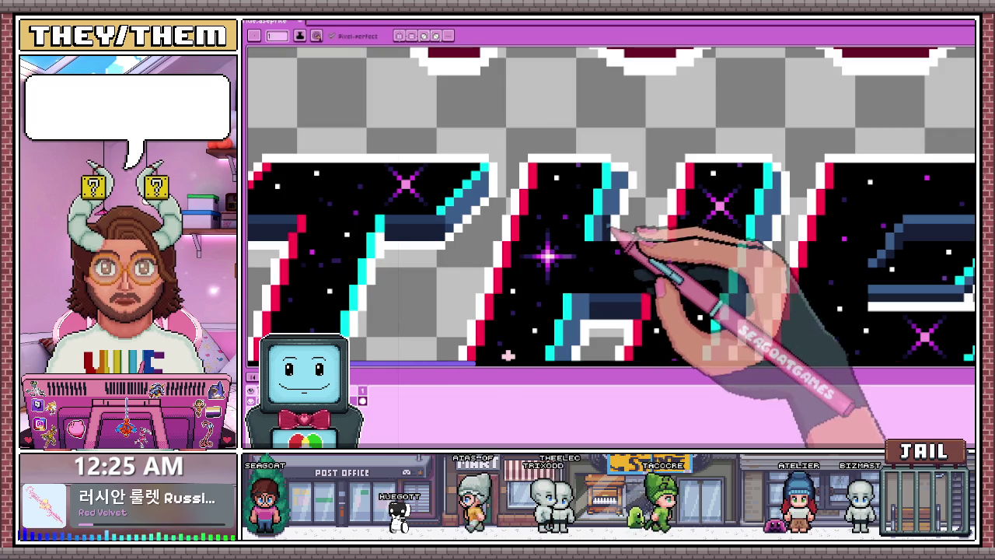
scroll(633, 200, down, 1)
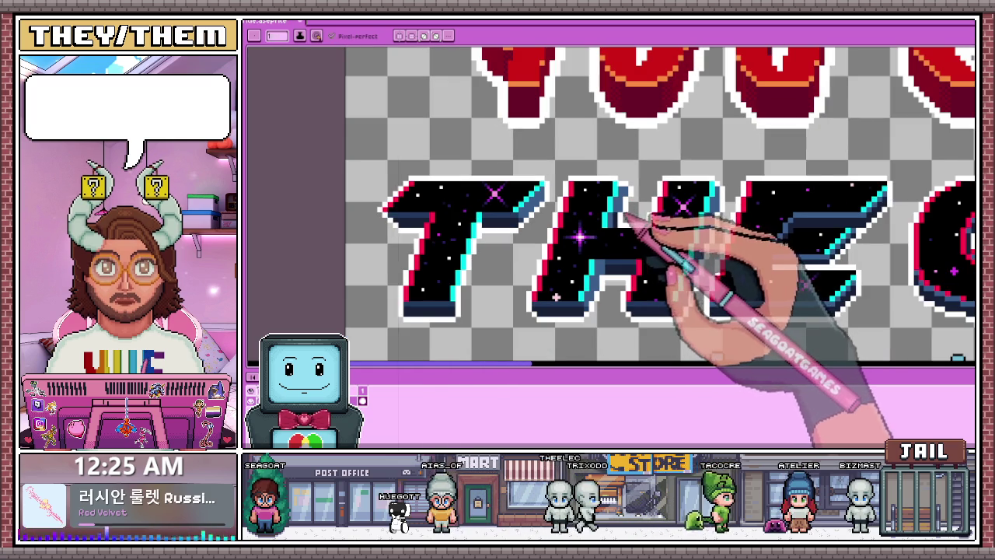
scroll(568, 199, up, 1)
scroll(692, 202, down, 1)
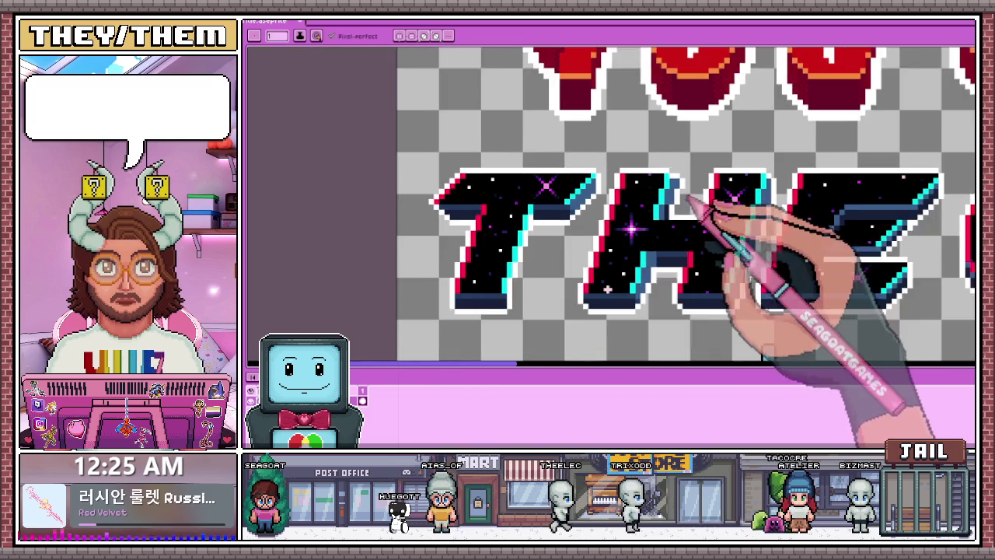
scroll(686, 194, up, 1)
scroll(676, 204, up, 1)
key(alt)
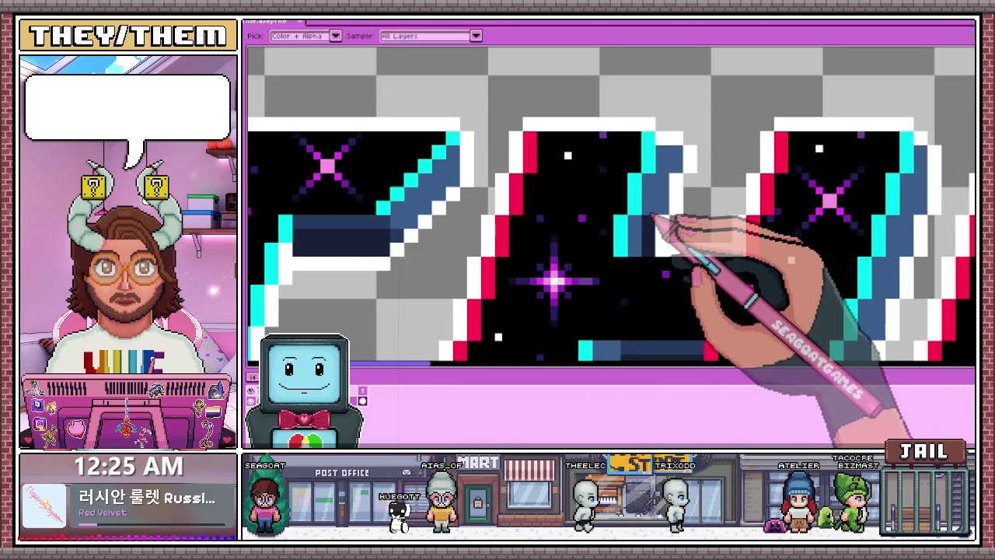
scroll(660, 164, down, 1)
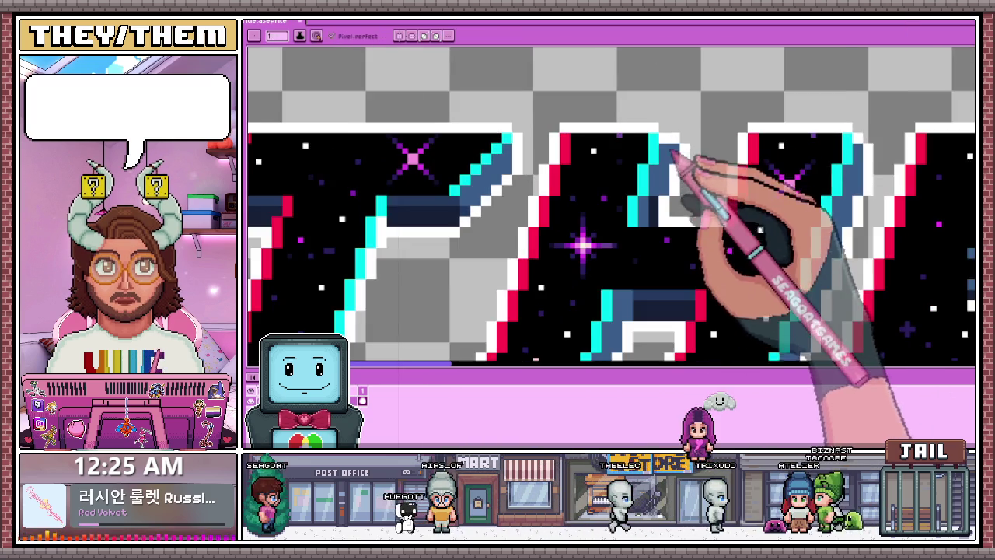
scroll(684, 202, up, 2)
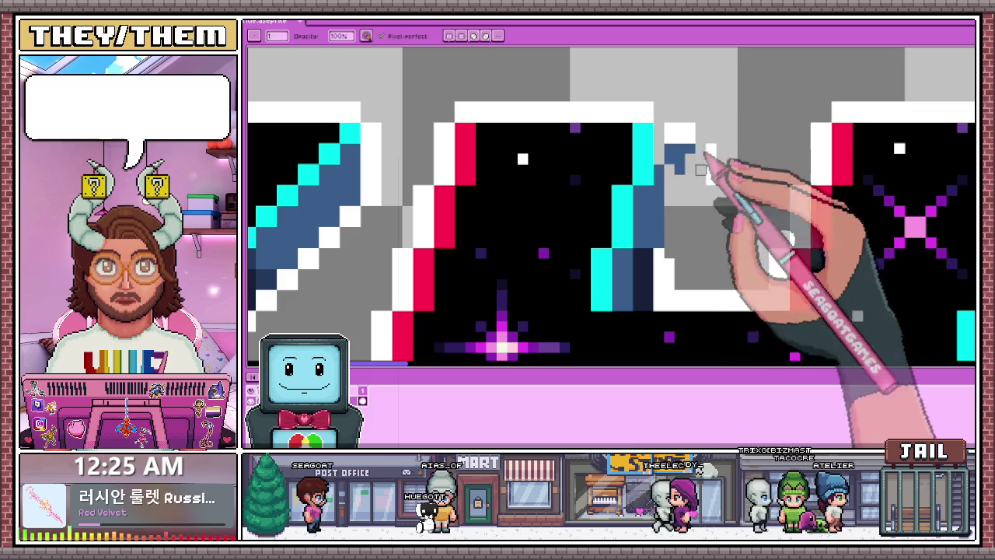
drag(691, 211, 680, 149)
- Touch up the remaining edge pixels, alternating between the Eraser and the Pencil
key(e)
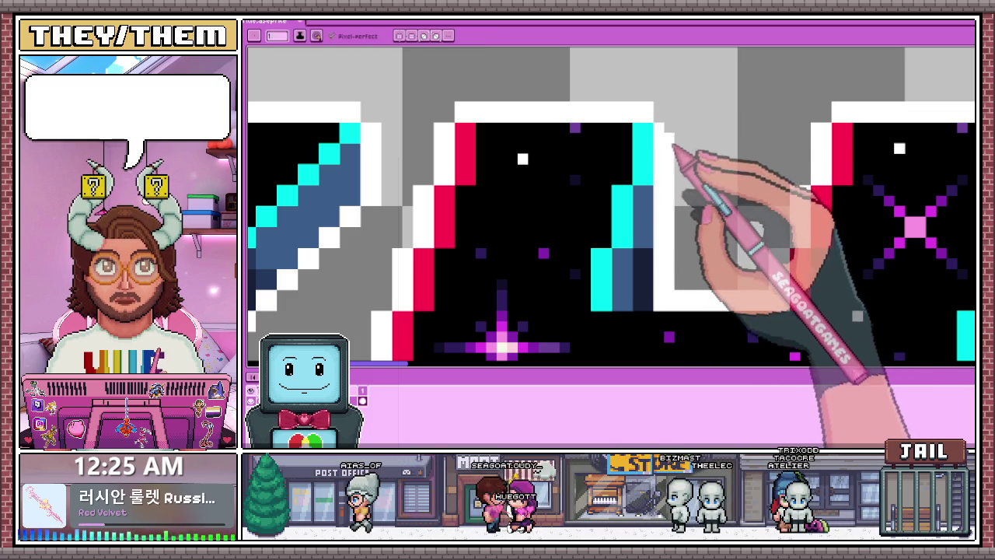
scroll(675, 176, down, 2)
scroll(674, 202, down, 1)
scroll(676, 222, up, 1)
scroll(670, 184, up, 2)
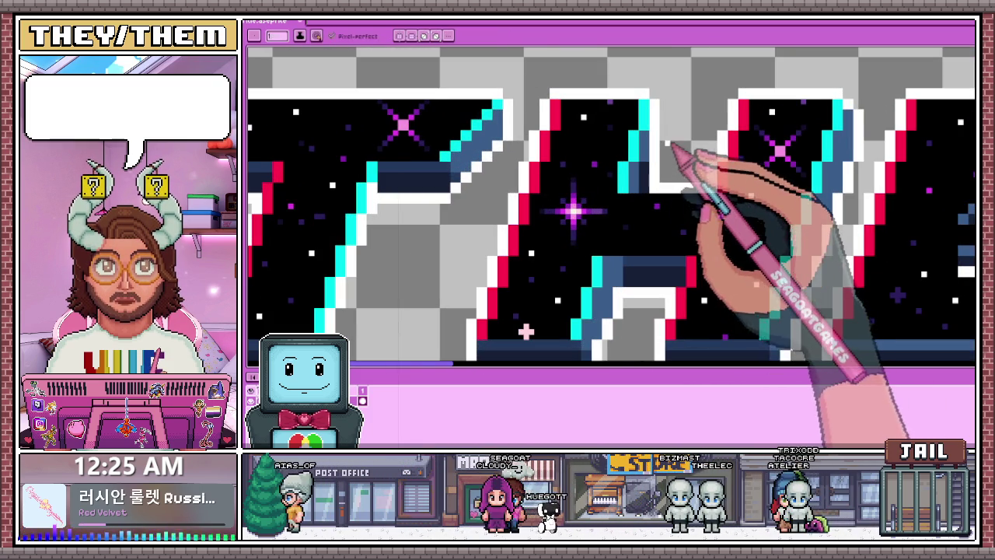
scroll(664, 156, down, 1)
scroll(663, 181, down, 2)
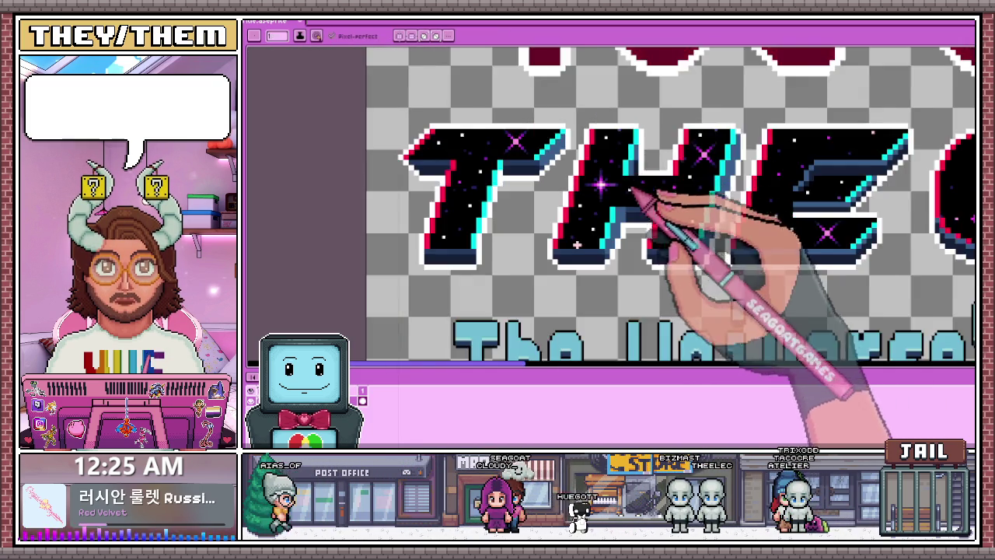
scroll(645, 200, down, 1)
scroll(661, 209, down, 1)
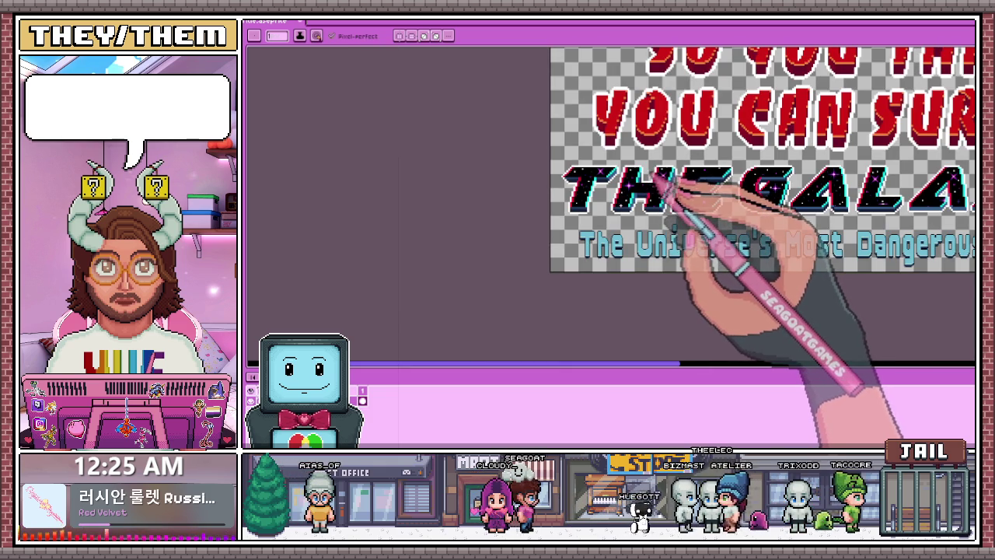
scroll(655, 180, up, 2)
scroll(646, 181, up, 1)
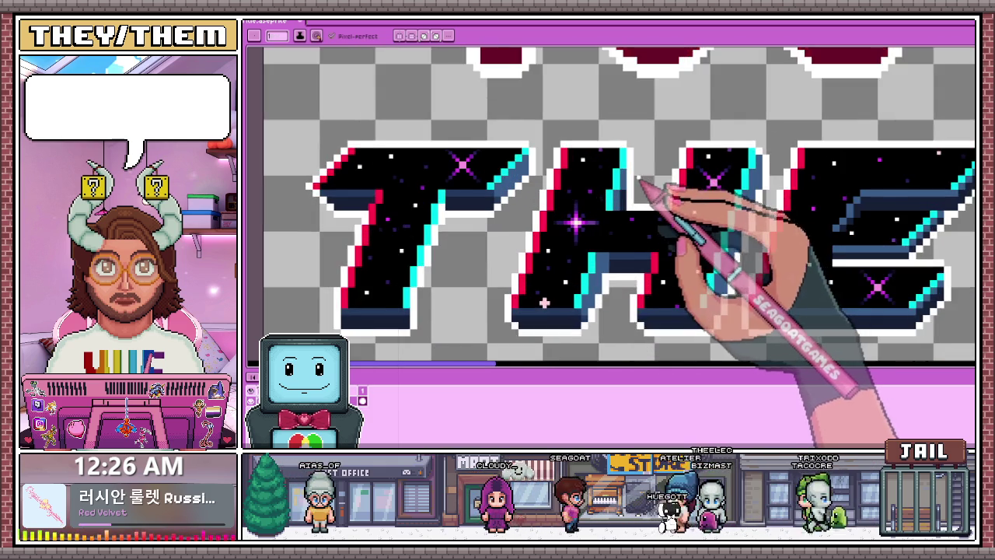
scroll(625, 183, up, 1)
key(b)
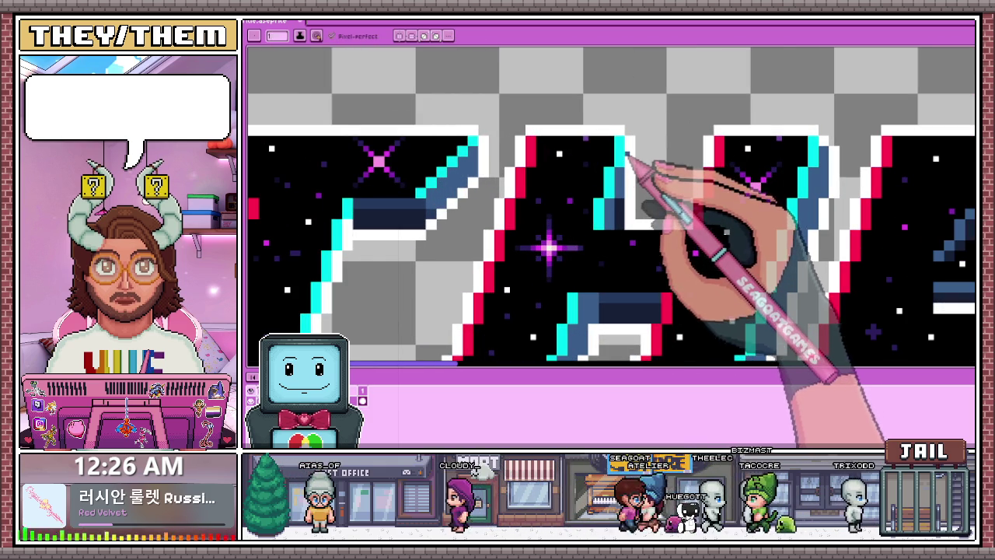
scroll(647, 169, down, 1)
scroll(647, 169, up, 1)
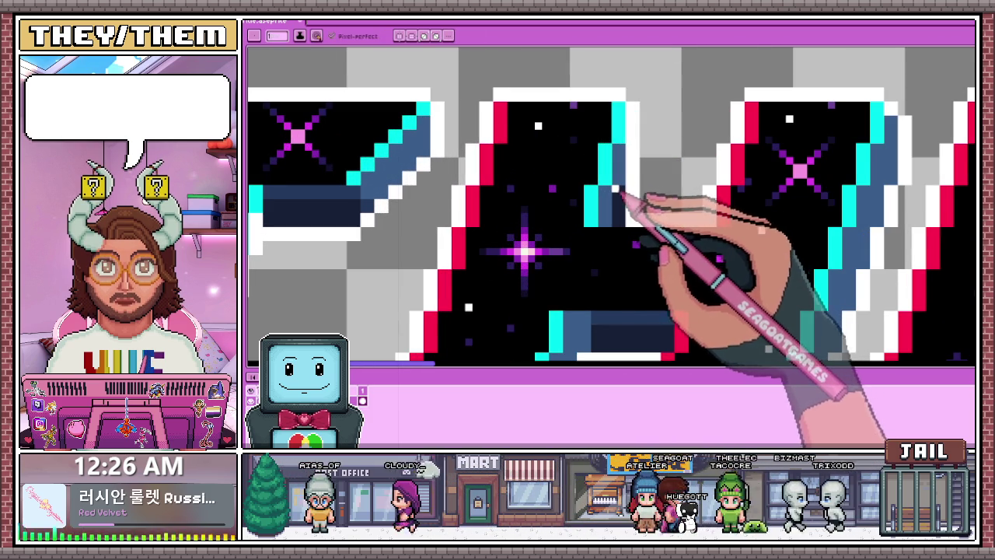
scroll(631, 219, down, 2)
scroll(631, 219, down, 3)
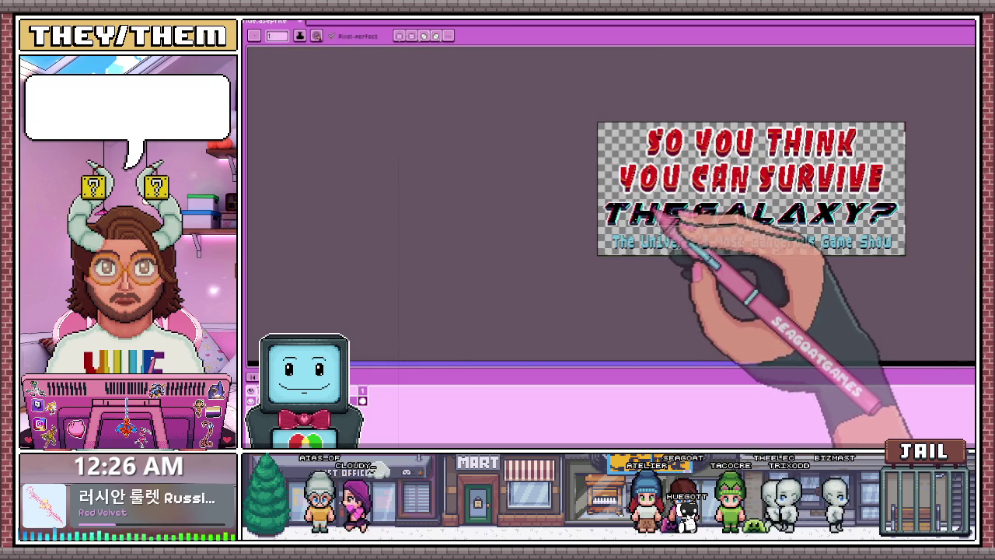
scroll(631, 219, up, 3)
scroll(633, 221, up, 1)
scroll(634, 222, up, 1)
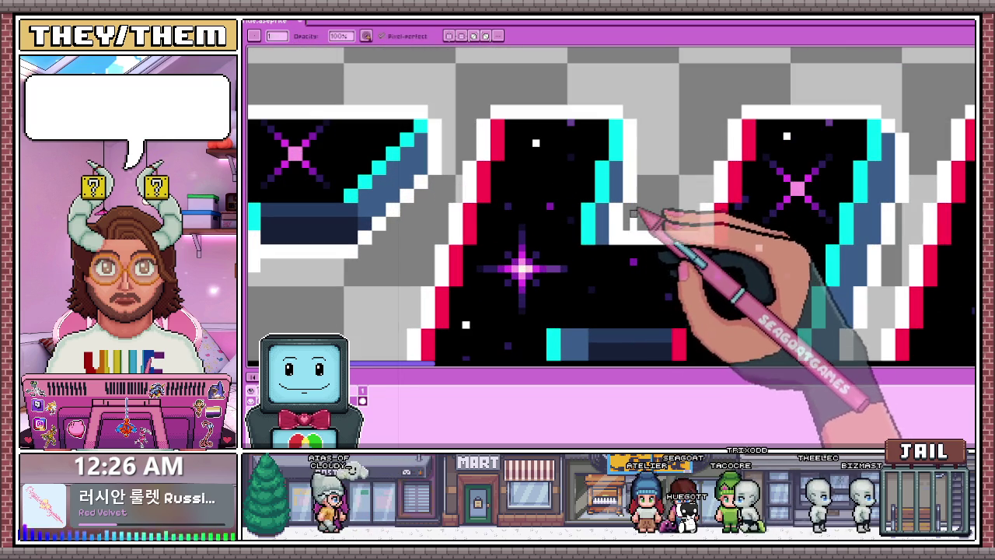
scroll(640, 195, down, 3)
scroll(636, 220, up, 2)
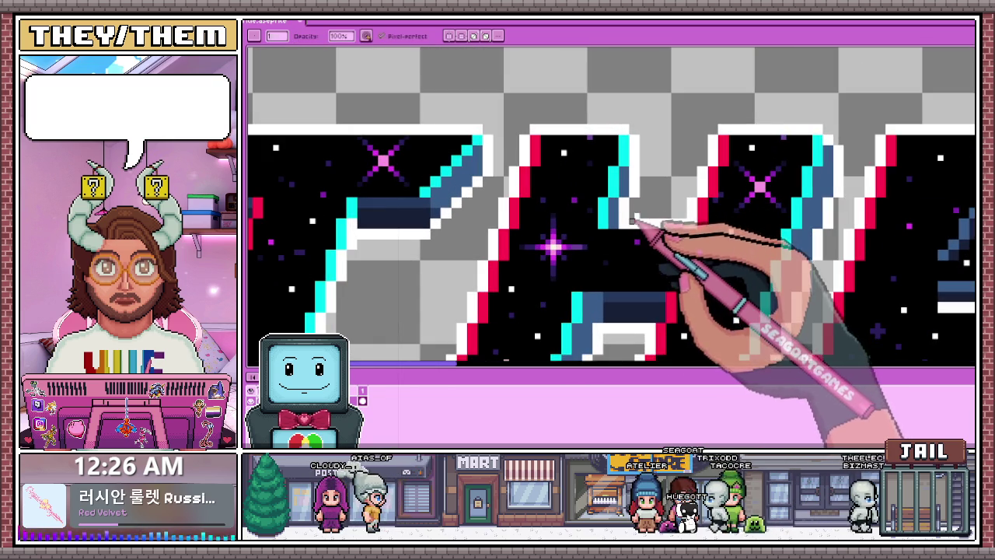
scroll(638, 218, up, 2)
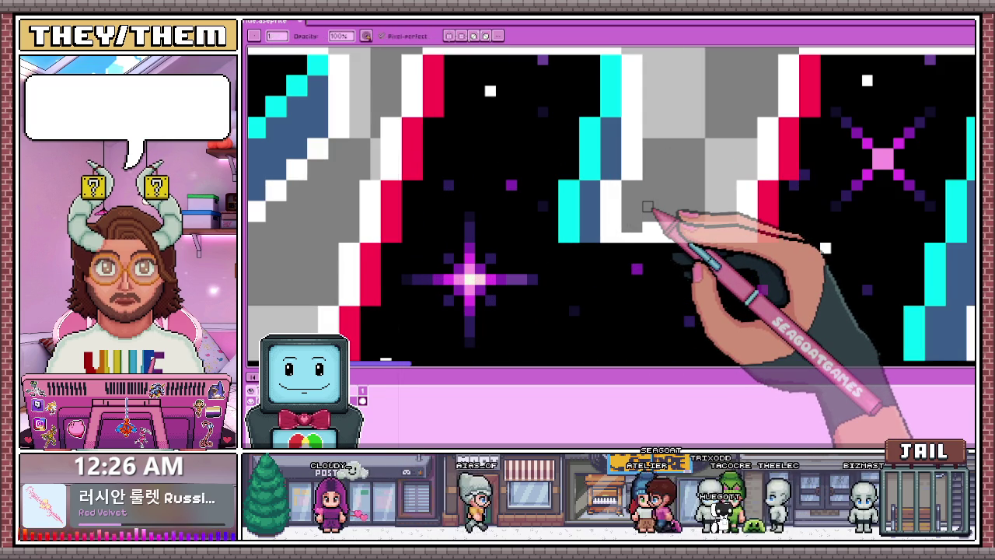
key(e)
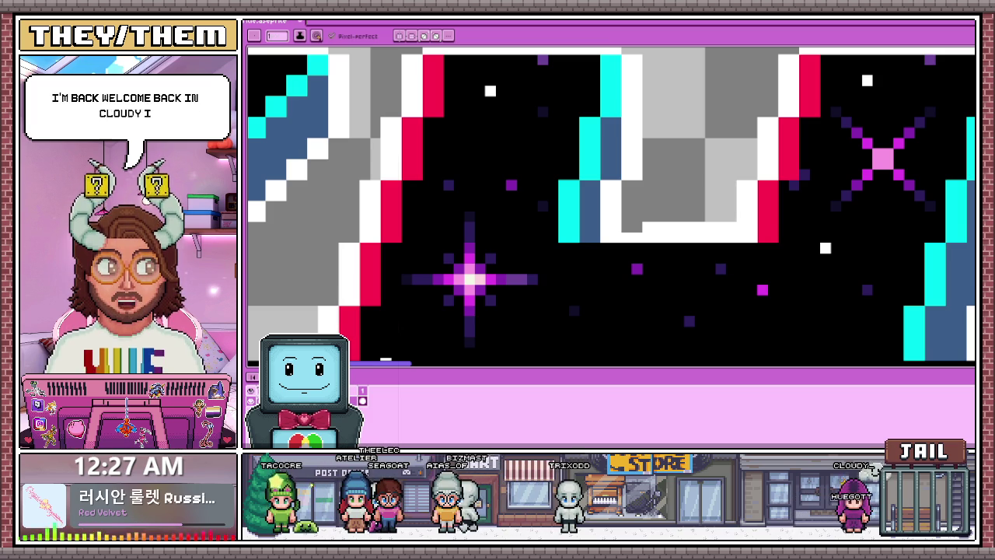
- Zoom into the H of THE and paint dark blue pixels beside its cyan edge
scroll(658, 289, down, 1)
scroll(677, 315, down, 1)
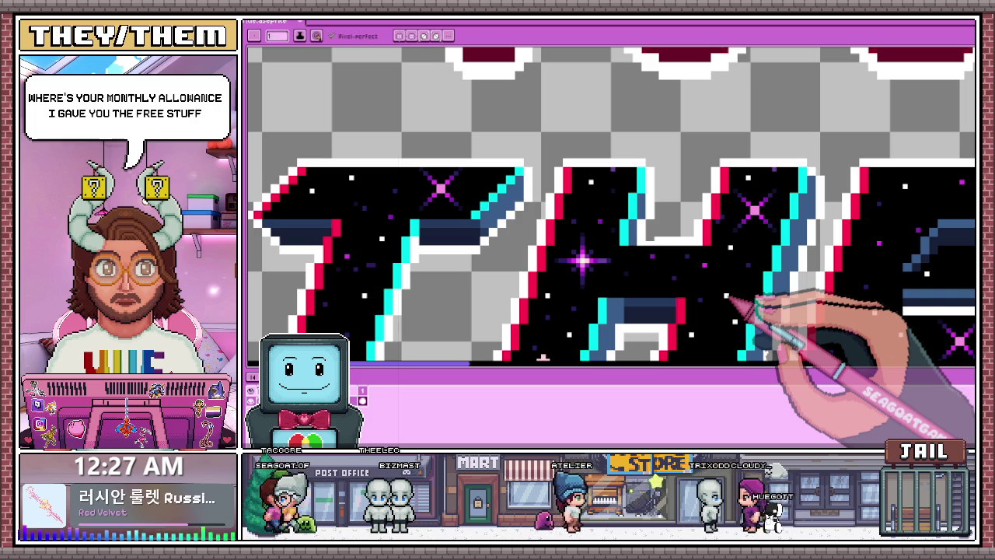
scroll(731, 303, down, 2)
scroll(730, 303, up, 1)
scroll(735, 251, up, 1)
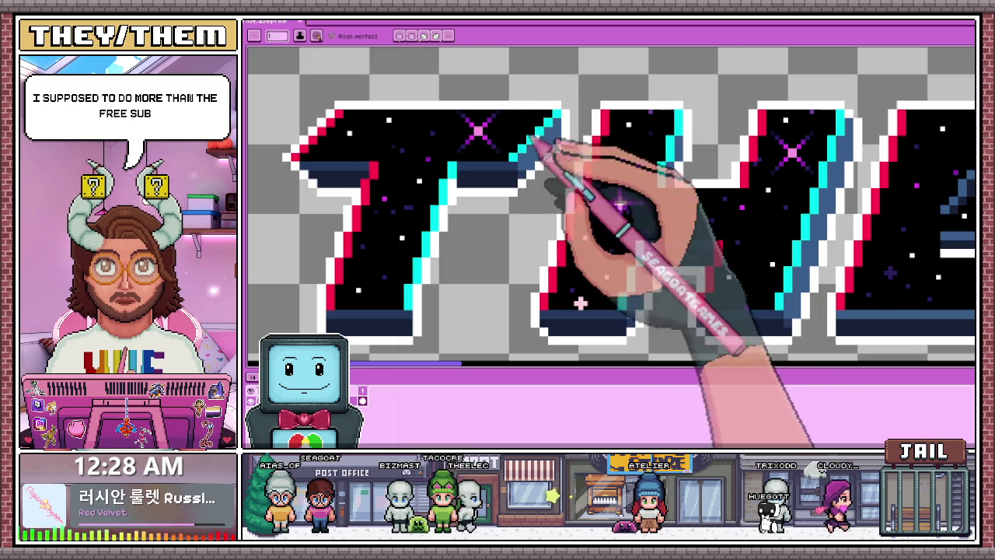
scroll(622, 171, down, 1)
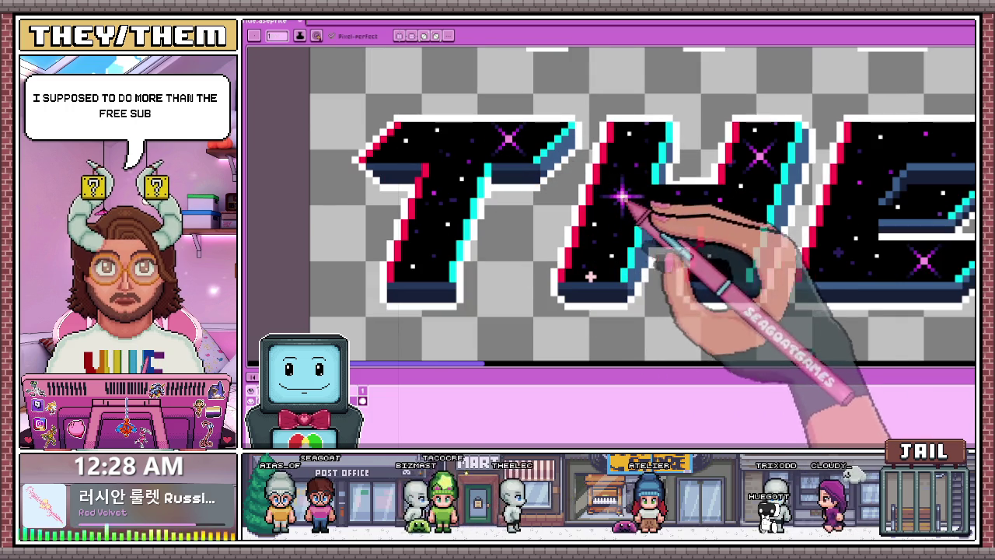
scroll(684, 210, down, 2)
scroll(699, 221, up, 1)
scroll(715, 233, up, 1)
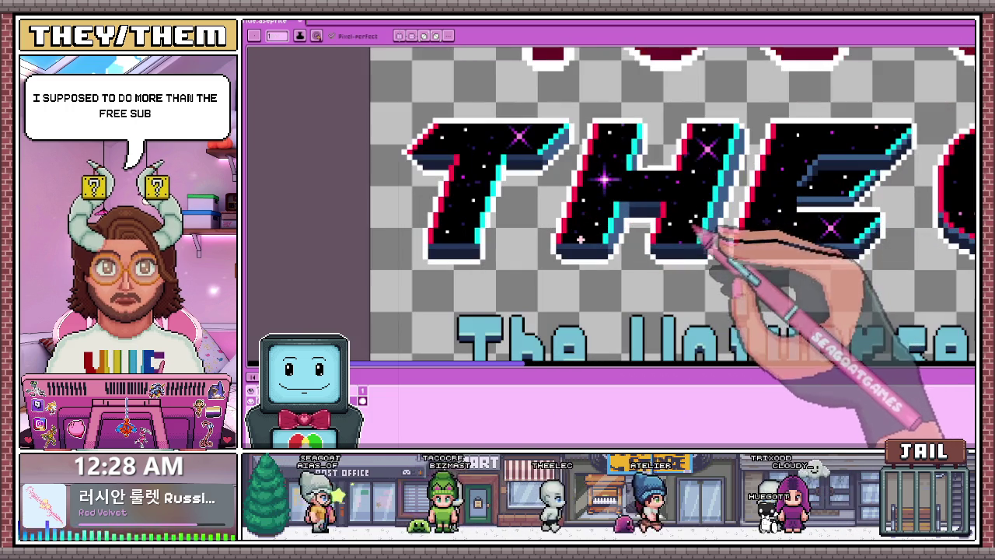
scroll(661, 237, down, 1)
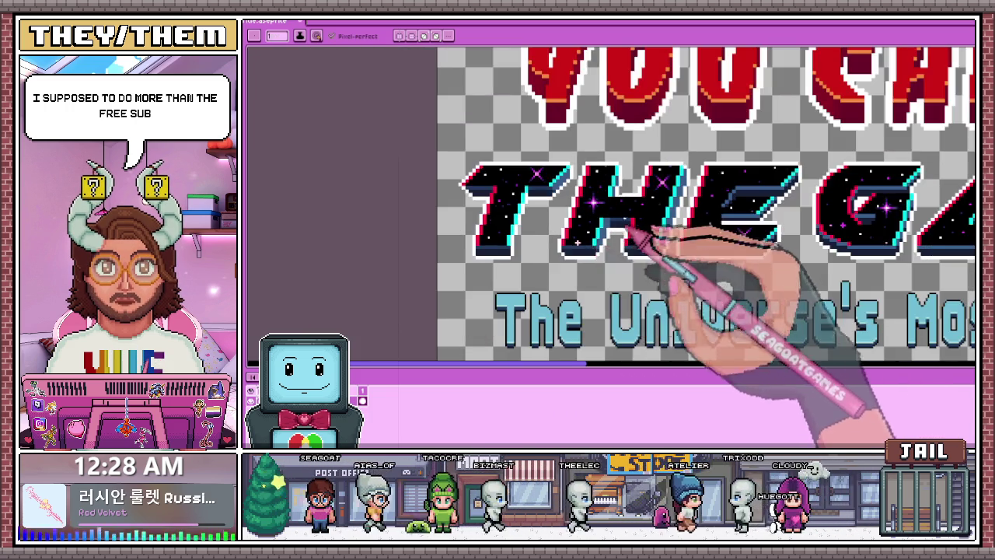
scroll(642, 210, up, 2)
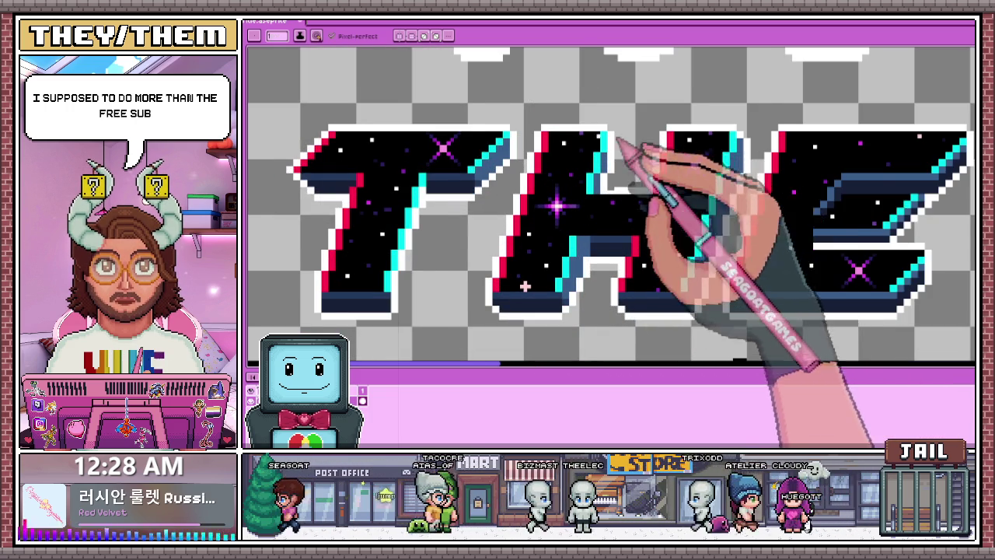
scroll(651, 173, up, 1)
scroll(704, 256, down, 2)
scroll(692, 270, down, 1)
scroll(700, 264, up, 1)
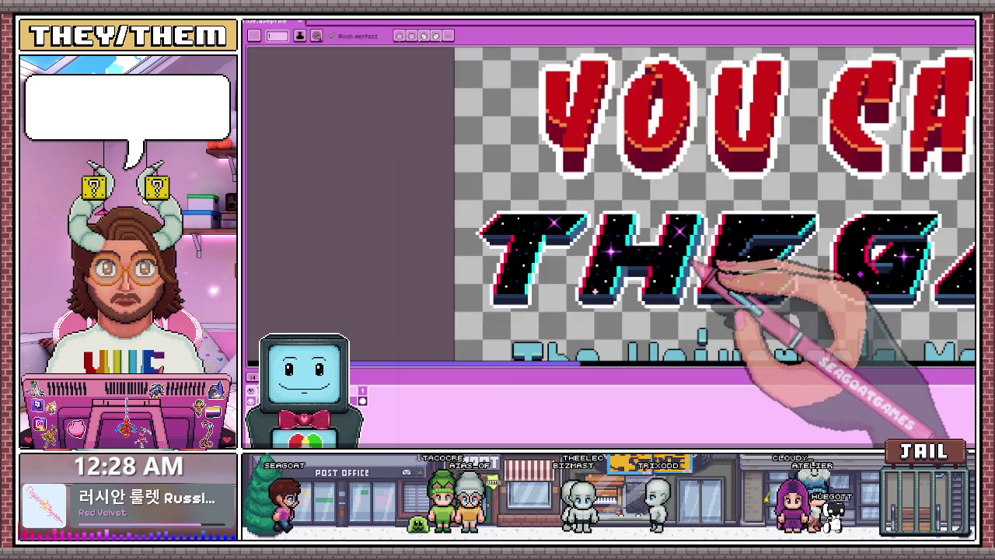
scroll(684, 256, up, 1)
scroll(699, 249, up, 1)
scroll(639, 209, up, 2)
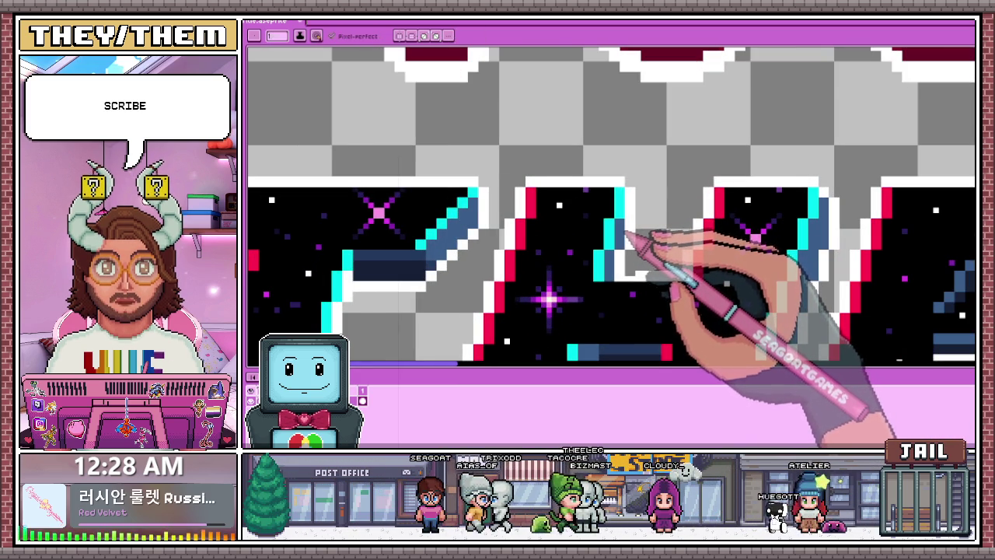
scroll(633, 226, up, 2)
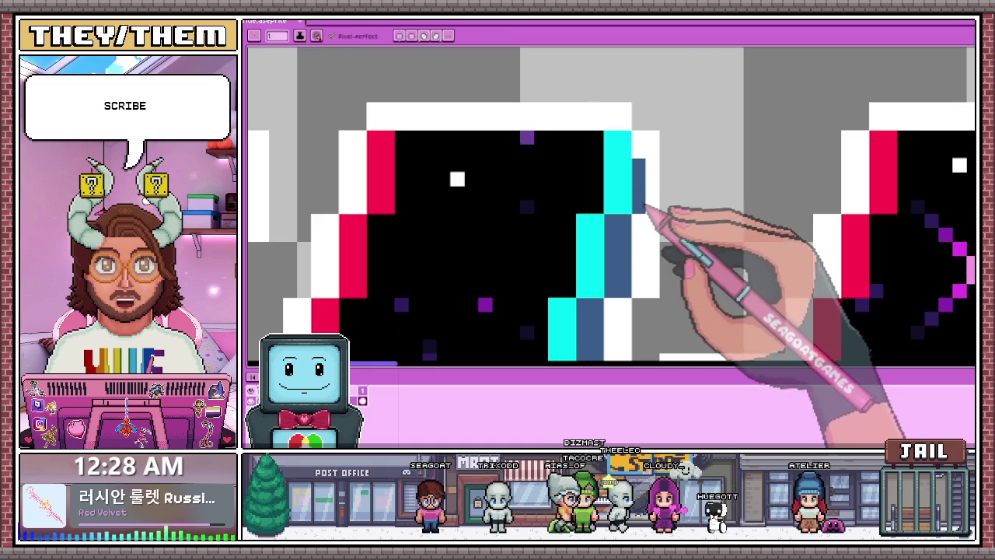
drag(643, 210, 653, 163)
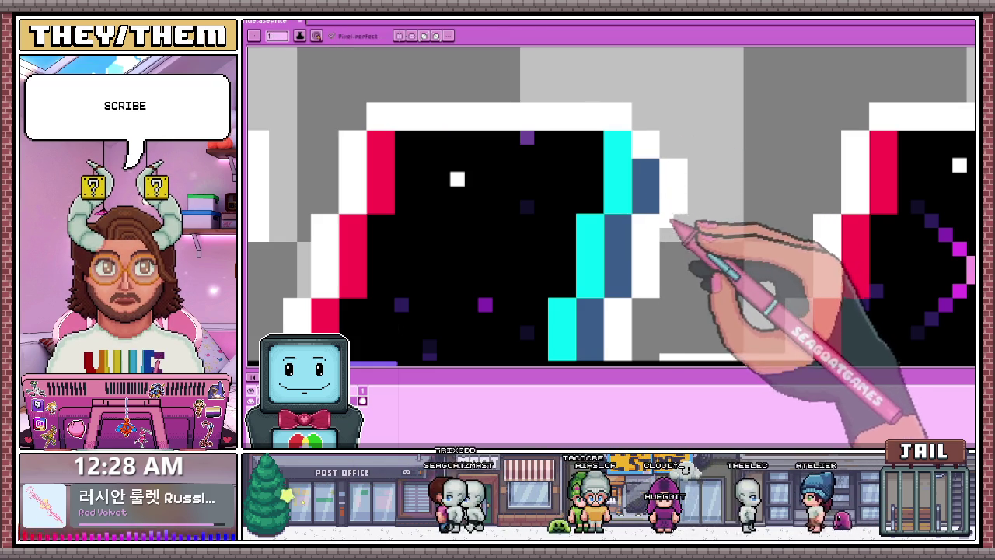
- Return to the Pencil and look over the H to check the new navy shading
key(b)
scroll(667, 218, down, 2)
scroll(684, 249, down, 1)
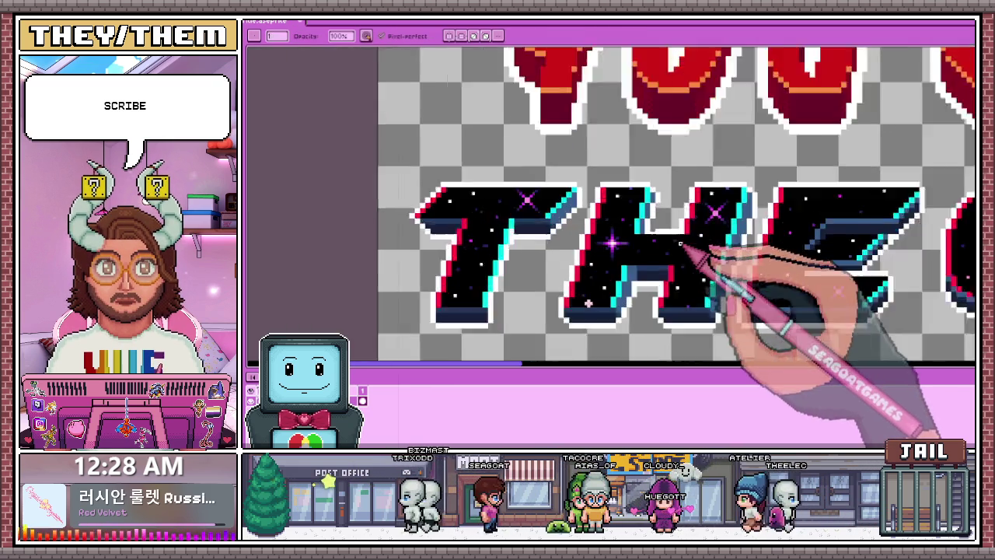
scroll(653, 229, up, 2)
scroll(627, 241, up, 1)
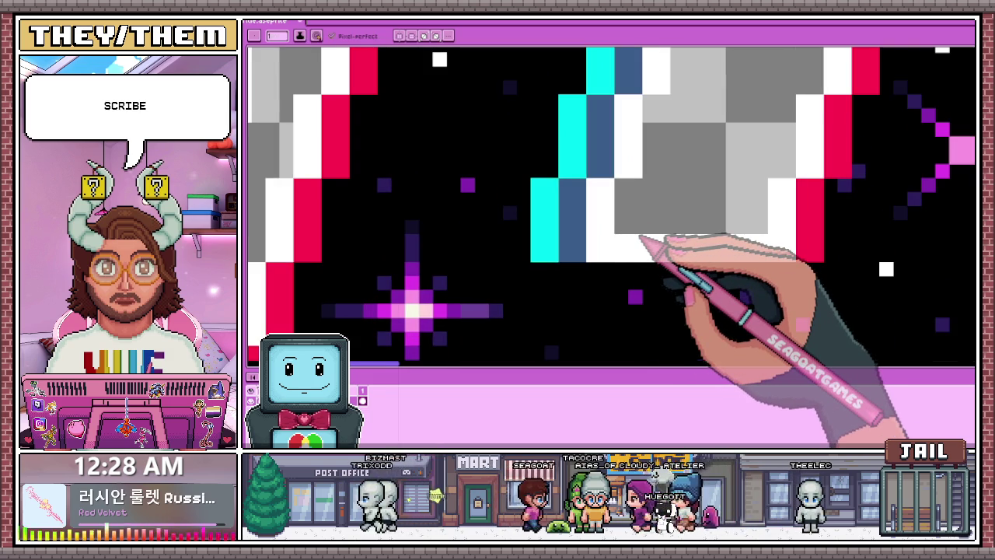
scroll(639, 237, down, 1)
scroll(575, 204, down, 2)
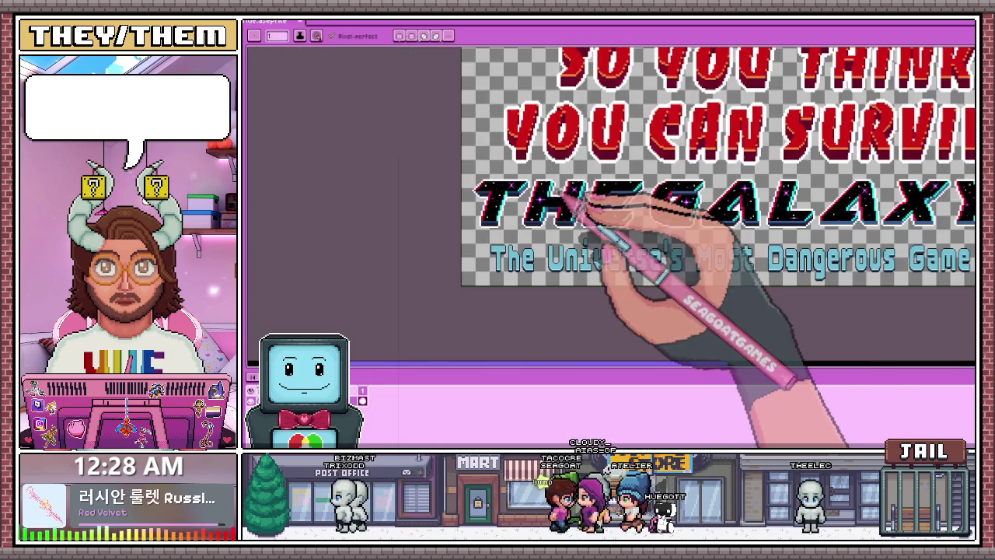
scroll(553, 186, up, 2)
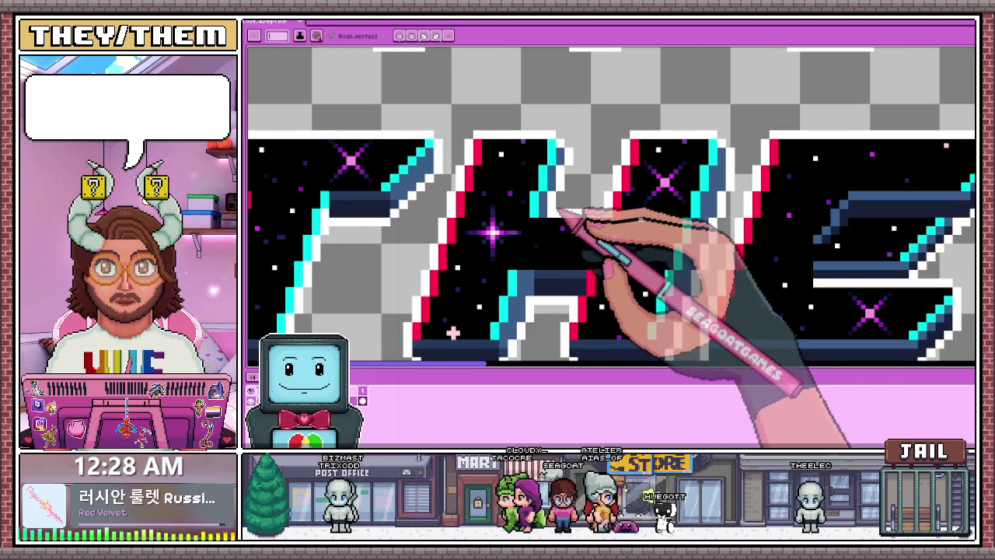
scroll(583, 199, up, 1)
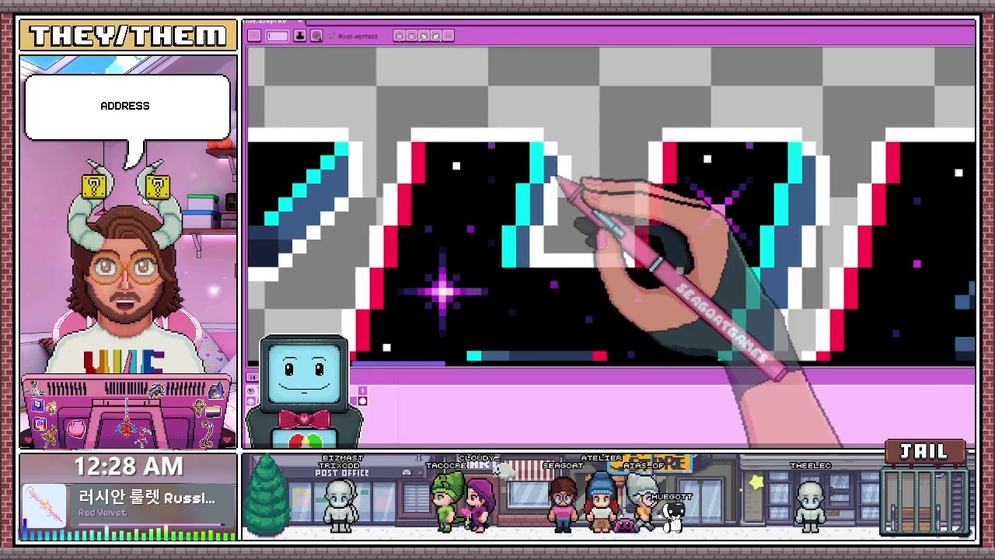
scroll(595, 189, down, 2)
scroll(573, 228, down, 1)
scroll(582, 237, down, 1)
scroll(582, 228, up, 2)
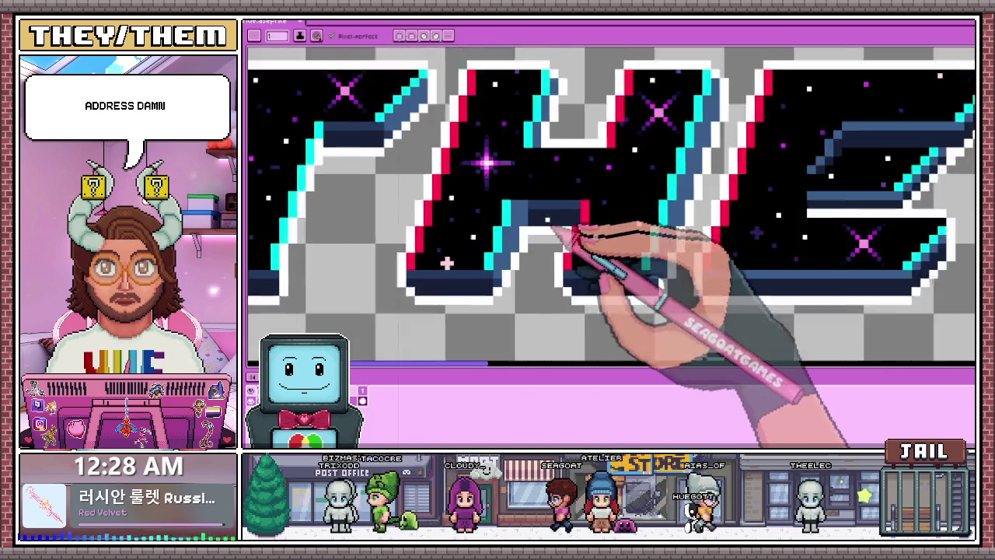
scroll(523, 221, up, 1)
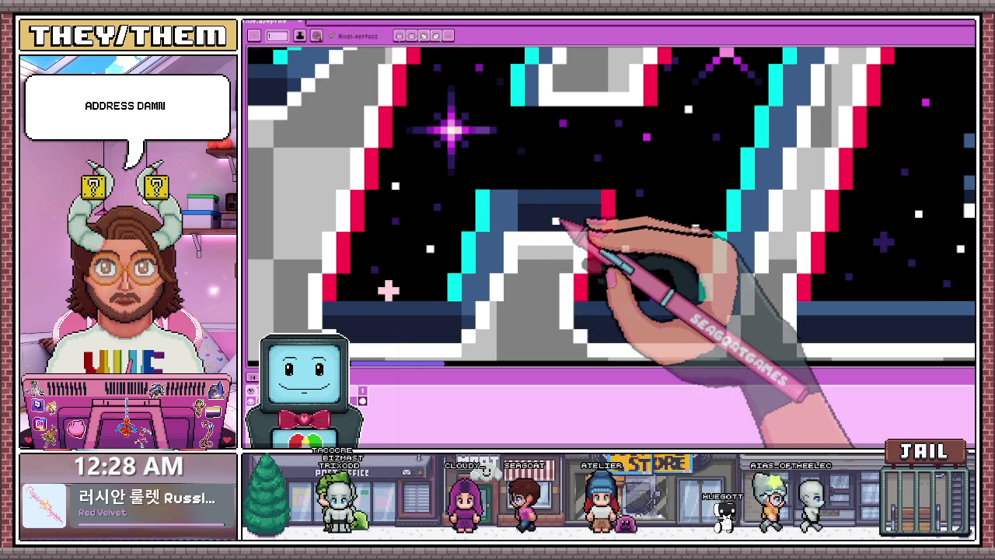
scroll(563, 207, down, 2)
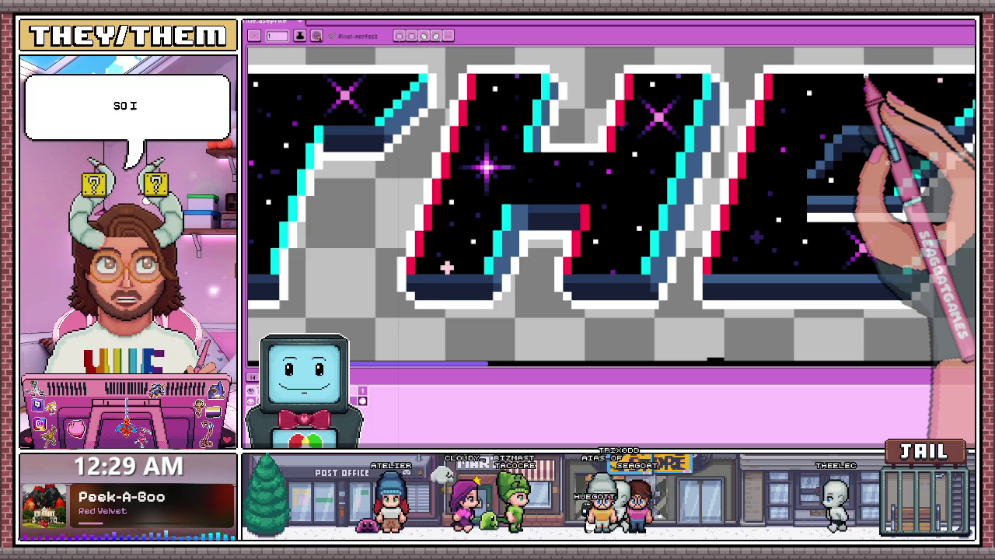
- Zoom in on the galaxy-filled THE lettering to inspect its bevel and edge pixels
scroll(579, 231, down, 2)
scroll(595, 233, down, 3)
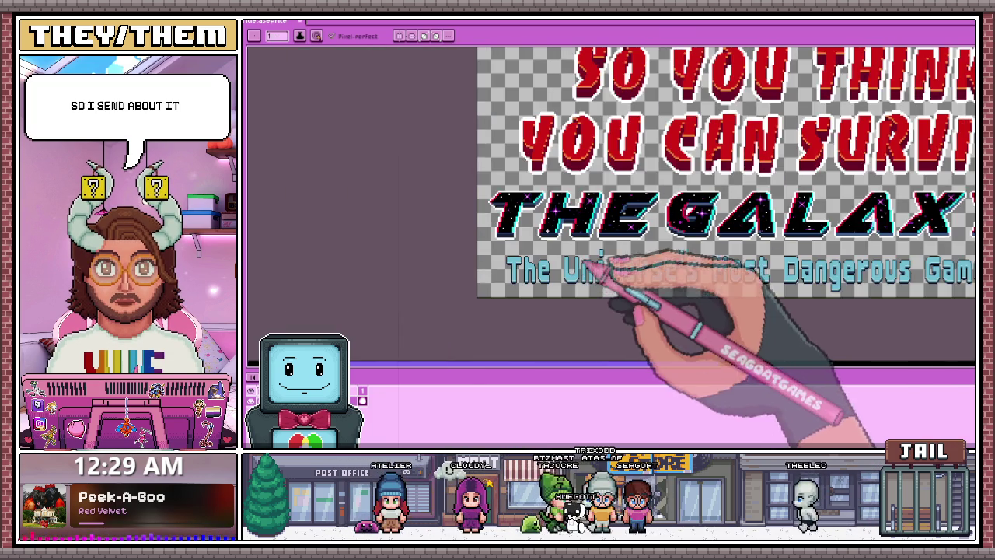
scroll(606, 225, up, 3)
key(alt)
scroll(598, 220, down, 3)
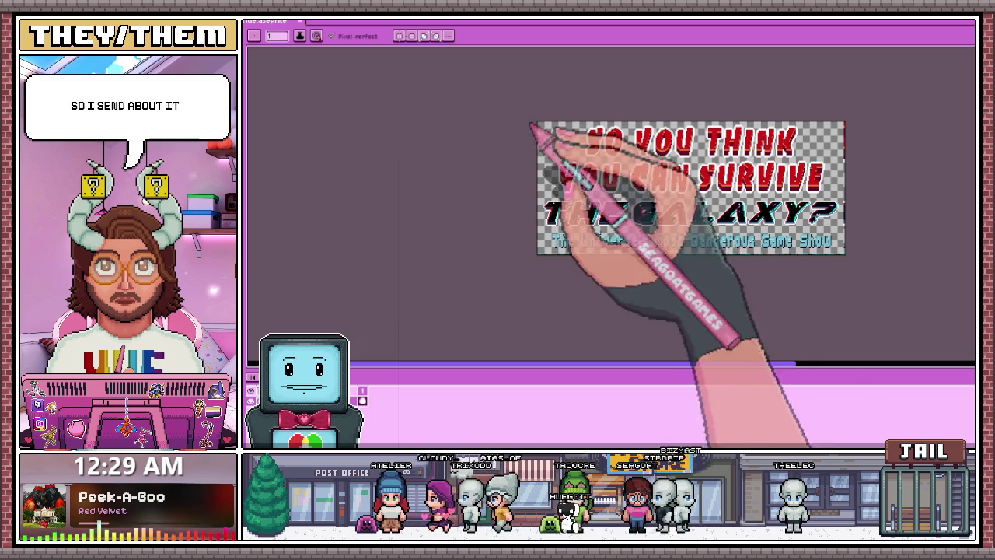
scroll(634, 226, up, 3)
scroll(632, 233, up, 3)
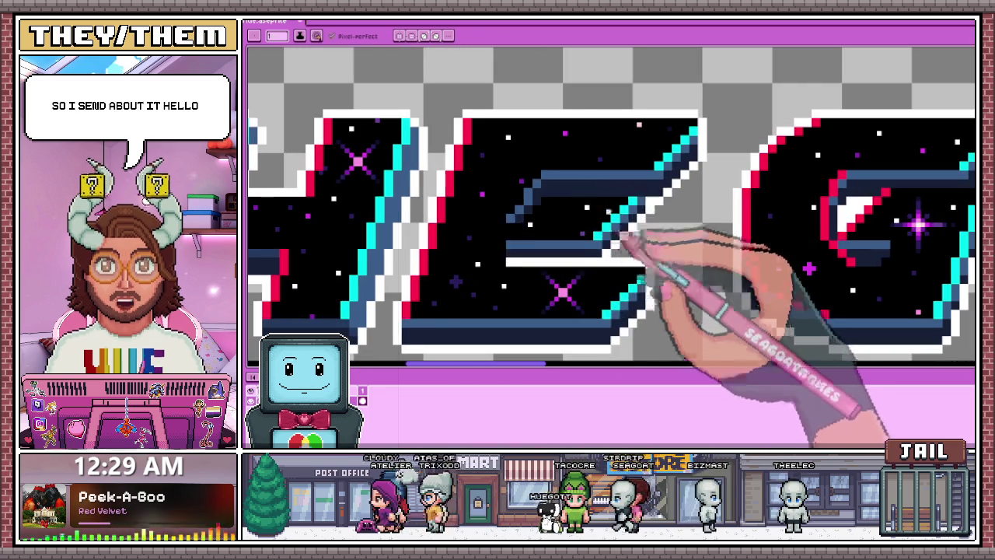
scroll(696, 166, down, 1)
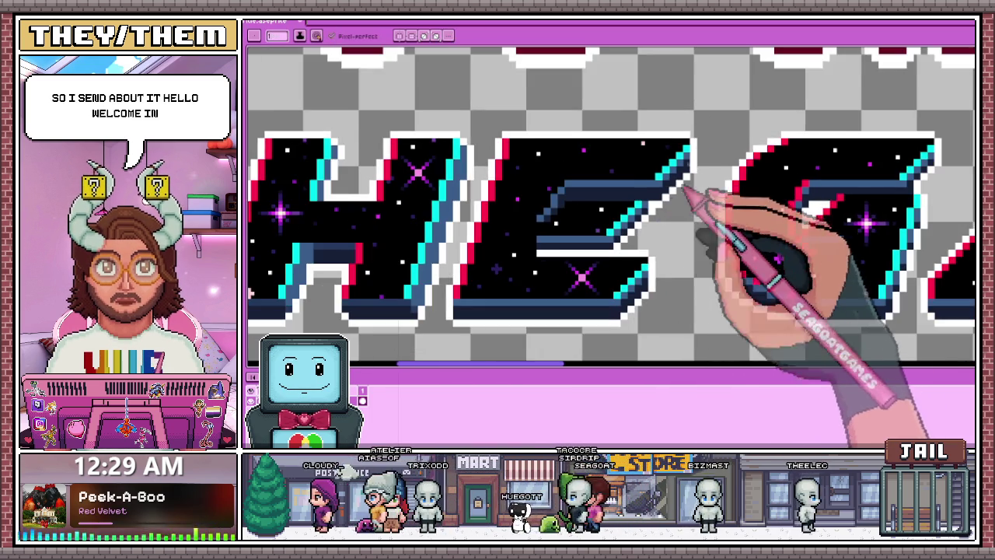
scroll(689, 199, up, 1)
scroll(693, 182, down, 2)
scroll(560, 192, up, 1)
scroll(536, 187, down, 1)
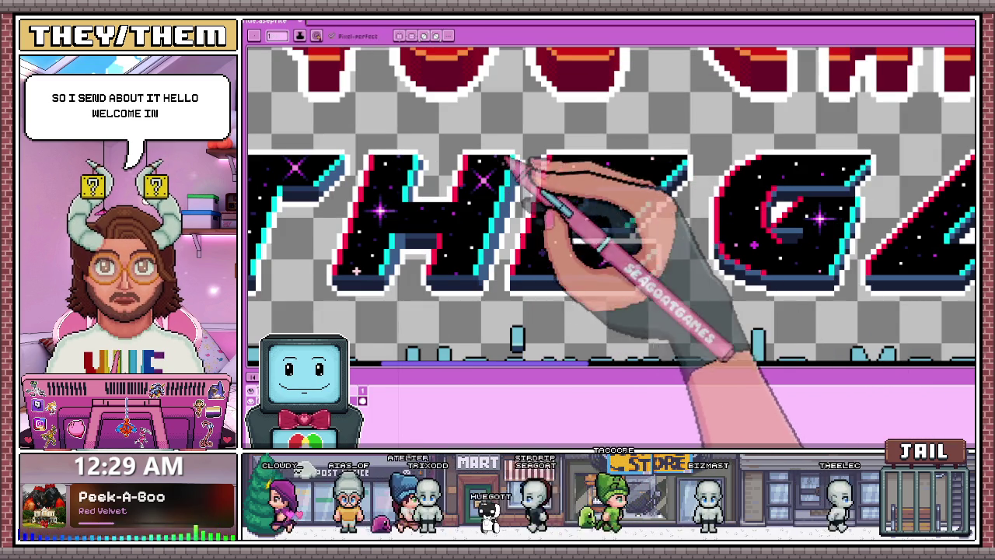
scroll(482, 197, up, 2)
scroll(467, 198, down, 1)
scroll(490, 200, down, 2)
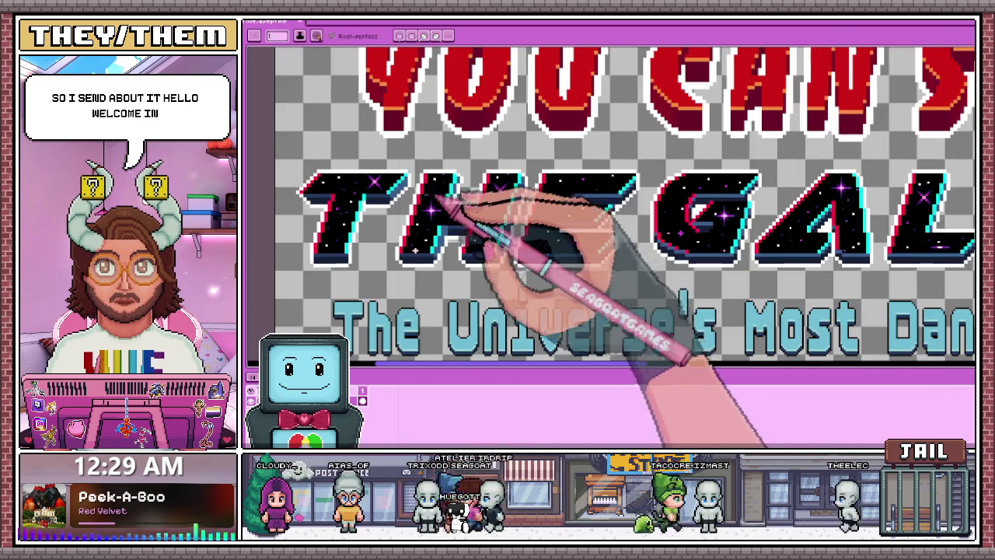
scroll(455, 195, up, 2)
scroll(423, 195, up, 1)
scroll(466, 147, up, 1)
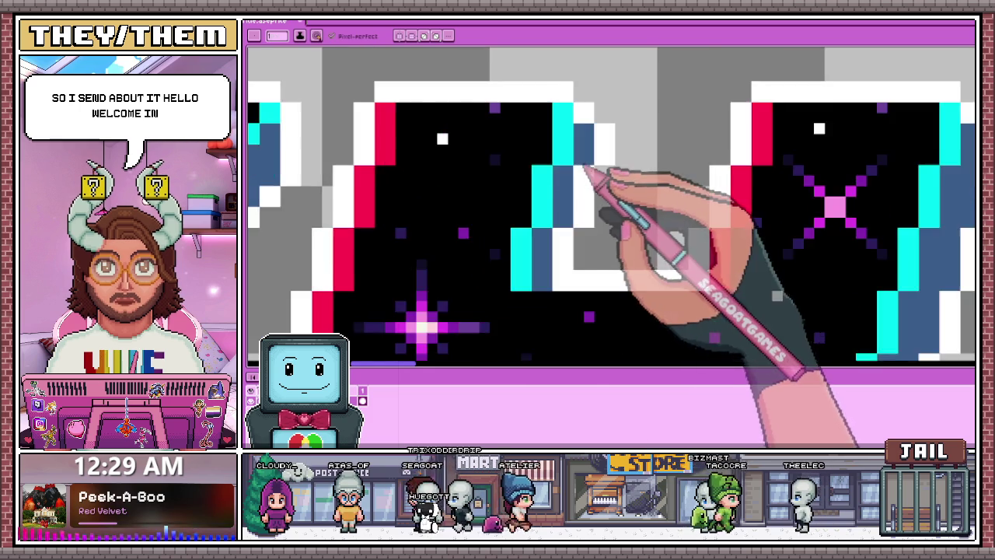
scroll(614, 179, up, 1)
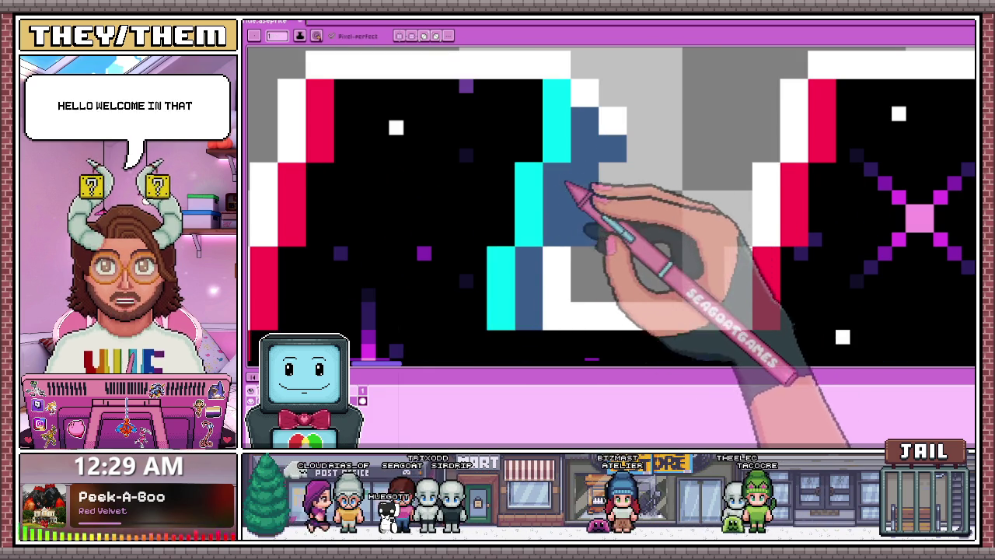
scroll(575, 268, down, 2)
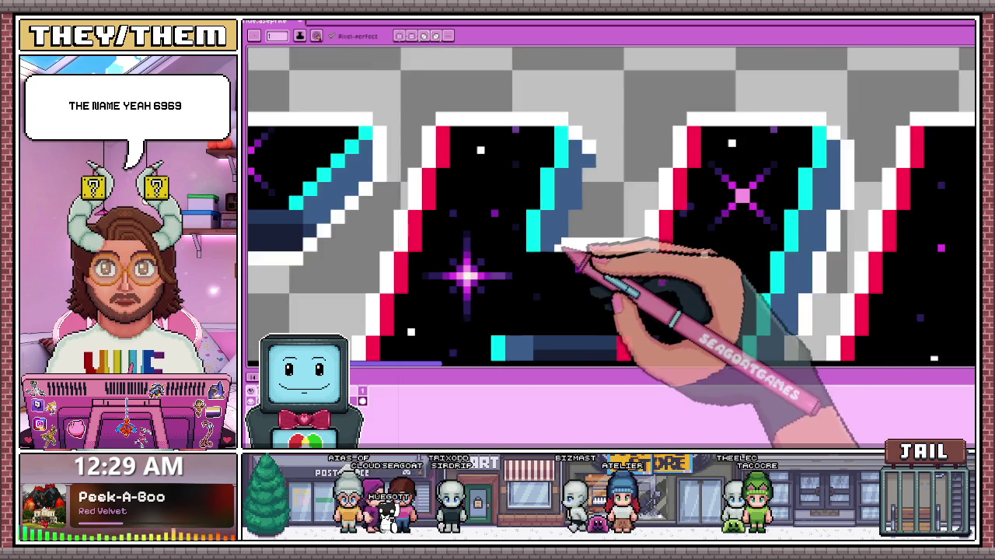
scroll(566, 257, up, 2)
scroll(610, 187, down, 1)
- Sample the edge colour from a letter's edge with the Alt eyedropper
key(alt)
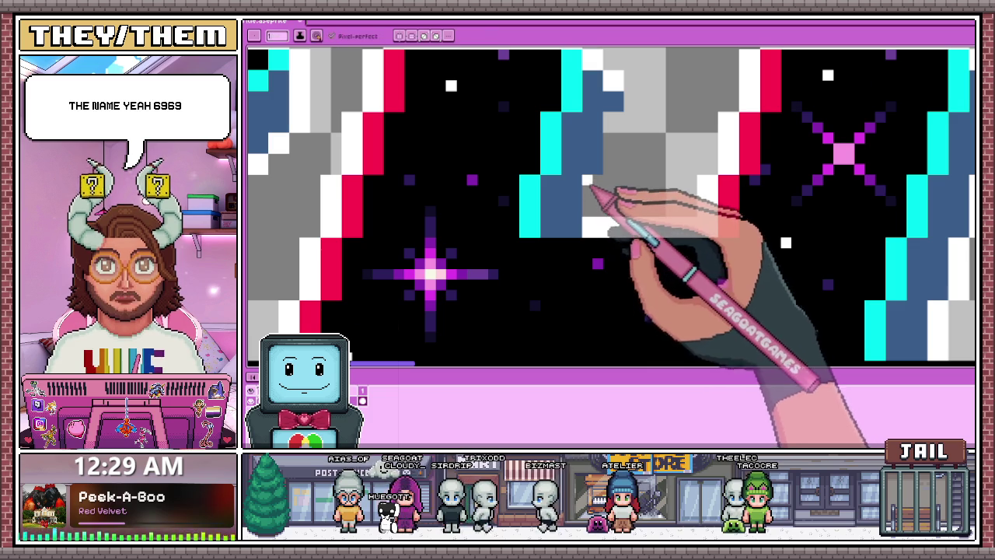
scroll(597, 187, down, 1)
scroll(596, 175, up, 2)
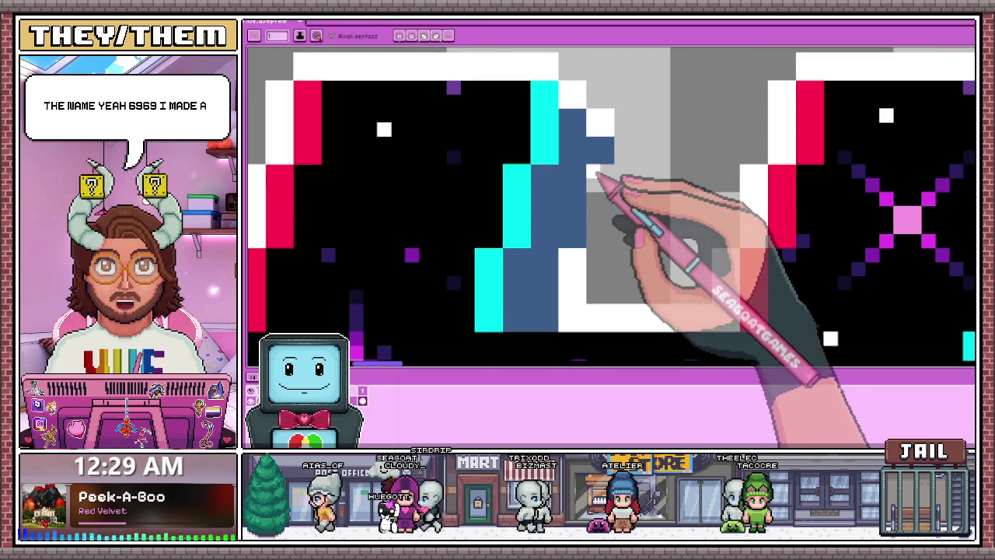
alt+click(571, 264)
scroll(604, 233, down, 2)
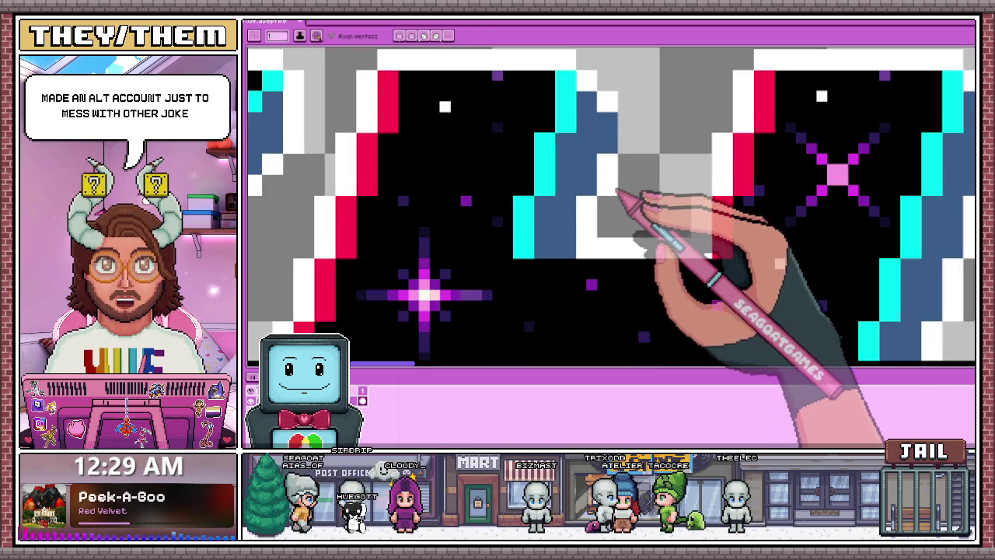
scroll(631, 195, down, 1)
scroll(626, 222, up, 1)
scroll(633, 189, up, 2)
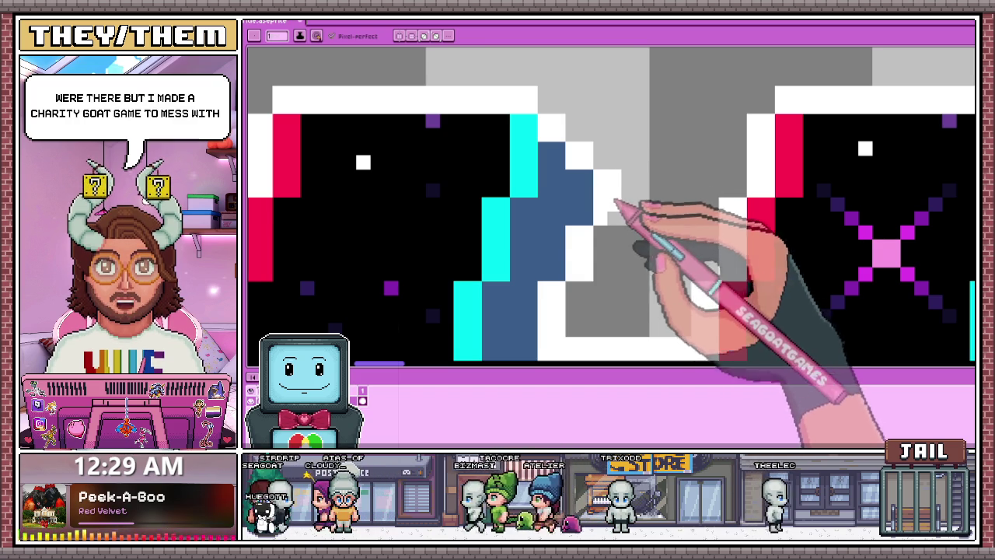
- Re-sample a colour with the Eyedropper (I) and return to the Pencil (B) for the E's edges
scroll(616, 200, down, 2)
scroll(622, 194, down, 2)
scroll(645, 240, down, 1)
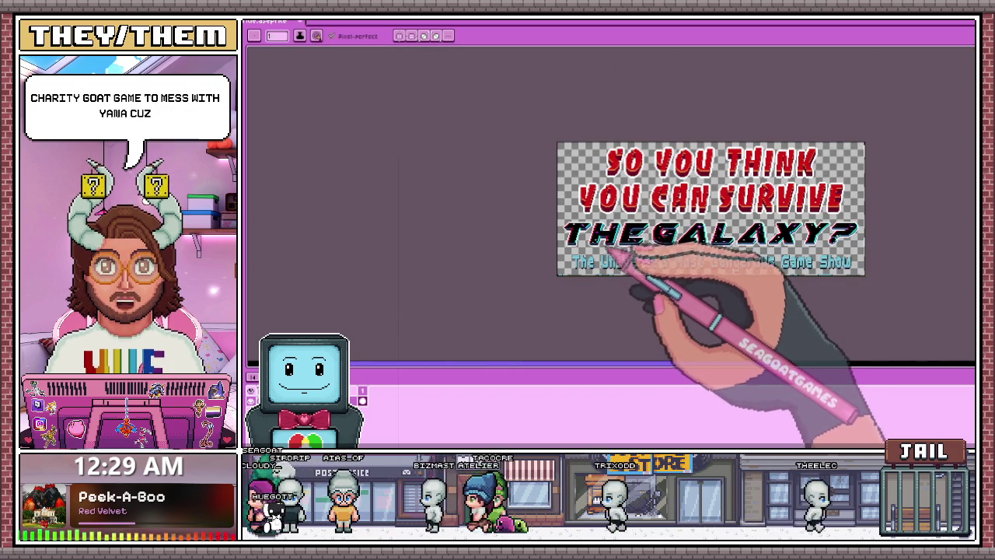
scroll(609, 247, up, 2)
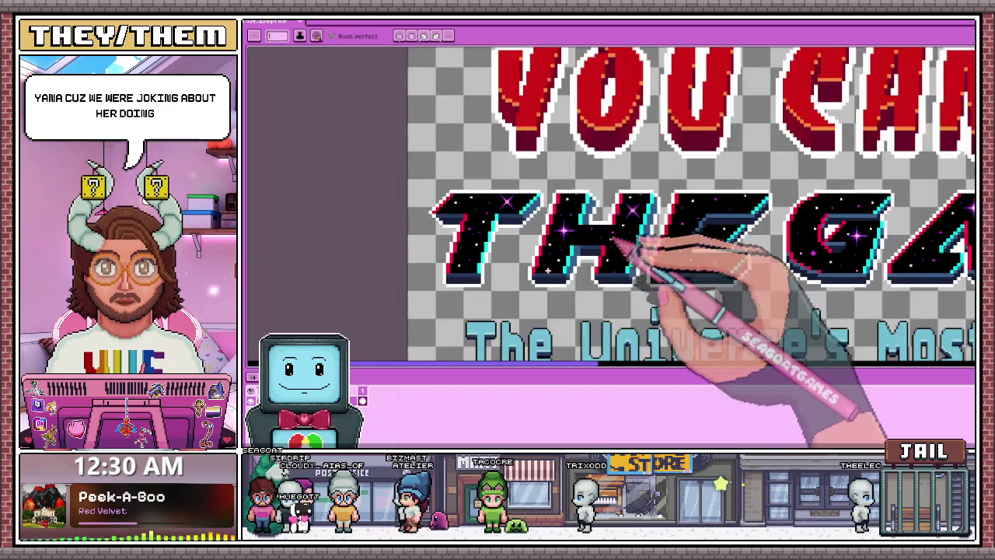
scroll(636, 251, up, 1)
scroll(626, 196, up, 1)
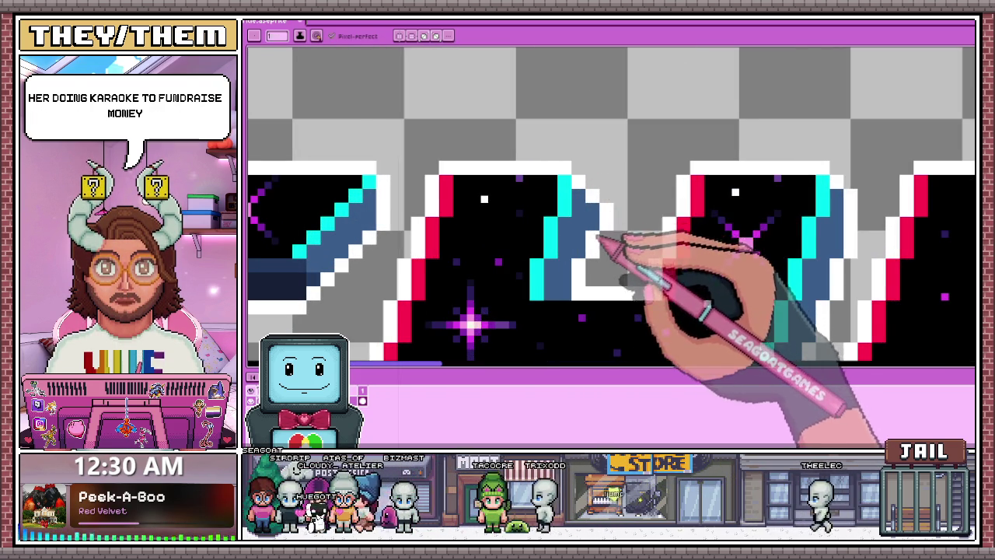
scroll(598, 236, up, 1)
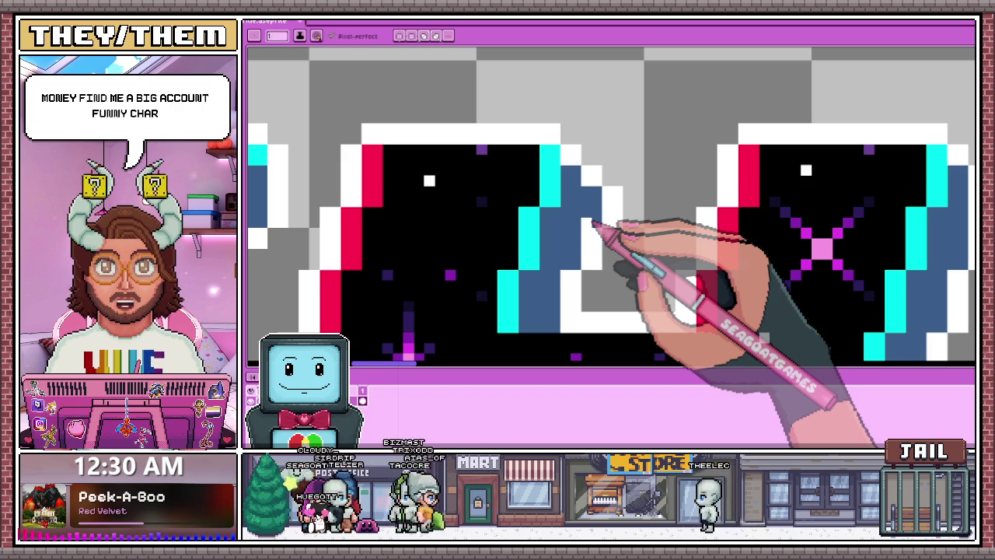
scroll(593, 224, down, 1)
scroll(595, 225, down, 1)
scroll(599, 229, down, 2)
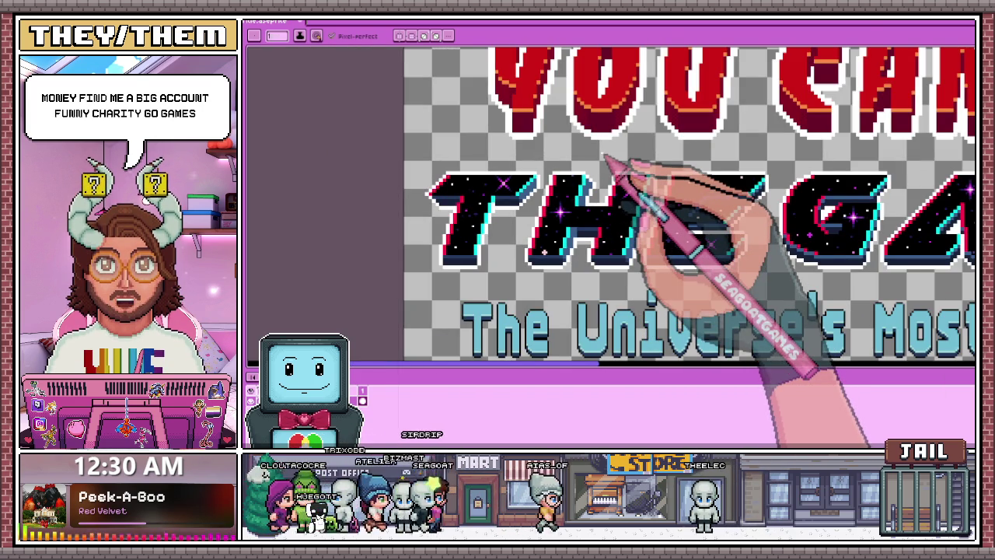
scroll(613, 204, up, 1)
scroll(589, 204, up, 1)
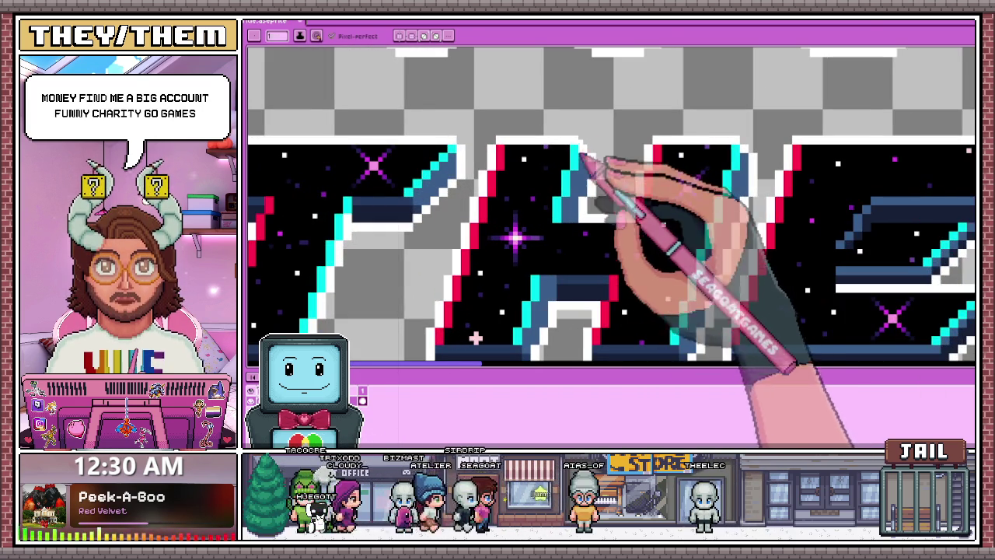
key(i)
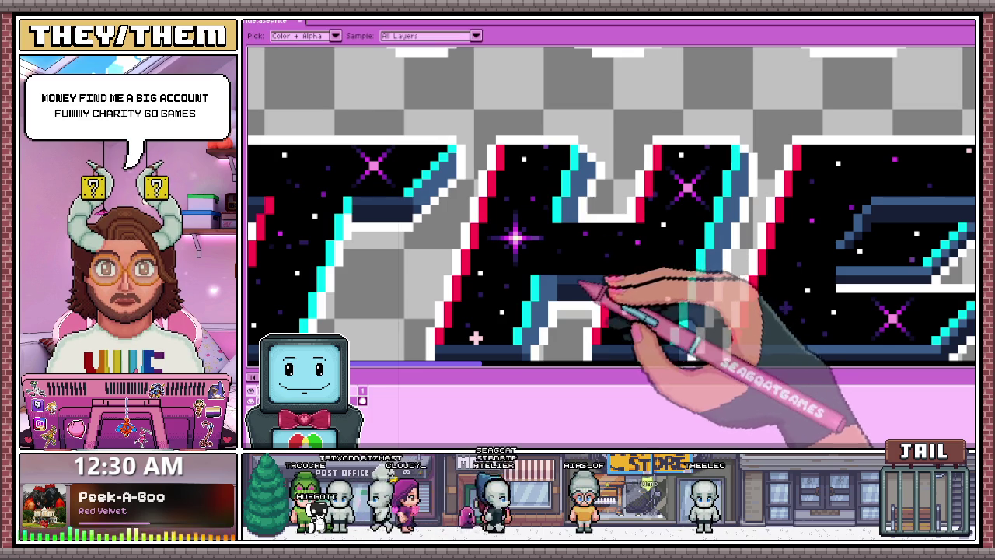
key(b)
scroll(589, 267, up, 1)
scroll(573, 205, down, 1)
scroll(588, 195, up, 1)
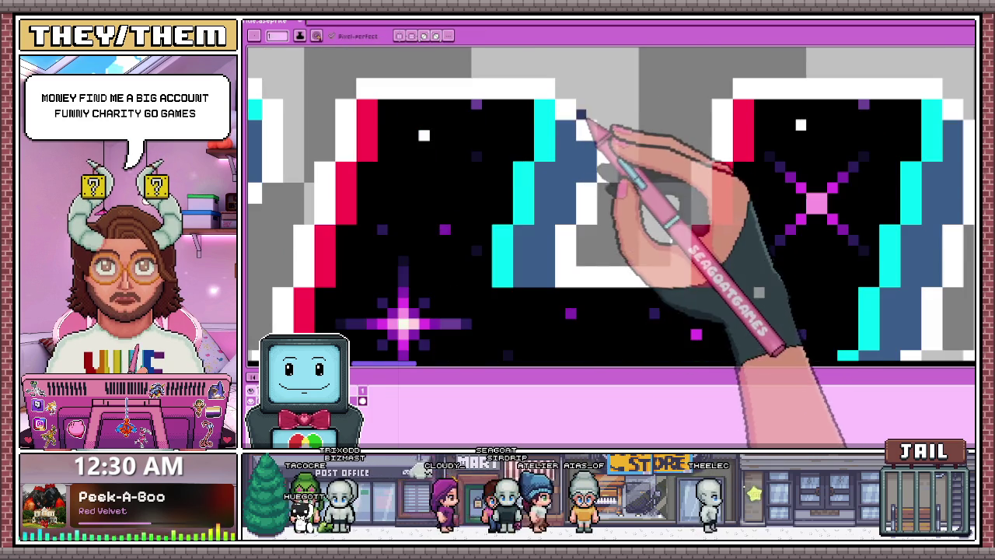
scroll(588, 147, down, 1)
scroll(591, 202, down, 1)
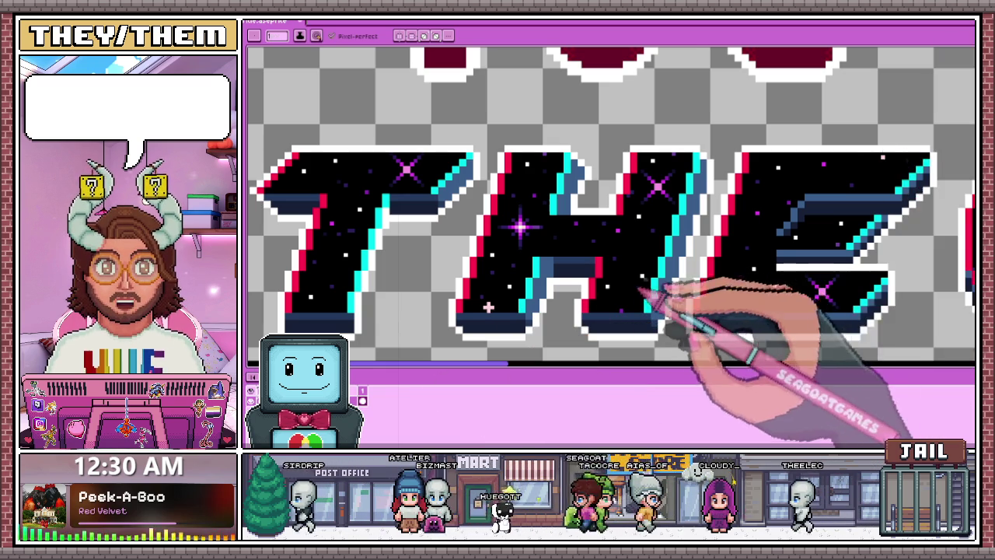
- Zoom out to review the whole title, then switch to the rat character sketch document
scroll(610, 202, down, 2)
scroll(610, 202, down, 1)
scroll(610, 202, up, 1)
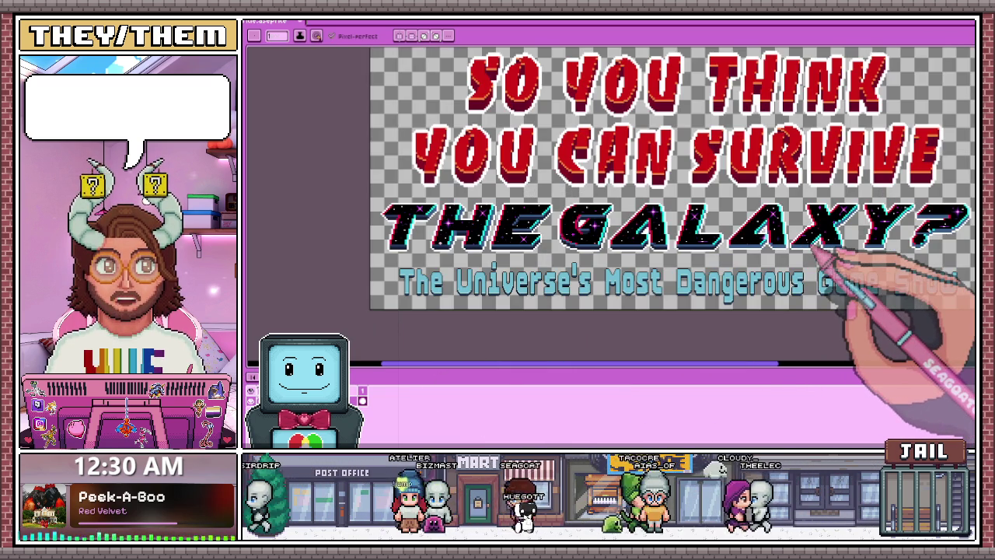
scroll(642, 210, down, 2)
scroll(686, 202, up, 2)
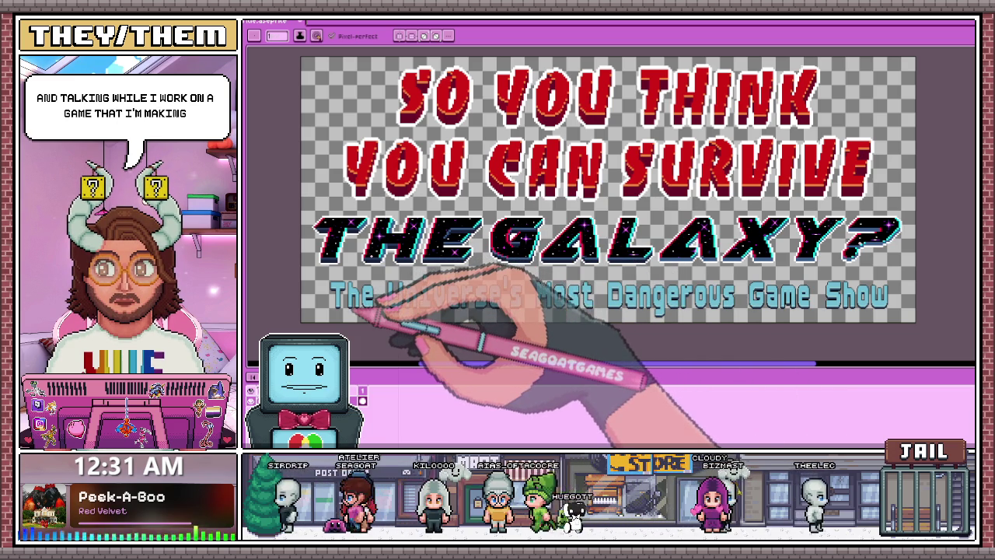
key(ctrl+Tab)
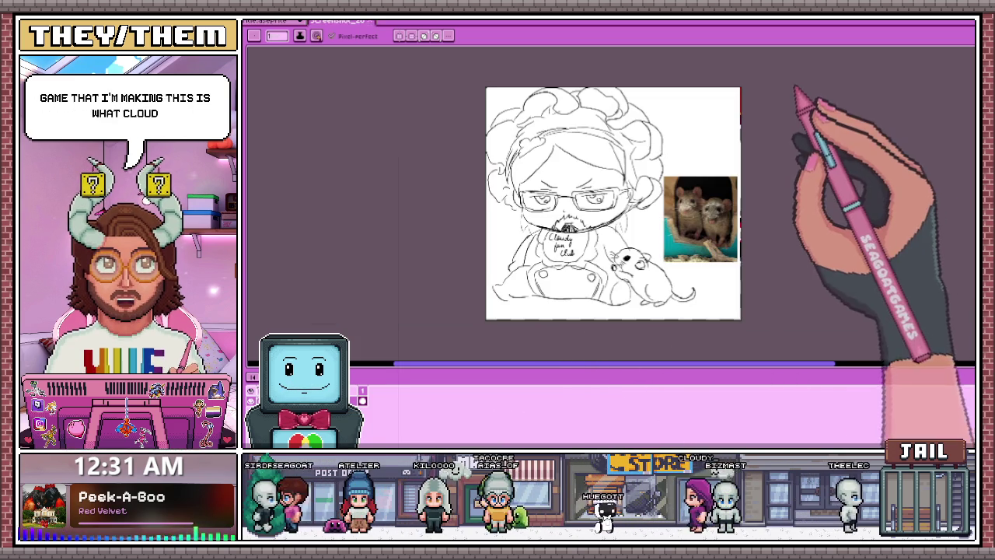
- Zoom around the bespectacled character sketch, then return to the galaxy title logo document
scroll(563, 241, up, 2)
scroll(564, 241, up, 2)
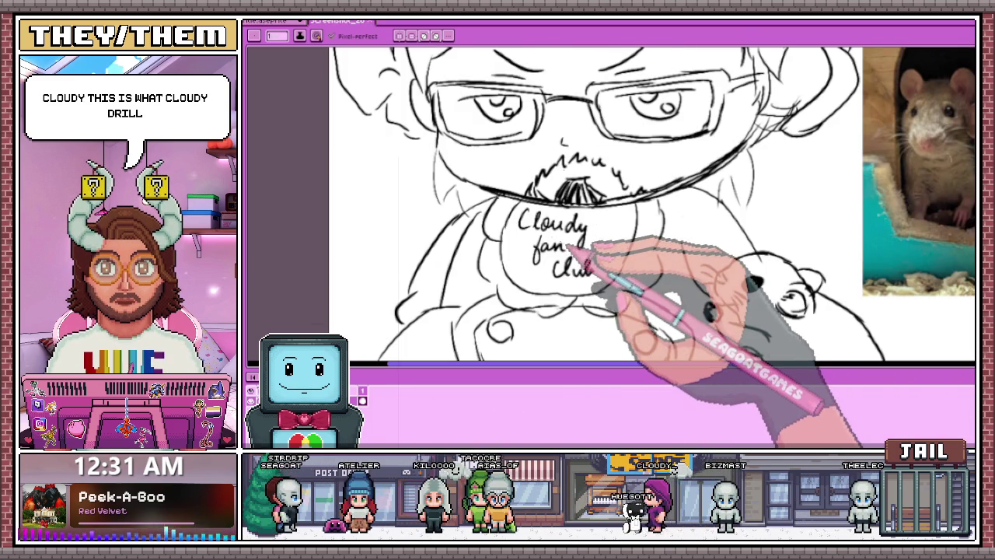
scroll(590, 252, down, 3)
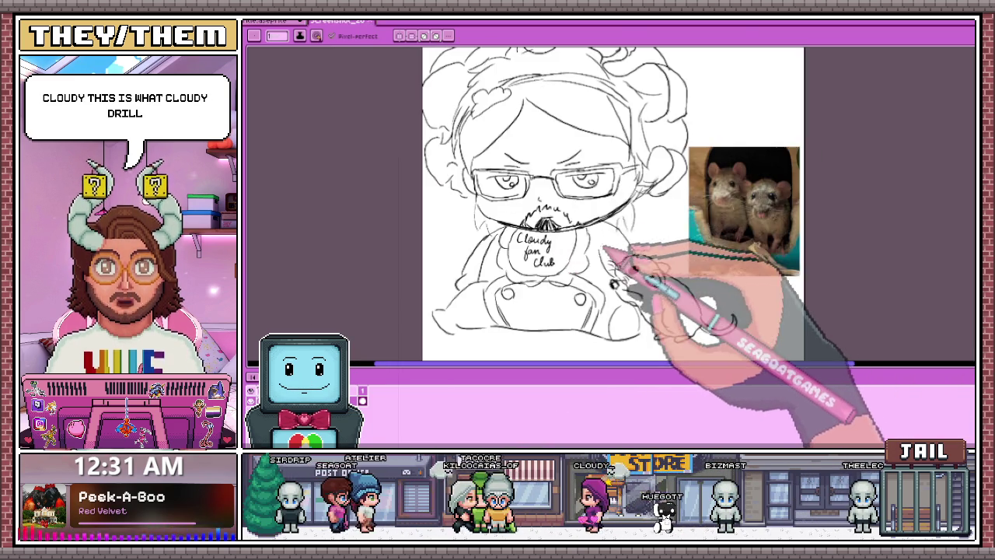
scroll(603, 247, down, 2)
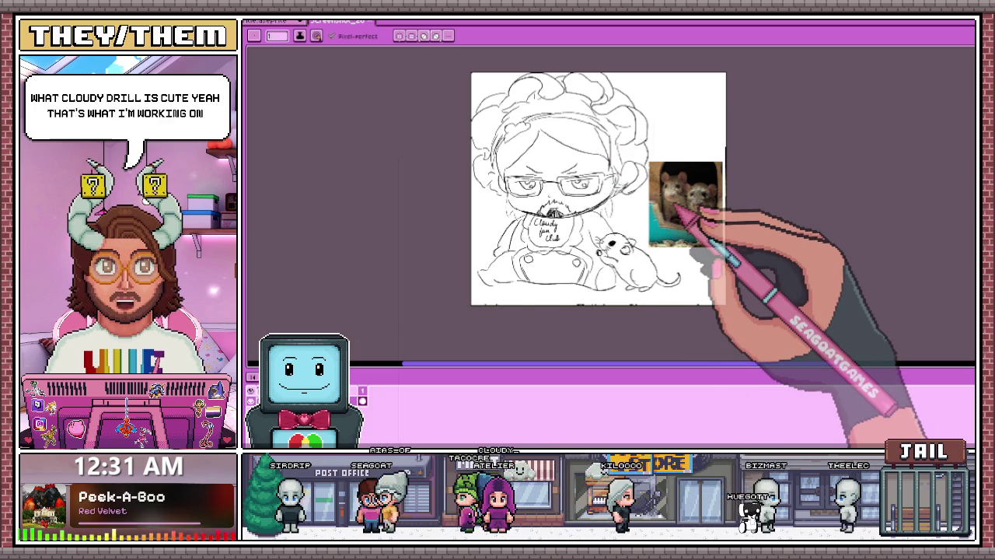
click(279, 21)
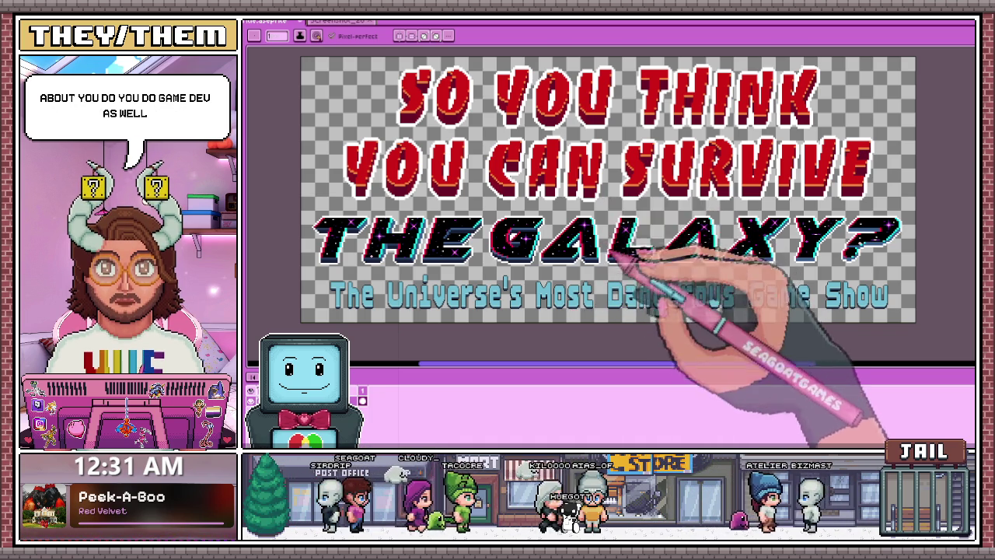
- Zoom into the E of THE to examine its navy bevel and cyan highlights
scroll(607, 284, up, 2)
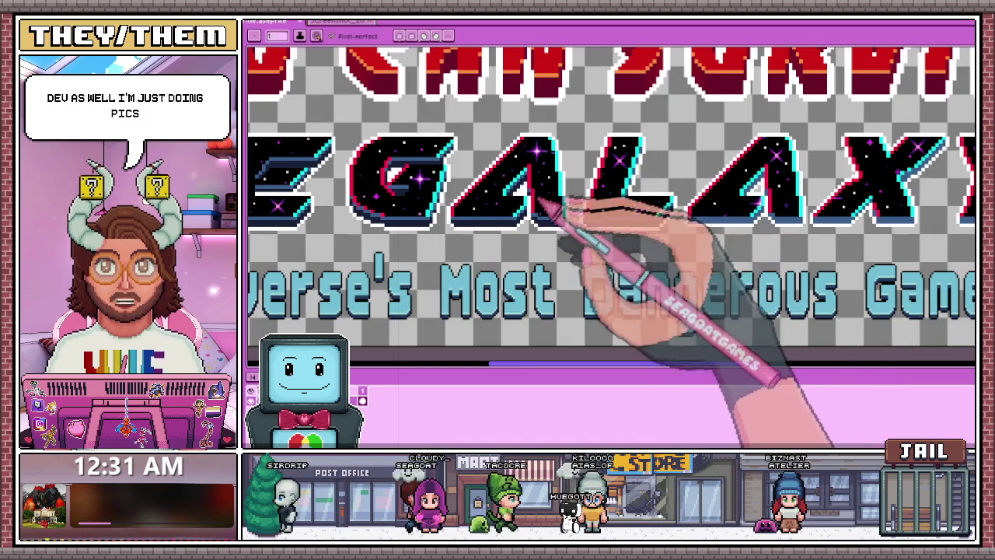
scroll(575, 222, down, 3)
scroll(521, 223, up, 1)
scroll(505, 217, up, 2)
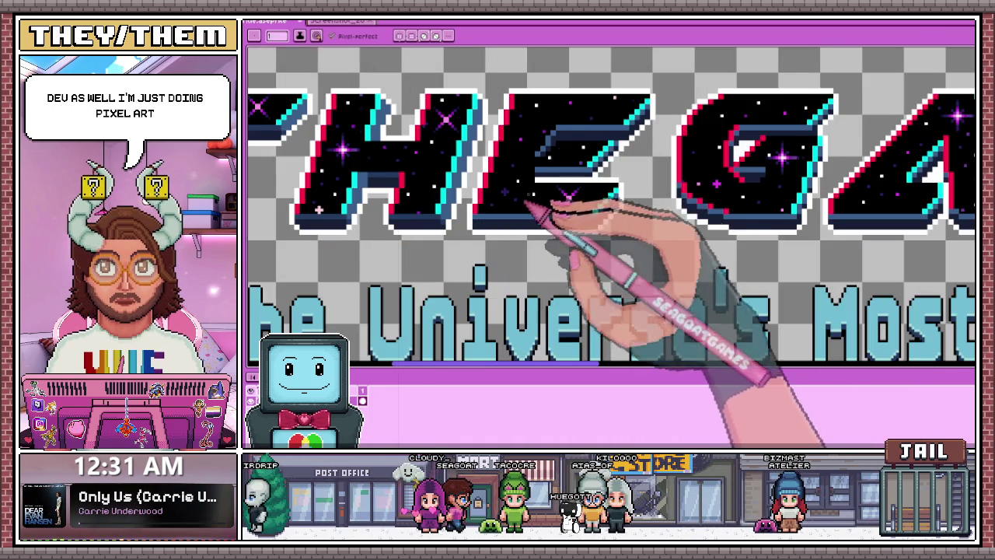
scroll(555, 223, down, 2)
scroll(548, 188, up, 1)
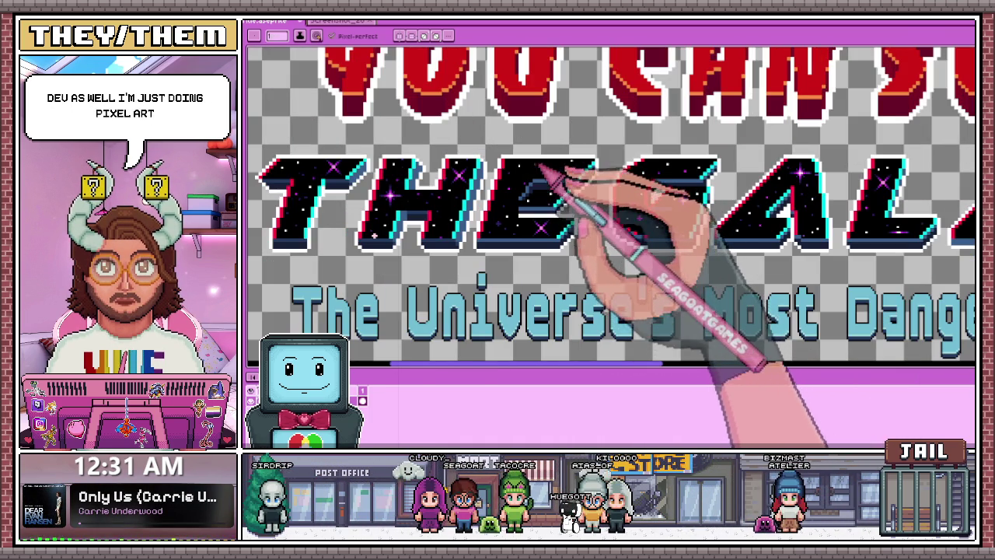
scroll(560, 186, up, 1)
scroll(545, 202, up, 1)
scroll(540, 222, down, 3)
scroll(545, 225, up, 2)
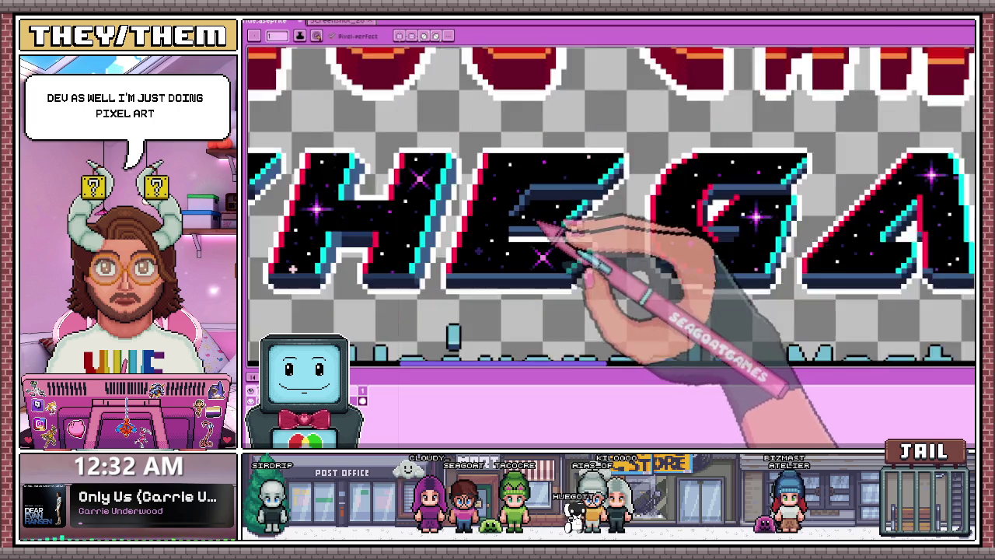
scroll(529, 221, up, 2)
scroll(509, 222, up, 2)
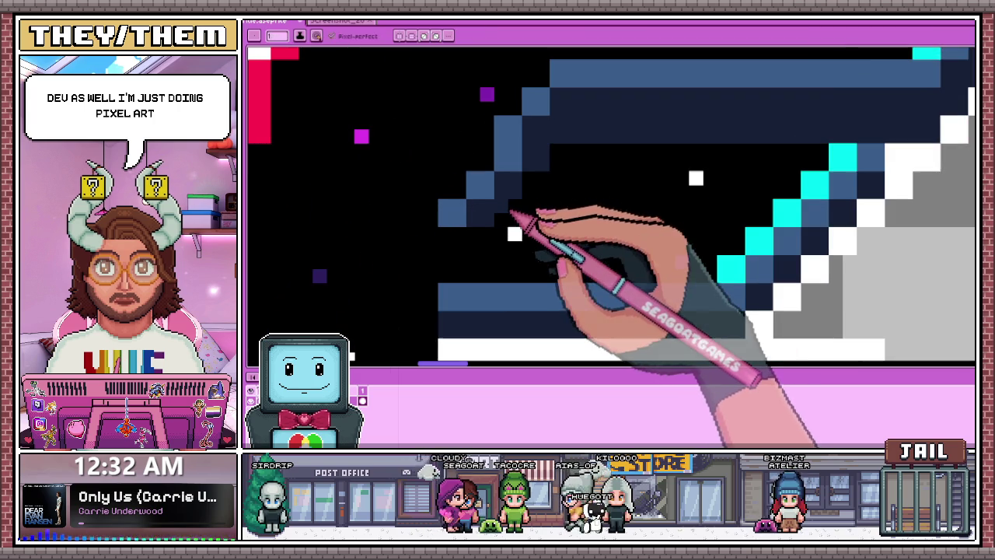
scroll(509, 216, down, 1)
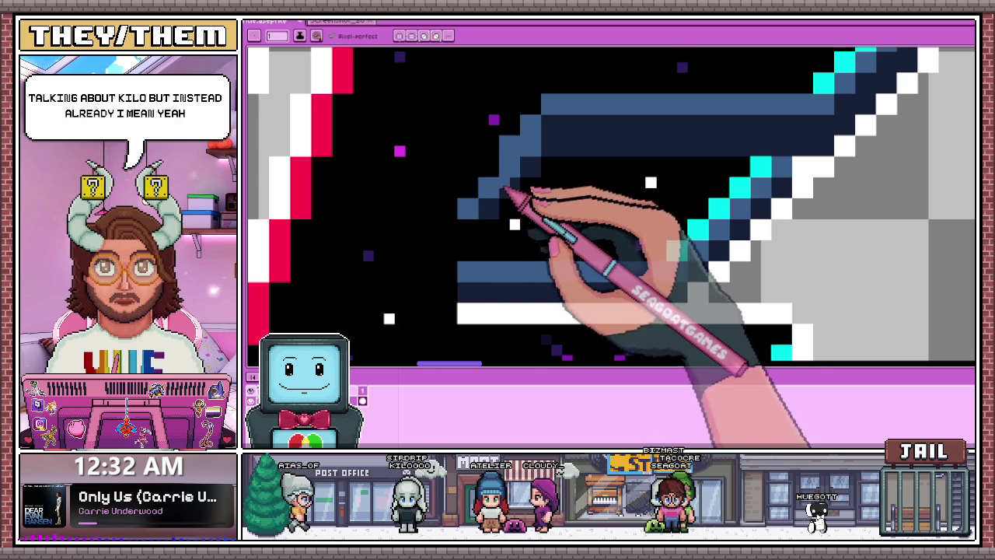
- Zoom around the E's middle bar while shaping a stepped steel-blue diagonal at its left end
scroll(510, 195, down, 2)
scroll(507, 206, up, 2)
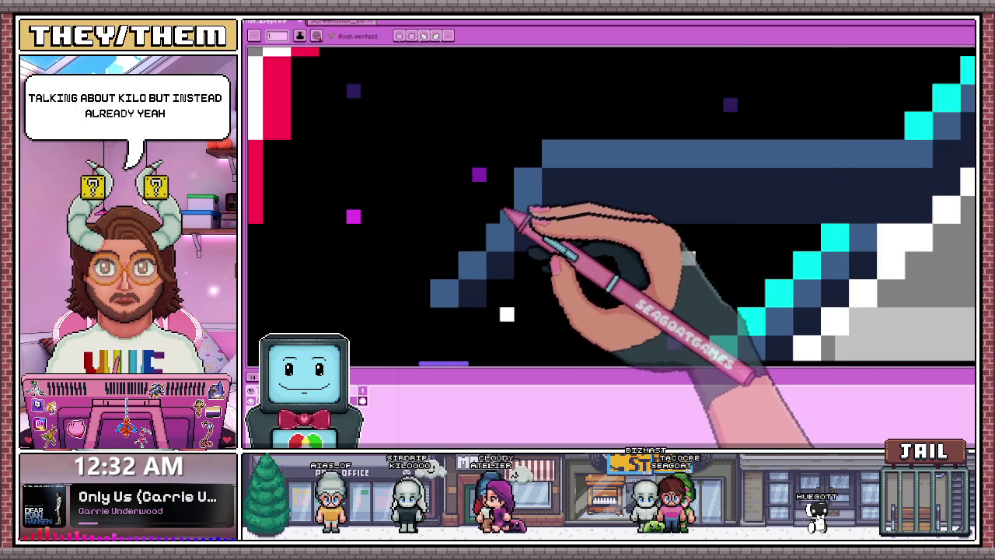
scroll(517, 206, down, 2)
scroll(519, 225, up, 1)
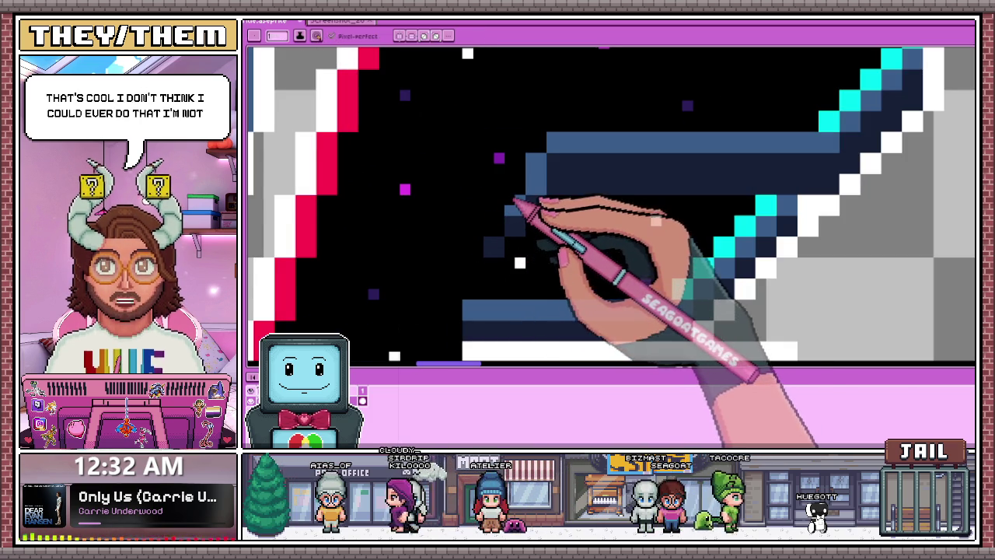
scroll(507, 225, up, 1)
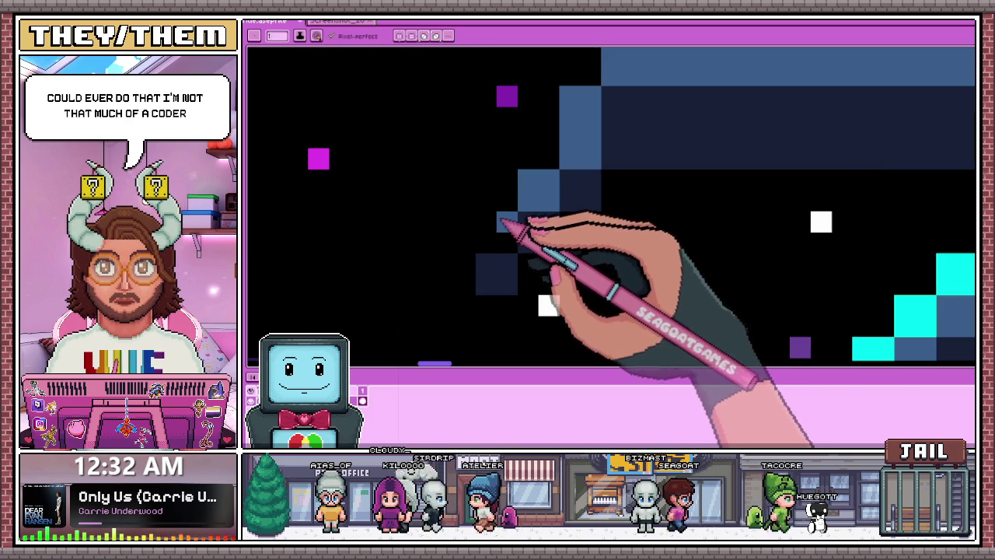
scroll(507, 222, down, 2)
scroll(533, 226, down, 2)
scroll(534, 218, up, 1)
scroll(534, 211, up, 3)
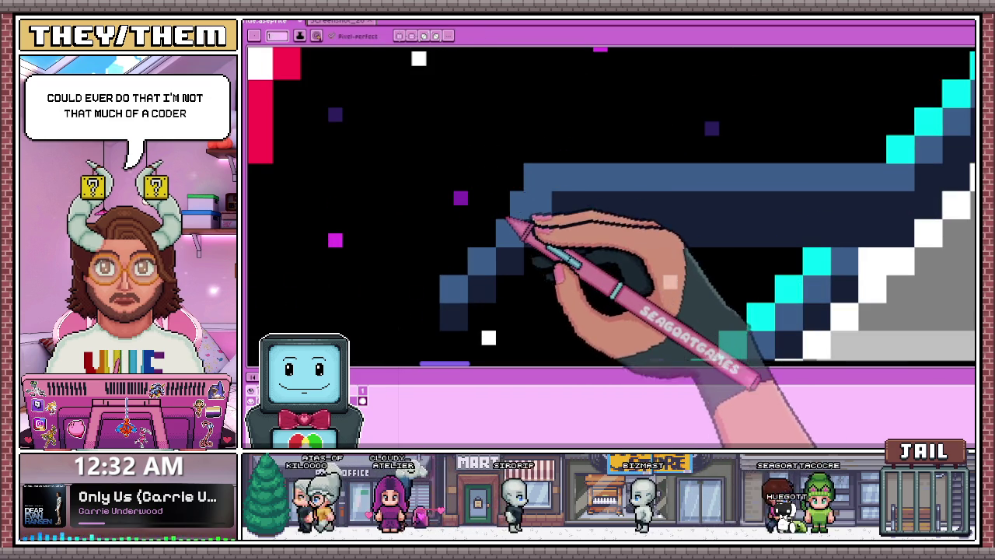
scroll(544, 180, down, 2)
scroll(573, 173, down, 1)
scroll(553, 174, up, 3)
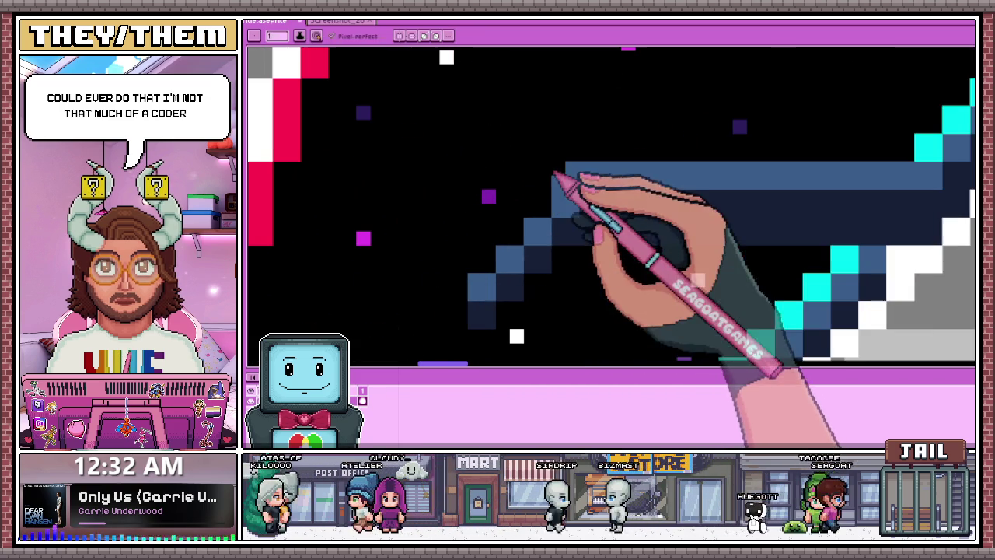
scroll(572, 178, down, 1)
scroll(567, 244, down, 1)
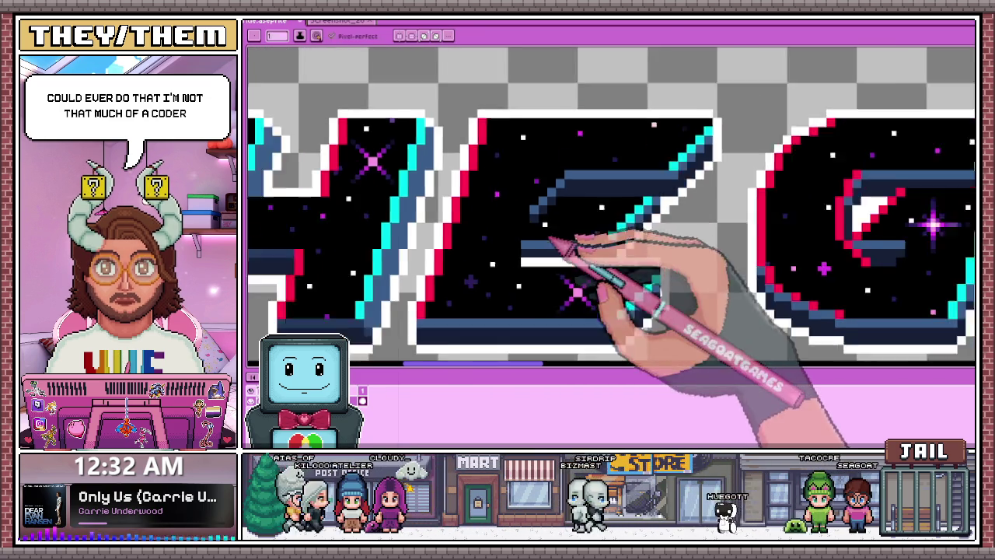
scroll(572, 283, down, 1)
scroll(560, 233, up, 3)
scroll(536, 237, up, 1)
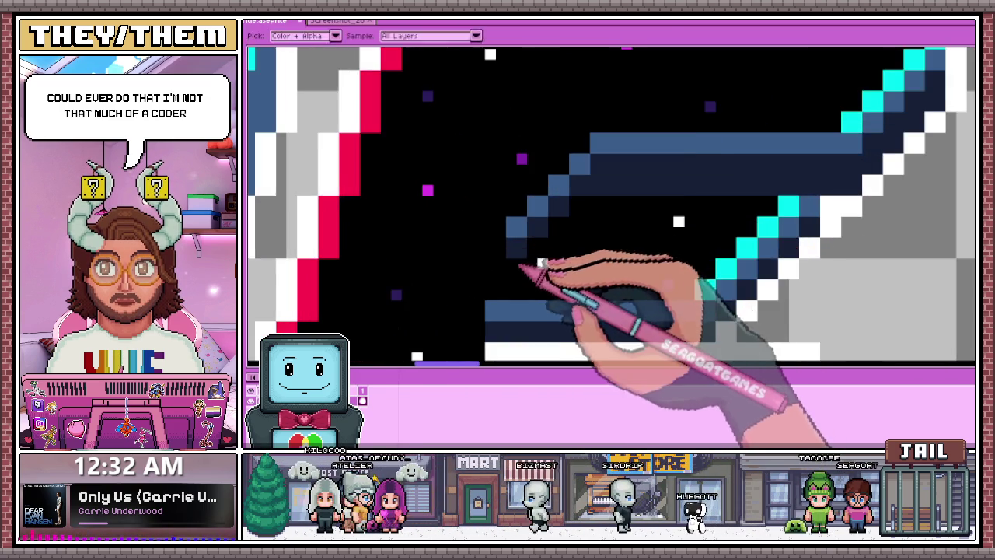
scroll(567, 225, down, 2)
scroll(591, 222, down, 3)
scroll(579, 251, down, 1)
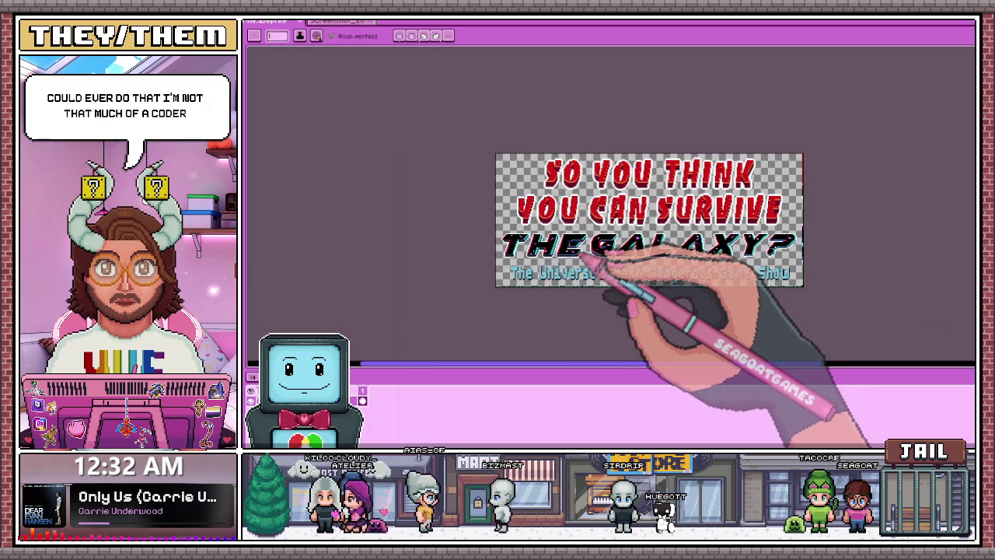
scroll(599, 252, up, 2)
scroll(622, 225, up, 2)
scroll(676, 202, up, 1)
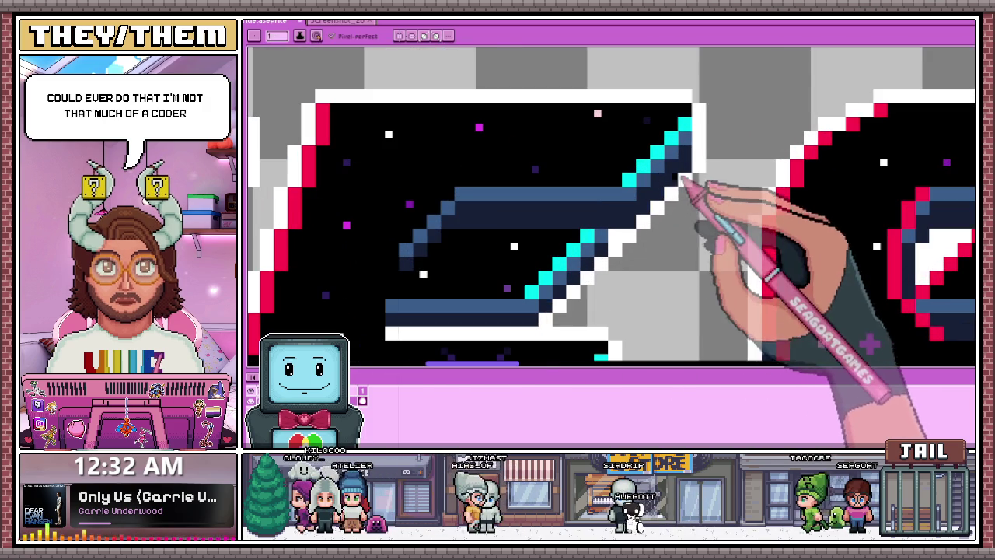
scroll(667, 222, down, 1)
scroll(673, 213, down, 1)
scroll(622, 202, up, 2)
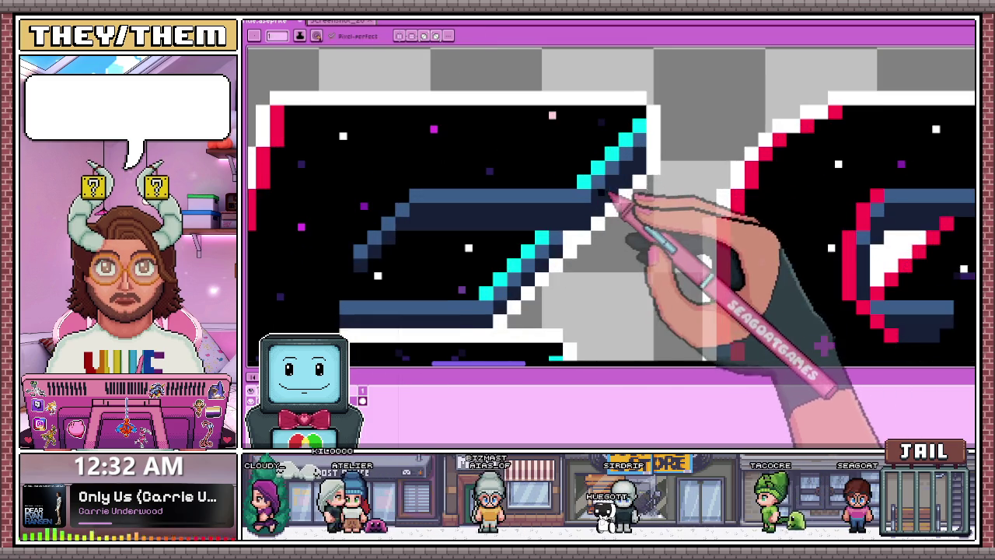
scroll(604, 204, up, 1)
scroll(602, 201, down, 3)
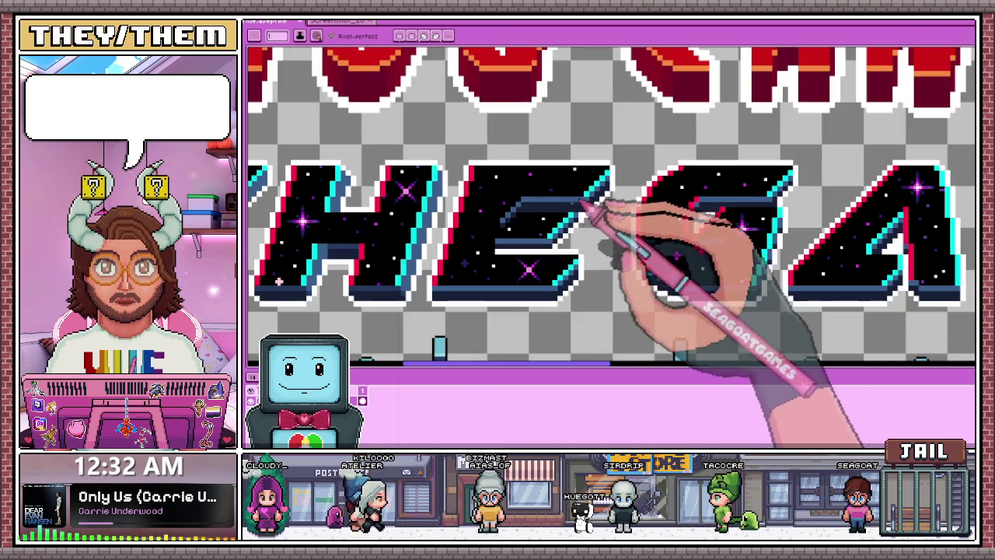
key(alt)
scroll(500, 211, up, 1)
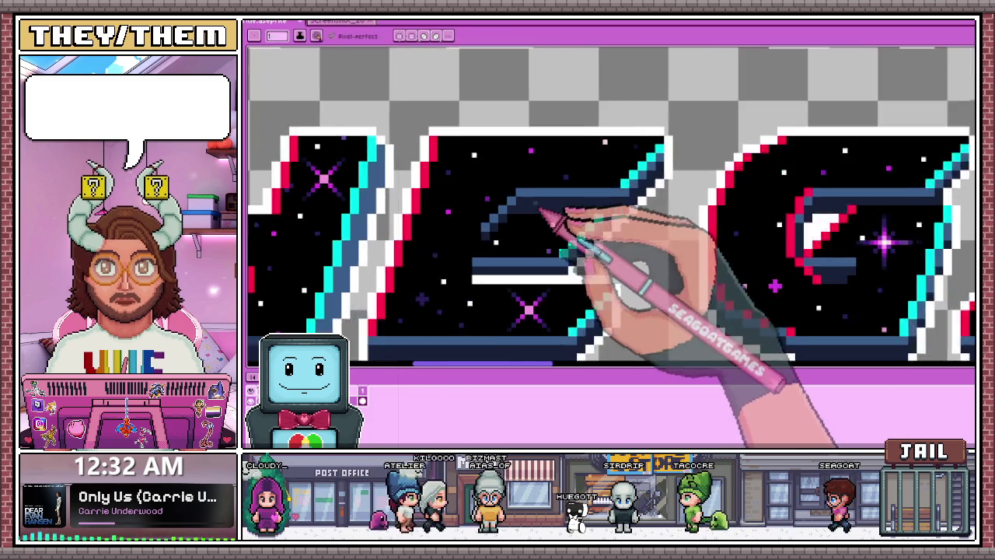
scroll(544, 195, up, 1)
scroll(649, 192, up, 1)
scroll(544, 233, down, 2)
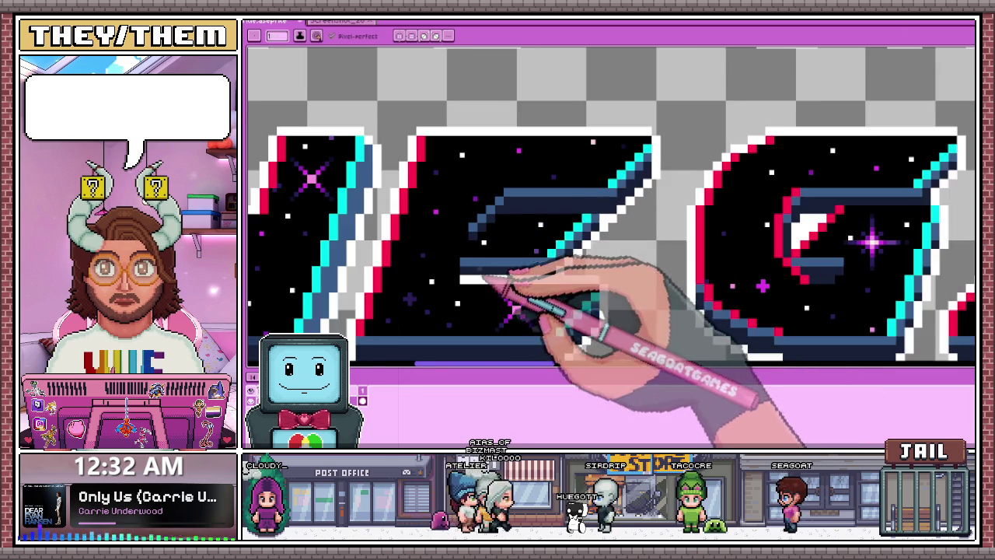
scroll(459, 292, up, 1)
scroll(405, 299, up, 1)
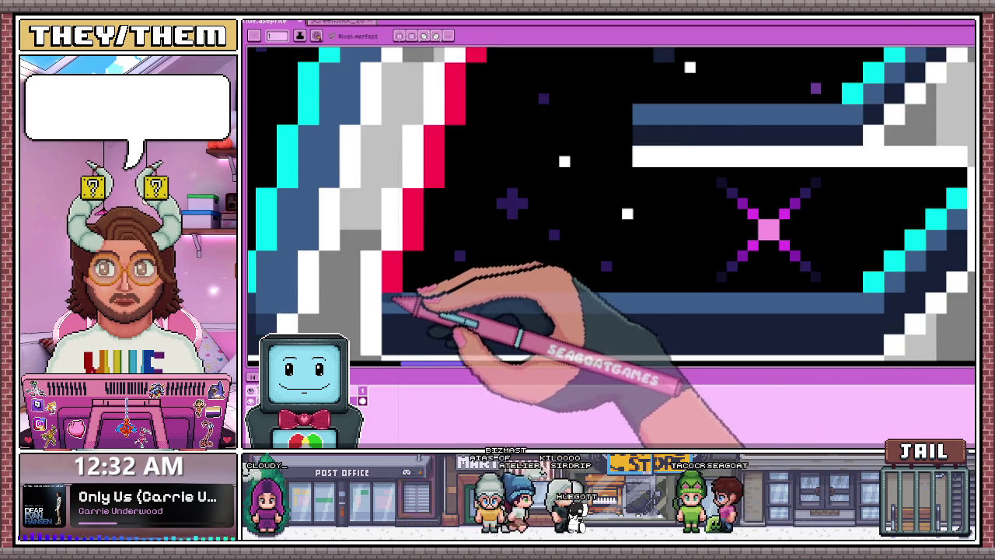
scroll(544, 294, down, 2)
scroll(641, 302, up, 2)
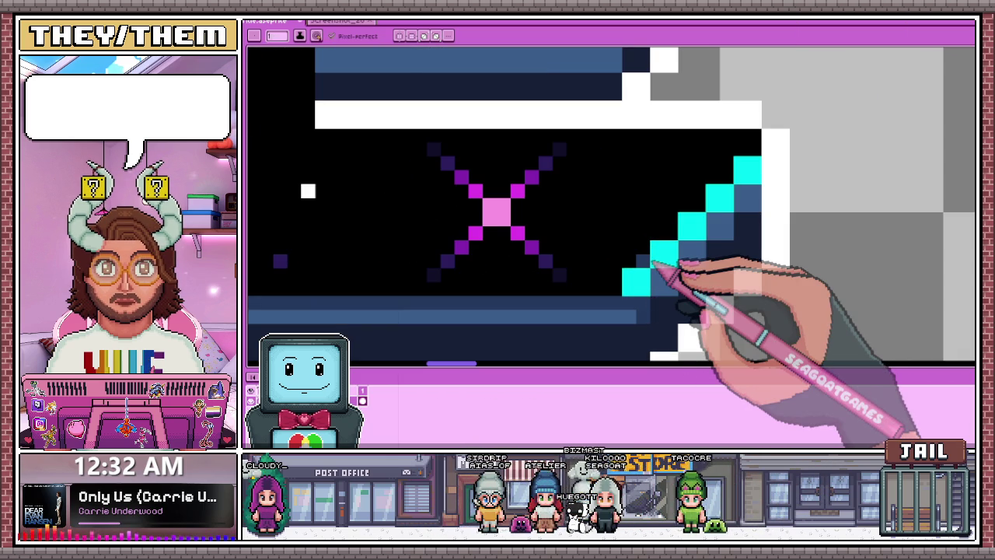
scroll(545, 233, down, 2)
scroll(311, 227, up, 1)
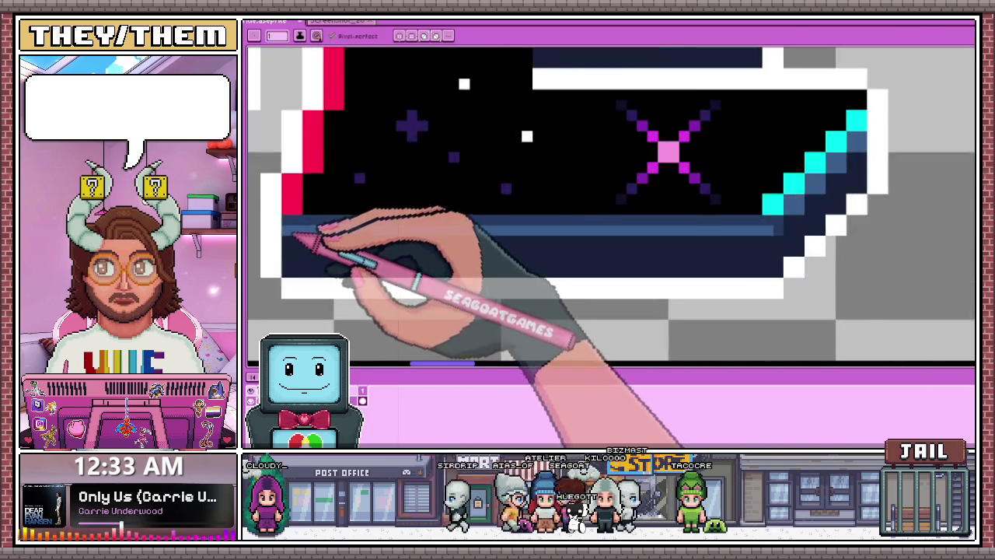
scroll(299, 233, down, 1)
scroll(489, 266, down, 1)
scroll(629, 166, up, 1)
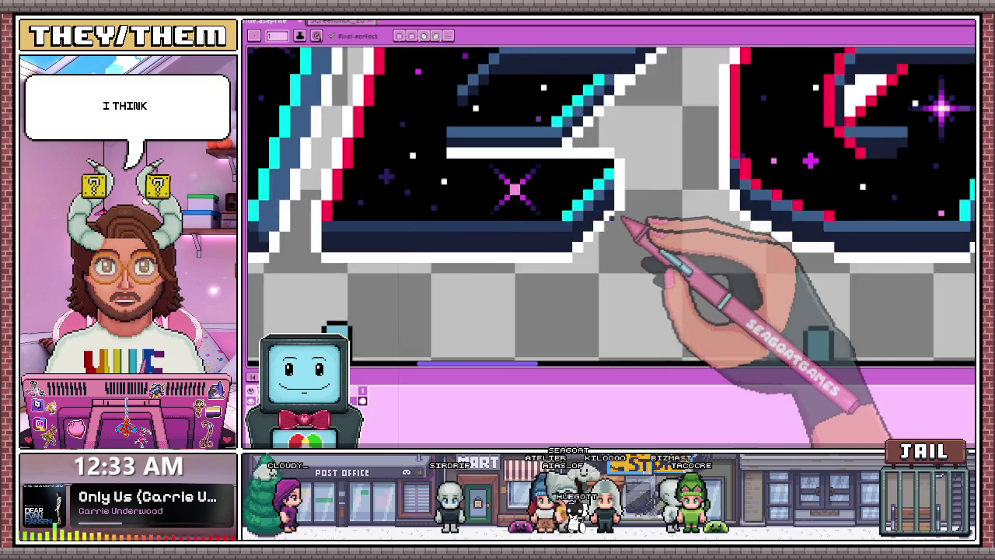
scroll(638, 226, up, 1)
scroll(582, 222, down, 1)
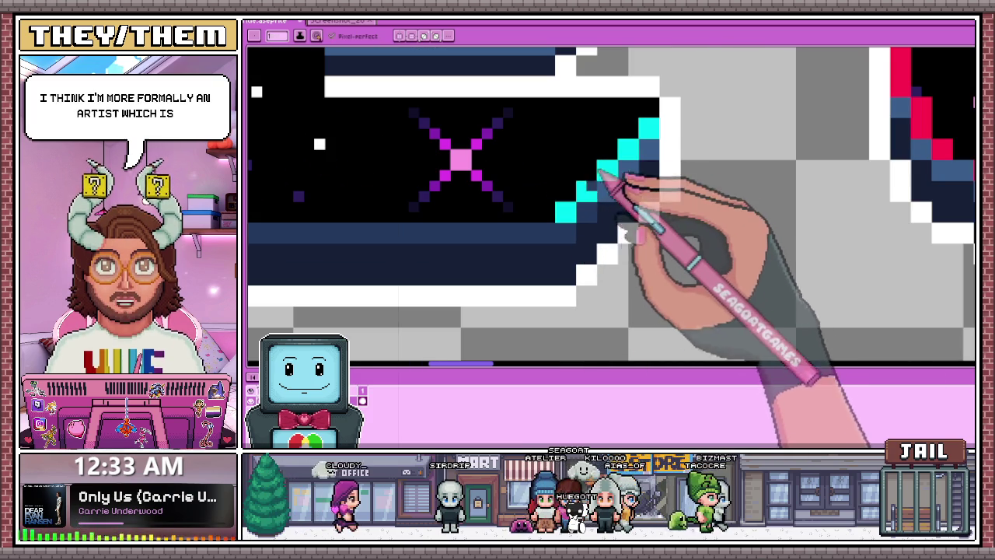
scroll(622, 199, down, 1)
scroll(629, 190, up, 1)
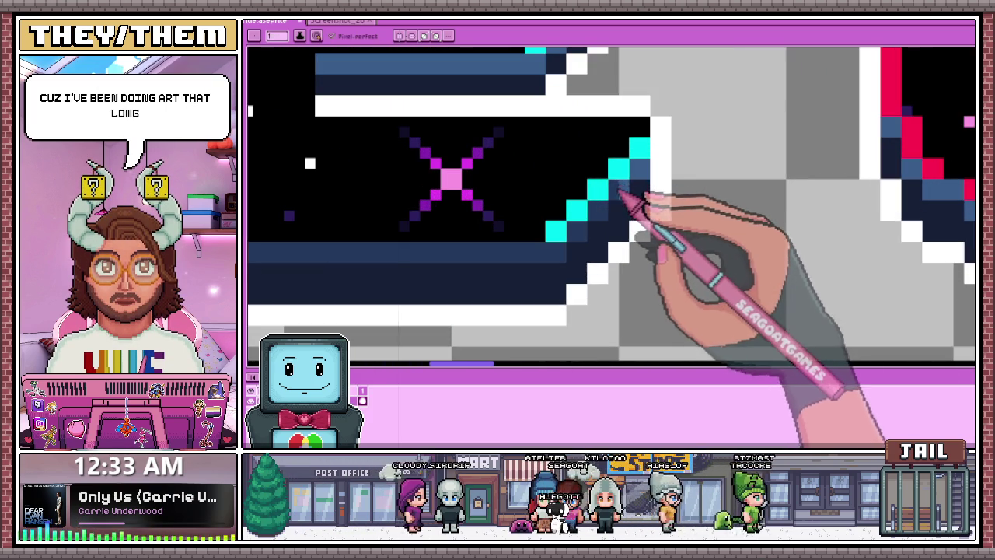
scroll(646, 183, down, 2)
scroll(594, 206, down, 2)
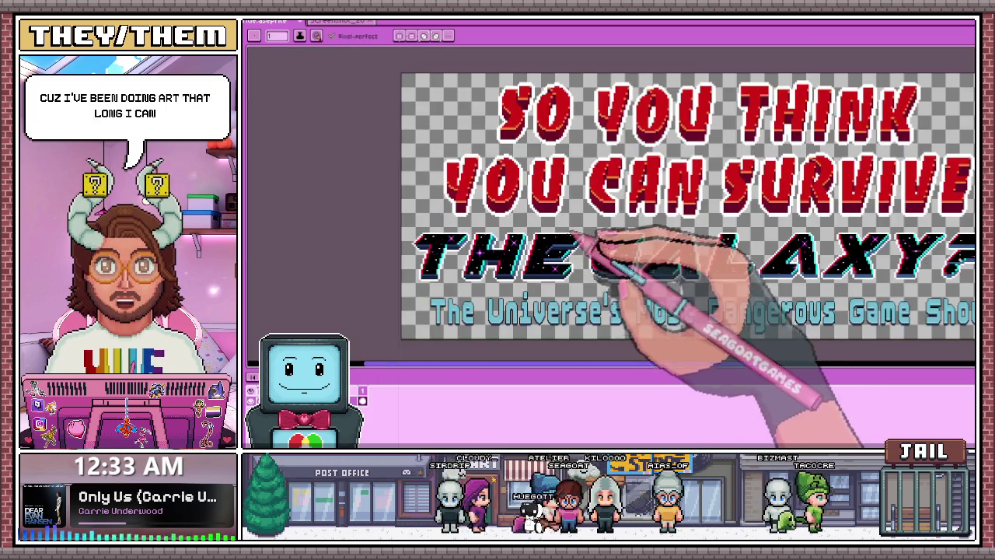
scroll(558, 269, up, 2)
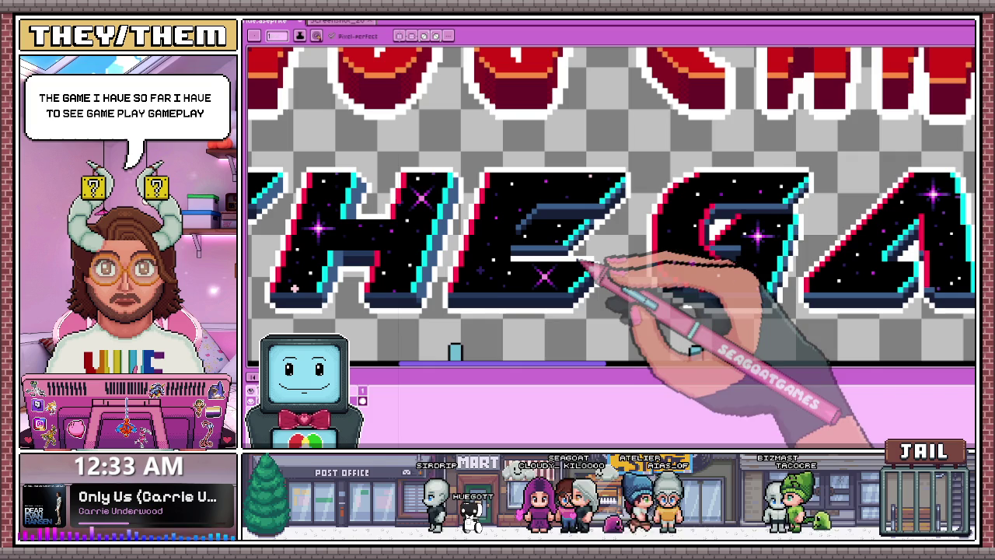
scroll(595, 264, up, 1)
scroll(537, 261, up, 1)
scroll(466, 258, up, 1)
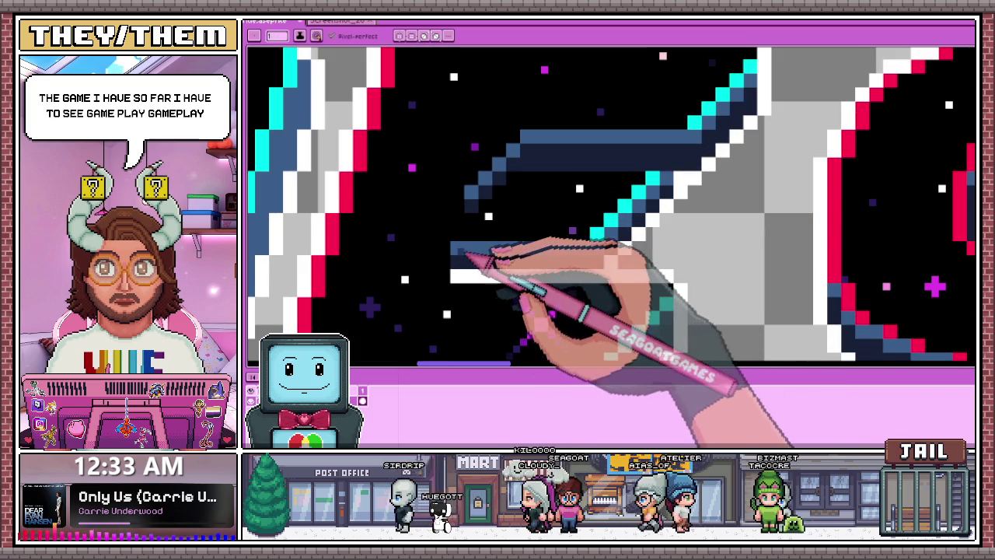
scroll(459, 248, down, 1)
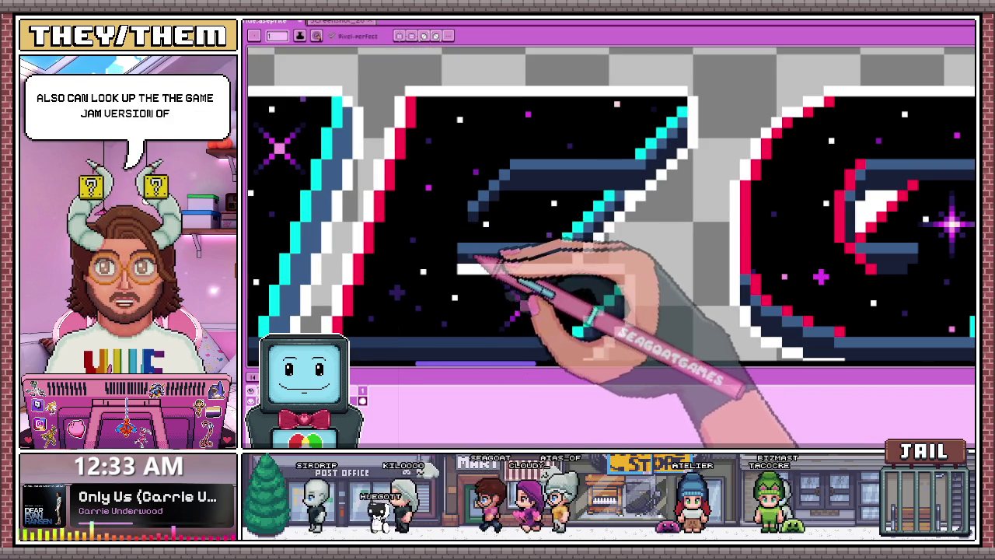
scroll(465, 246, up, 2)
scroll(467, 247, down, 1)
scroll(522, 225, down, 1)
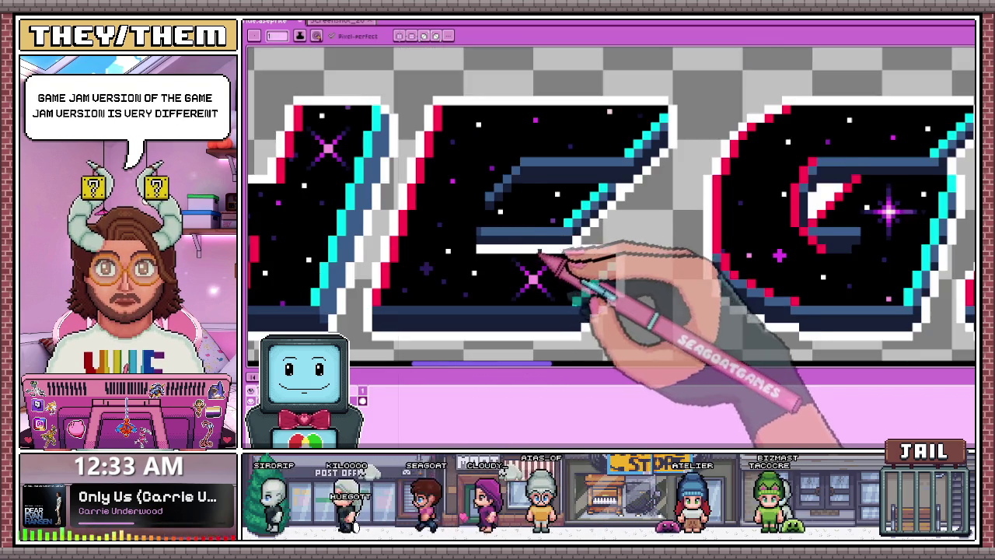
scroll(536, 248, up, 2)
scroll(595, 218, down, 2)
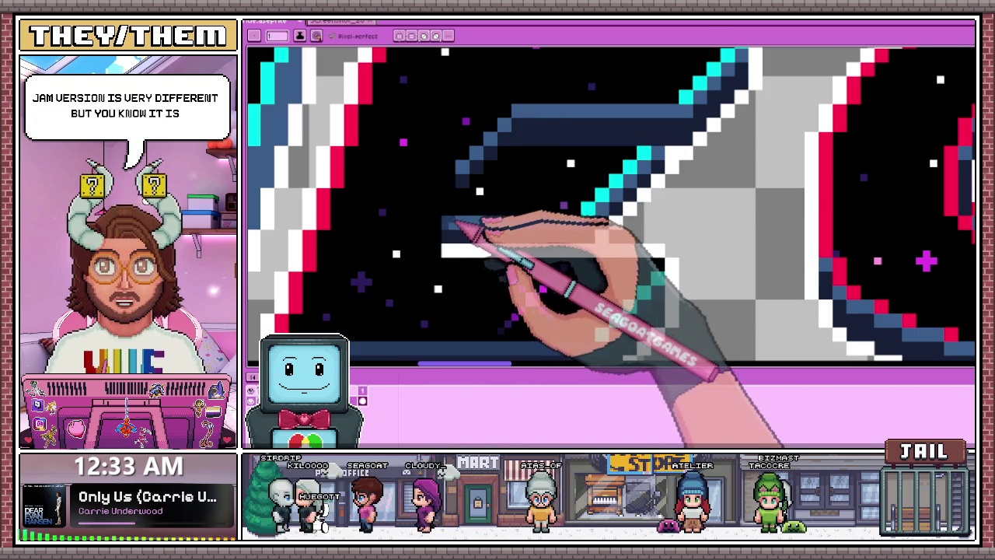
scroll(559, 220, up, 1)
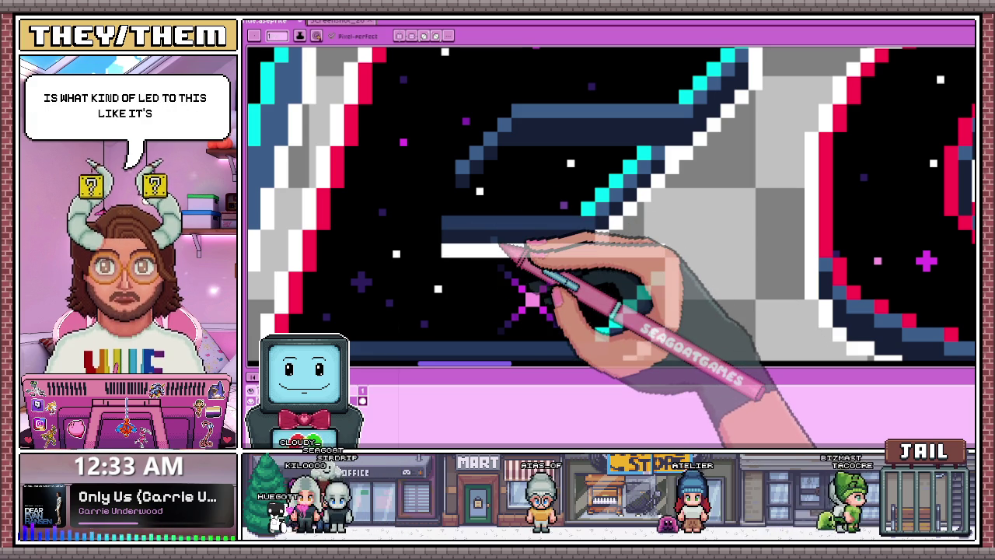
scroll(637, 207, down, 2)
scroll(644, 200, up, 2)
scroll(629, 222, up, 2)
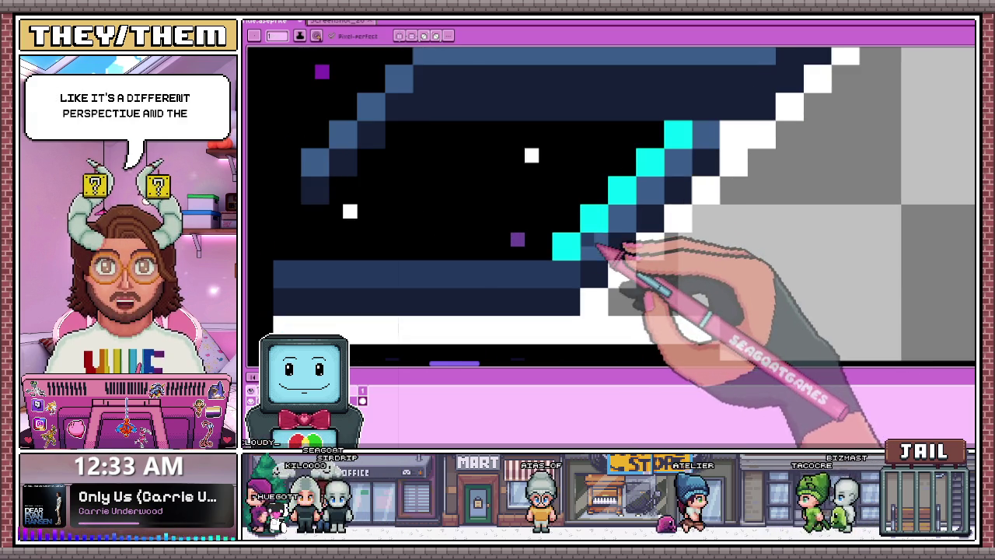
scroll(633, 244, down, 2)
scroll(643, 189, up, 2)
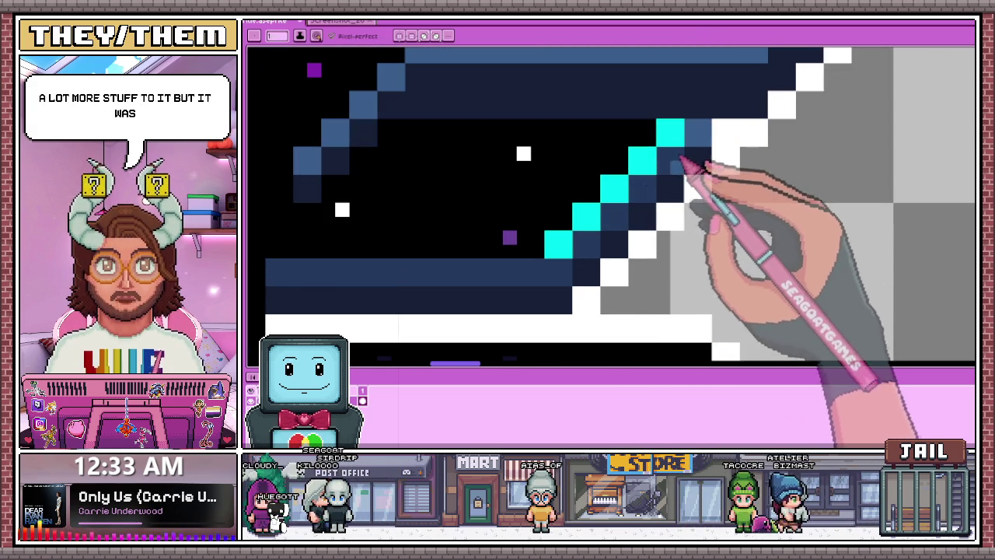
scroll(689, 189, down, 2)
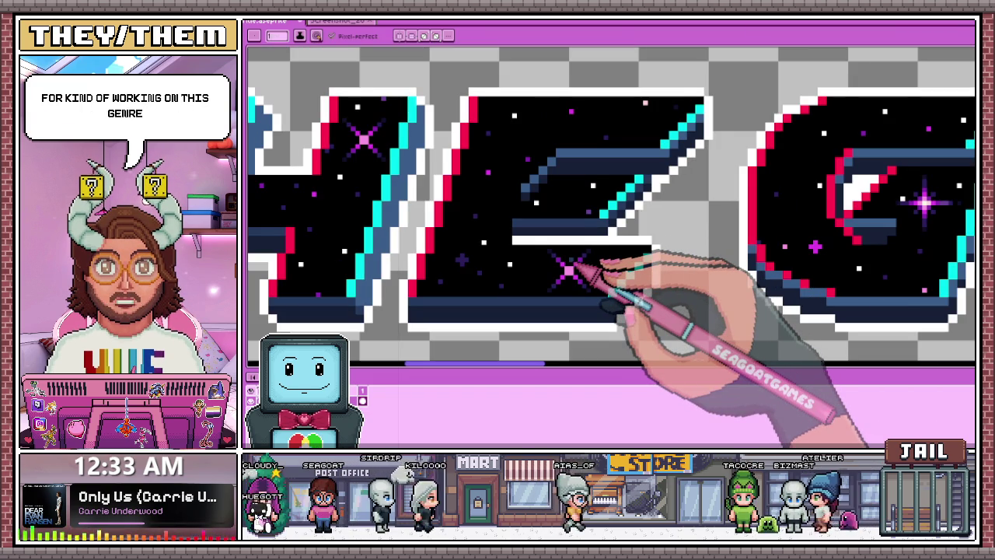
scroll(544, 241, down, 1)
scroll(535, 208, up, 2)
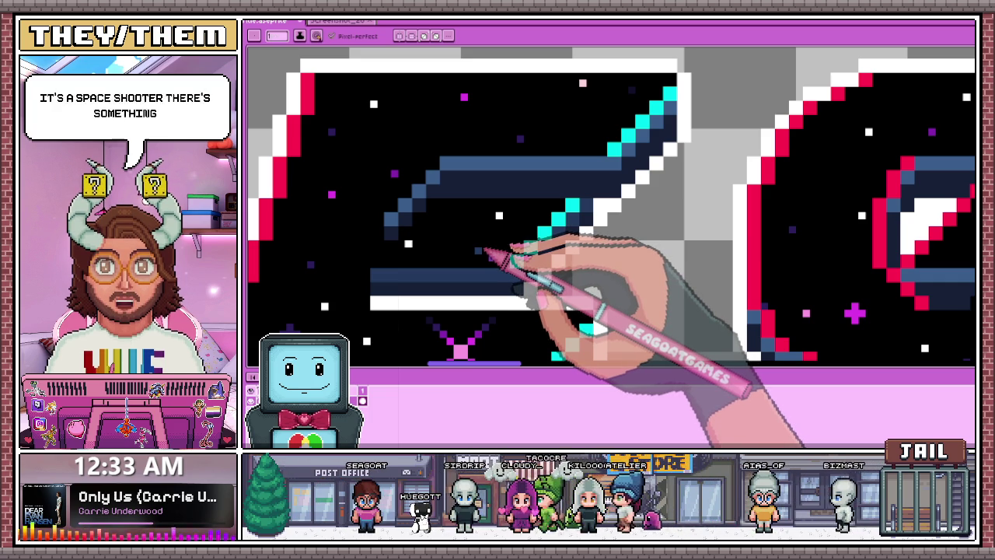
- Paint darker blue over the light-blue highlight row on the E's top bar, then review it
scroll(438, 217, up, 1)
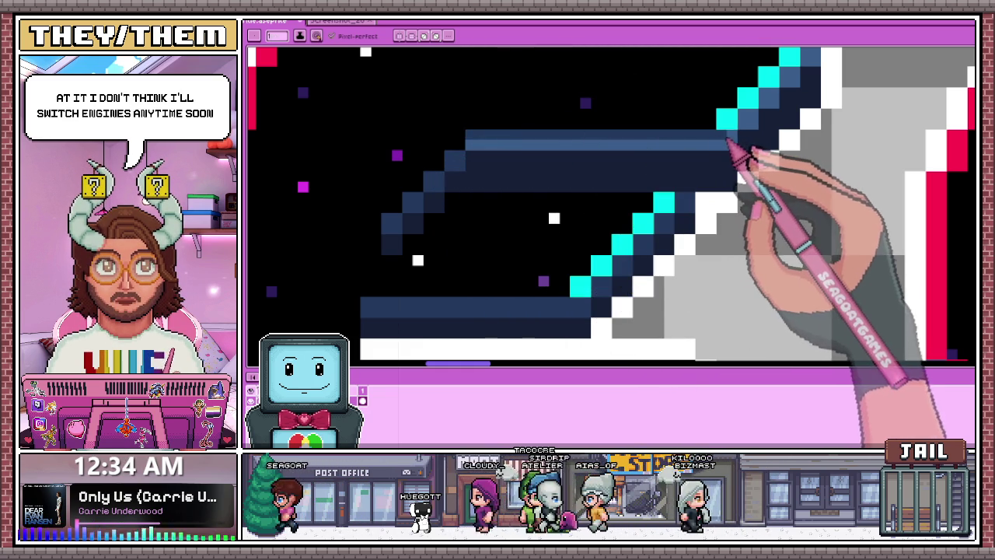
mouse_move(478, 143)
mouse_down()
mouse_move(731, 148)
mouse_move(675, 148)
mouse_up()
scroll(627, 195, down, 1)
scroll(689, 166, down, 1)
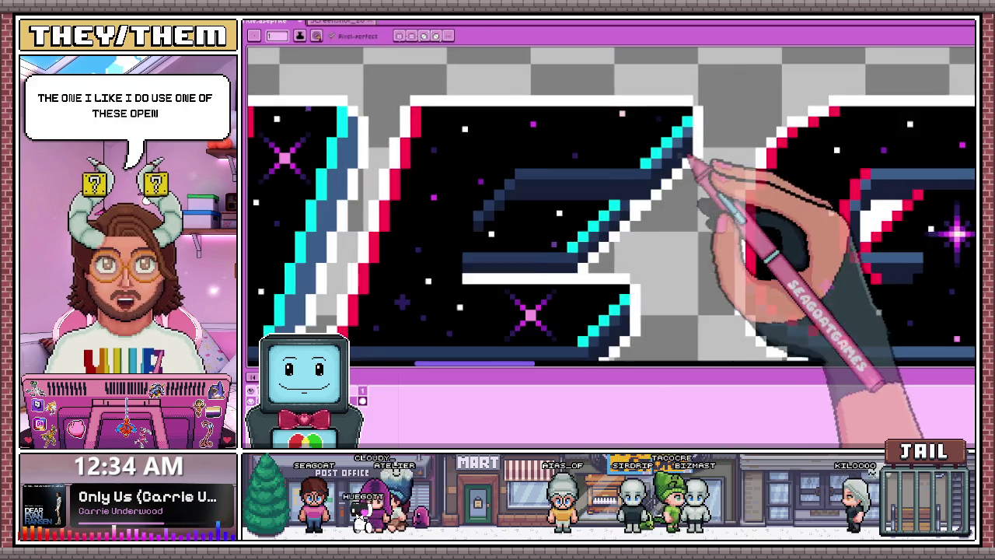
scroll(660, 167, up, 2)
scroll(644, 189, down, 1)
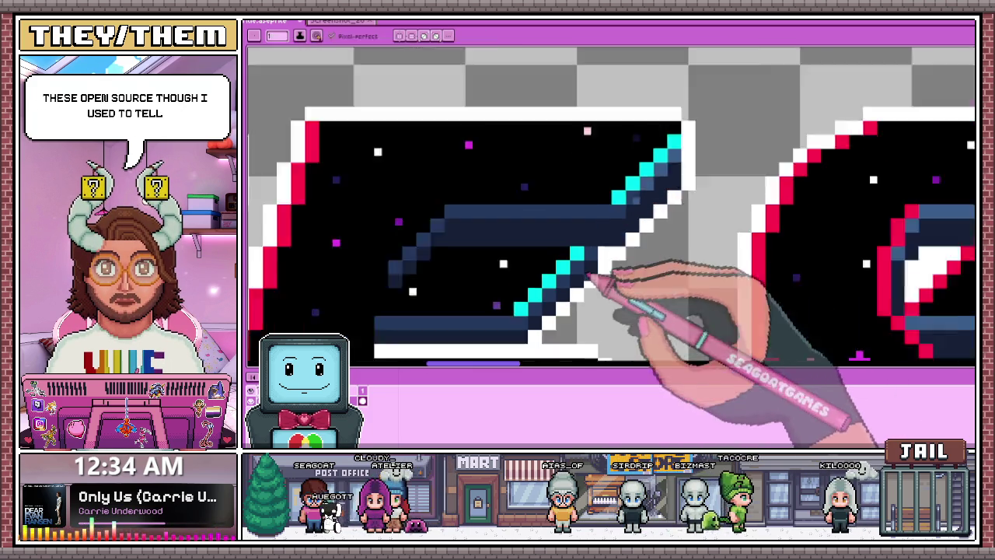
scroll(595, 285, down, 1)
scroll(644, 199, up, 2)
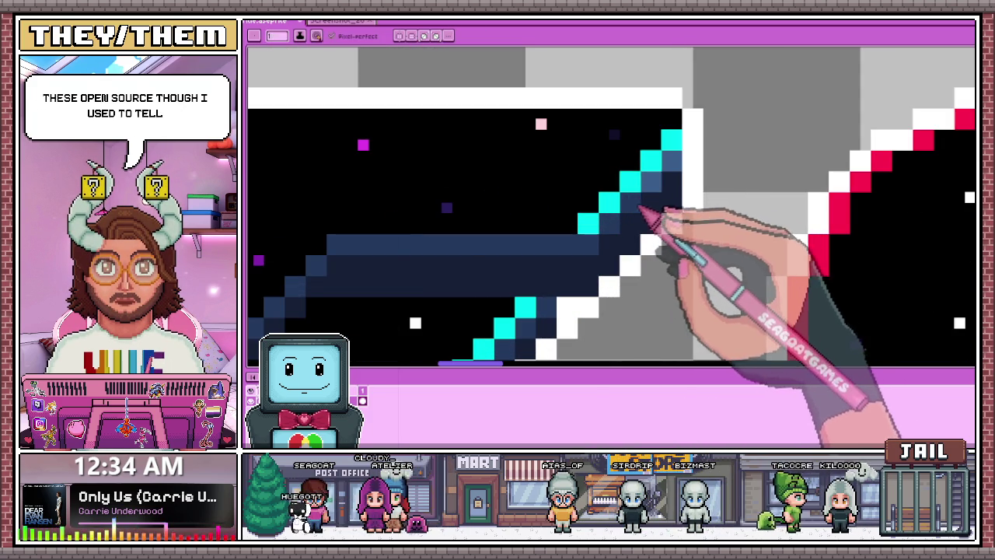
scroll(689, 178, down, 1)
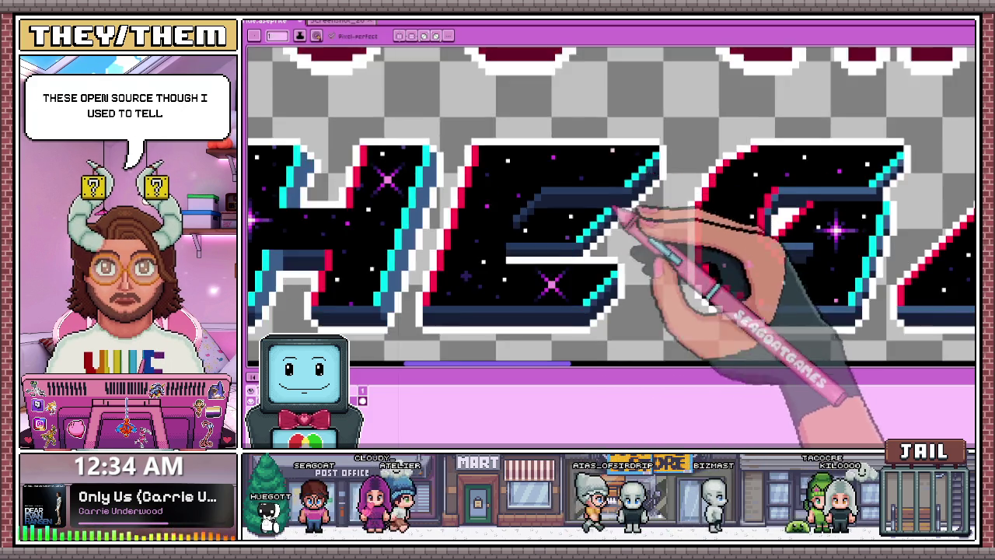
scroll(643, 215, down, 1)
scroll(601, 288, down, 2)
scroll(607, 295, up, 1)
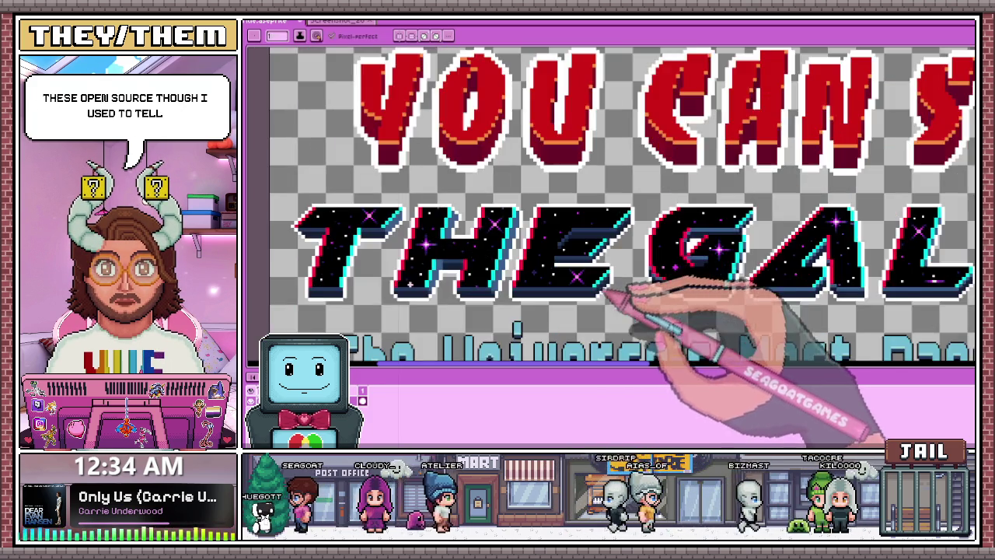
scroll(626, 272, up, 1)
scroll(629, 253, up, 1)
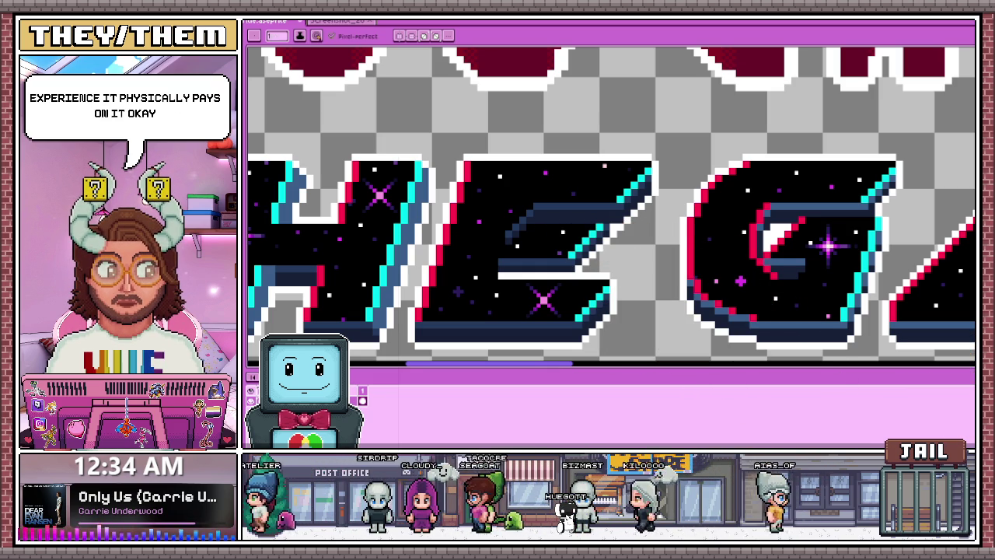
- Switch with Alt+Tab to the browser showing the OpenReality GitHub README
key(alt+Tab)
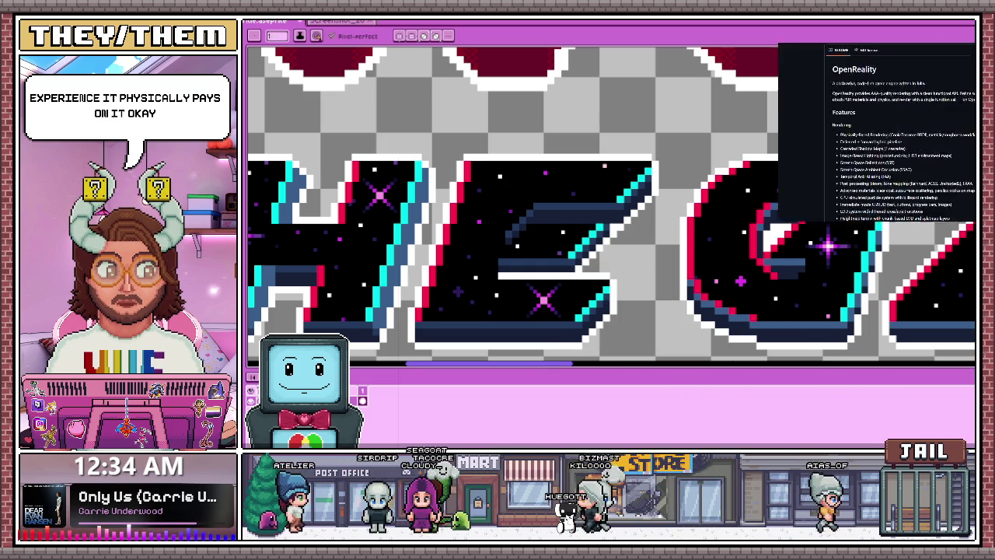
drag(370, 133, 519, 133)
scroll(536, 140, down, 1)
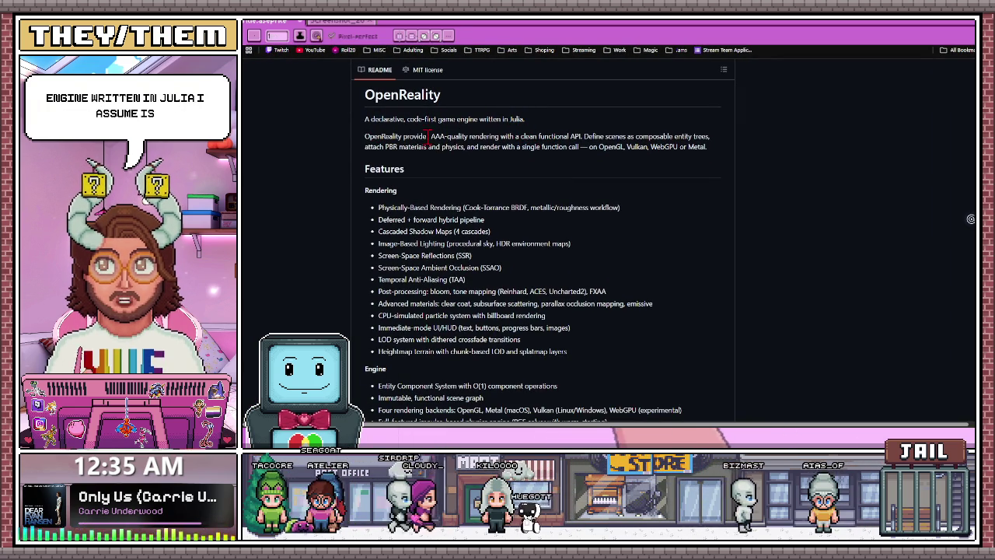
click(364, 136)
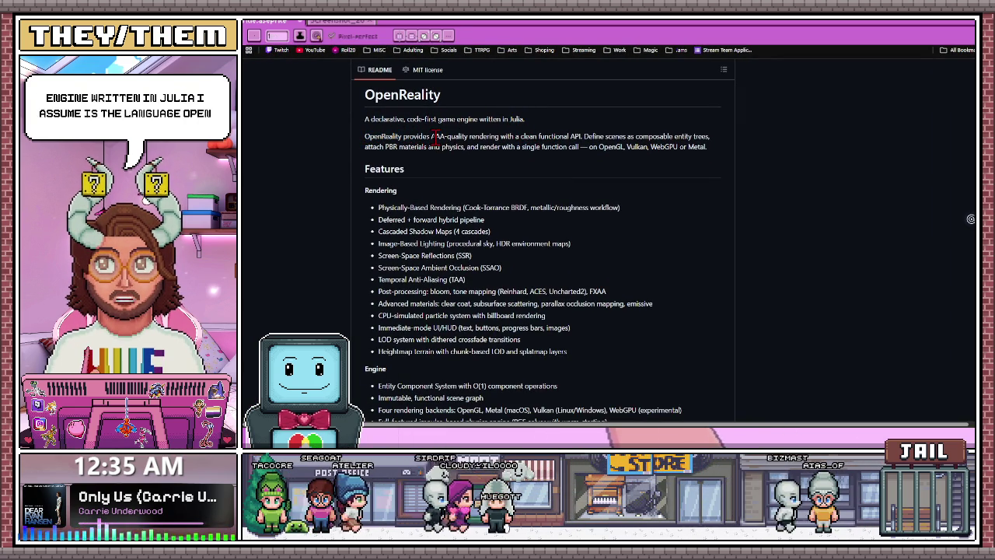
drag(431, 136, 532, 137)
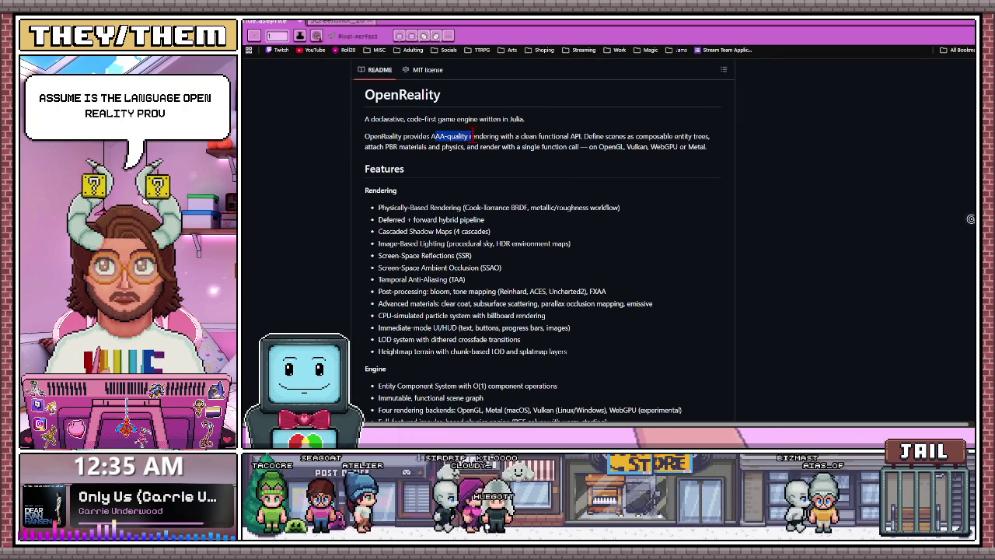
click(556, 136)
mouse_move(584, 136)
mouse_down()
mouse_move(673, 136)
mouse_move(606, 132)
mouse_up()
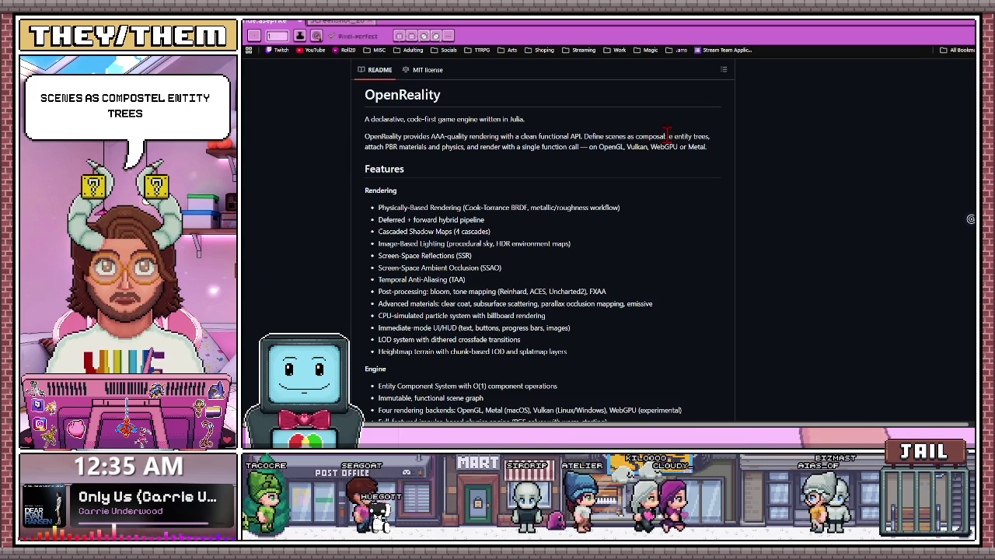
drag(584, 136, 714, 138)
click(427, 171)
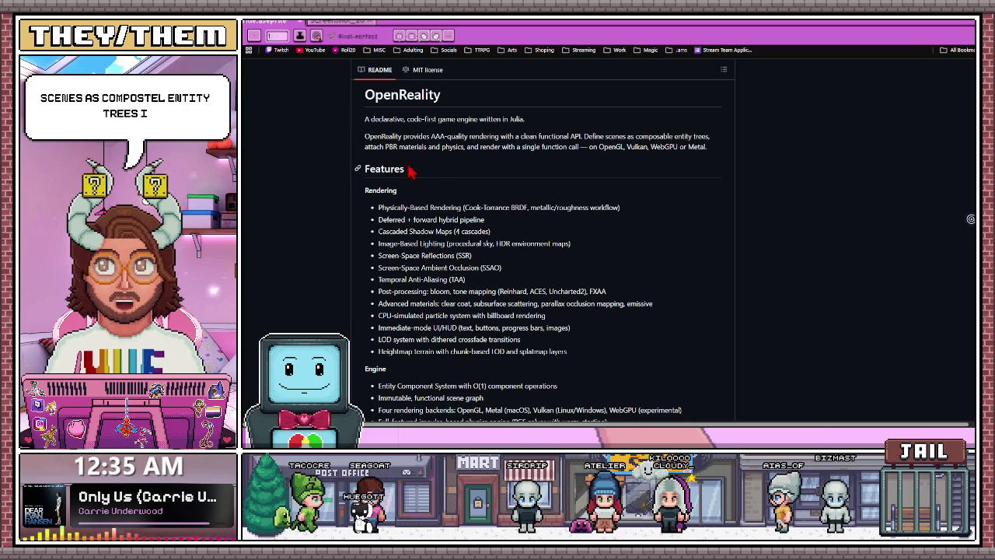
drag(585, 136, 714, 139)
click(599, 178)
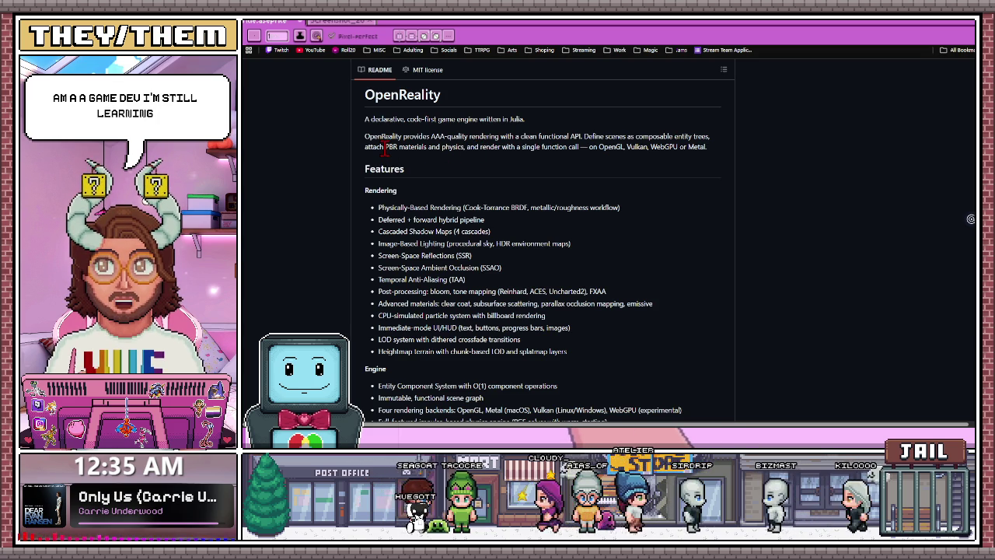
drag(365, 147, 483, 147)
click(471, 146)
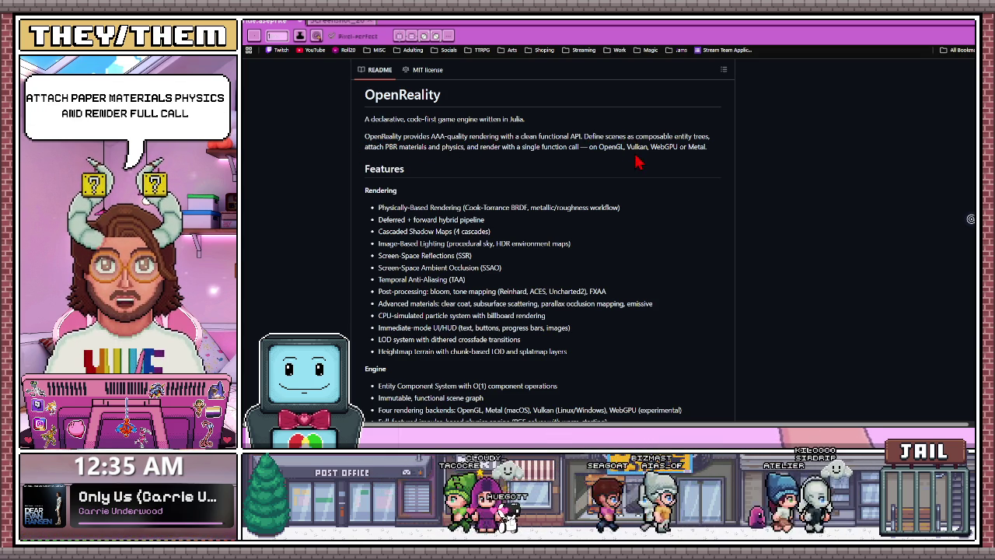
double_click(696, 146)
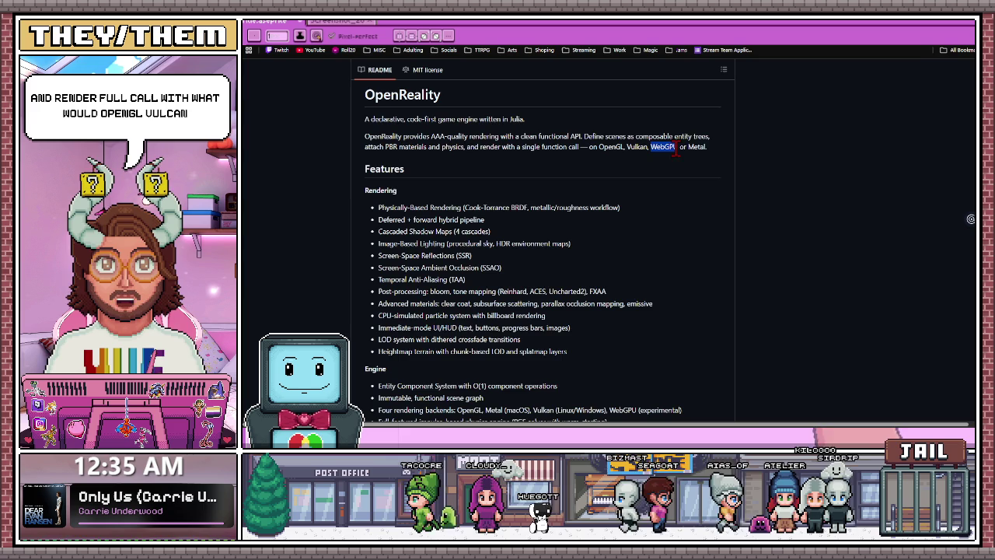
scroll(604, 215, down, 1)
scroll(604, 215, down, 1)
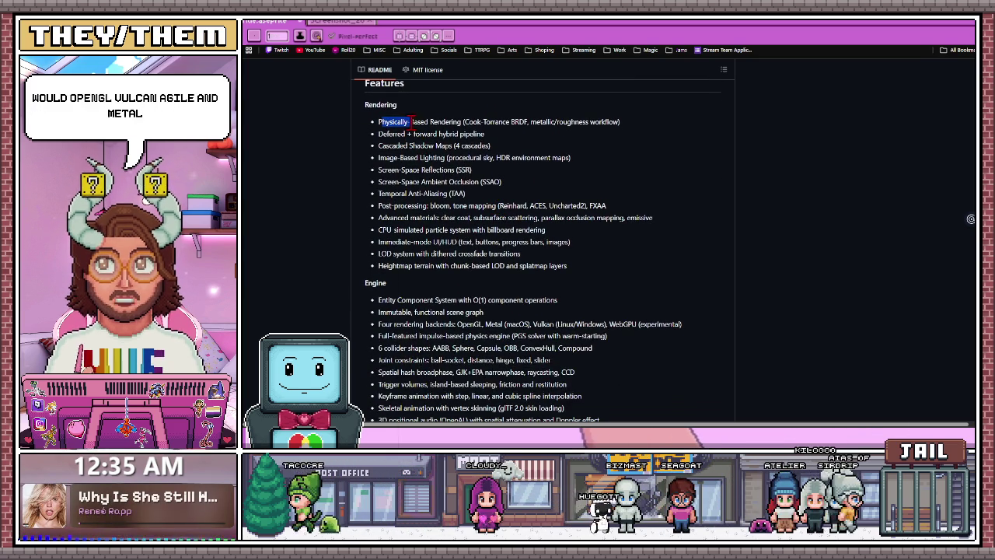
drag(464, 122, 504, 124)
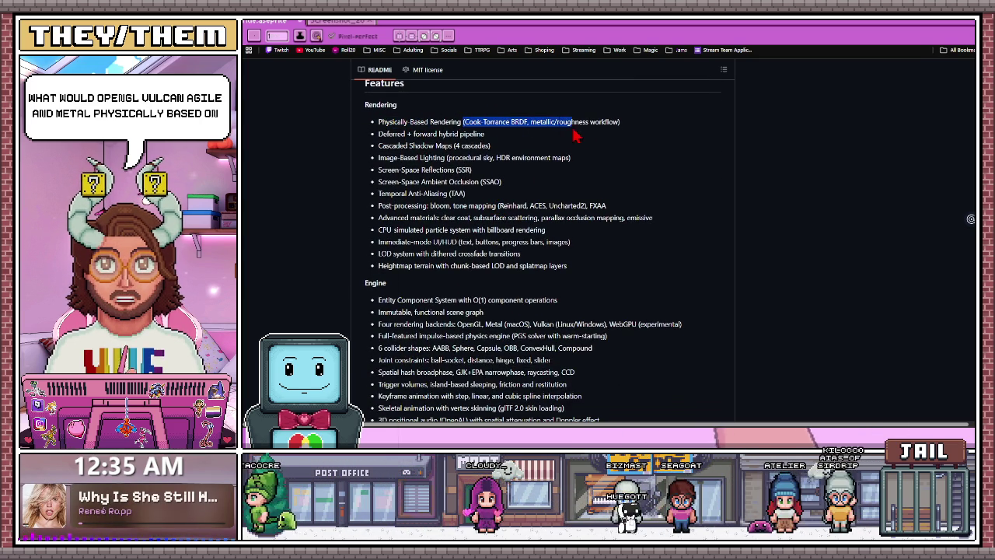
drag(575, 136, 628, 133)
click(470, 184)
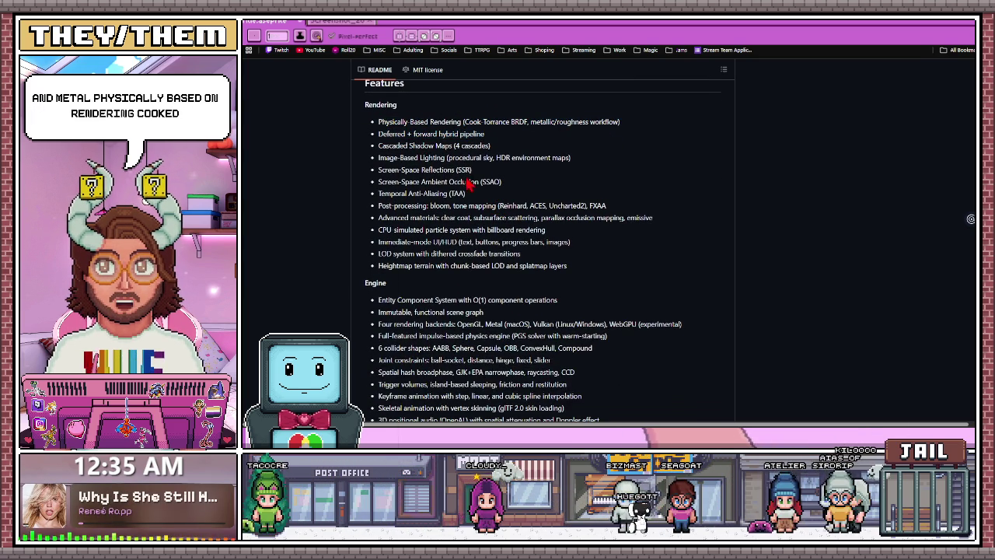
click(403, 161)
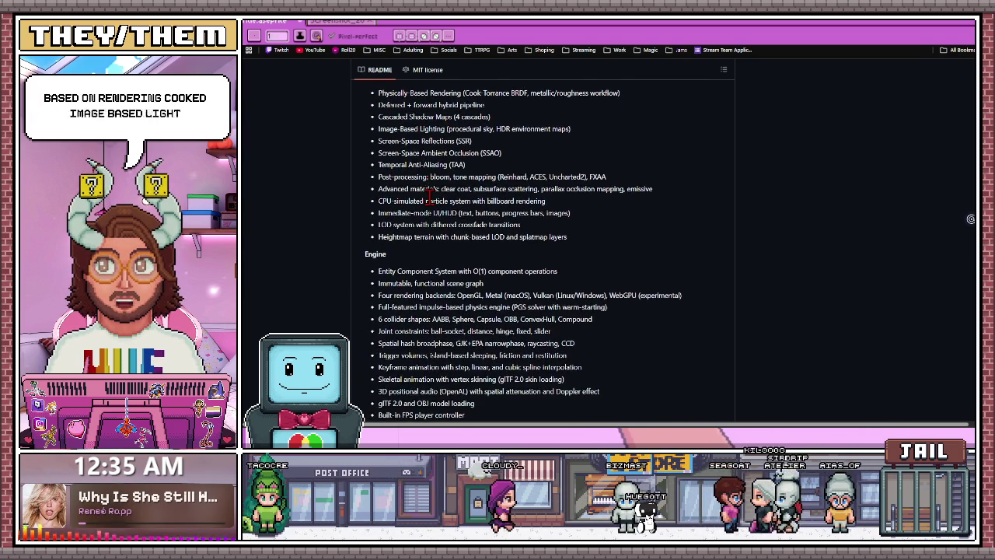
scroll(429, 196, down, 3)
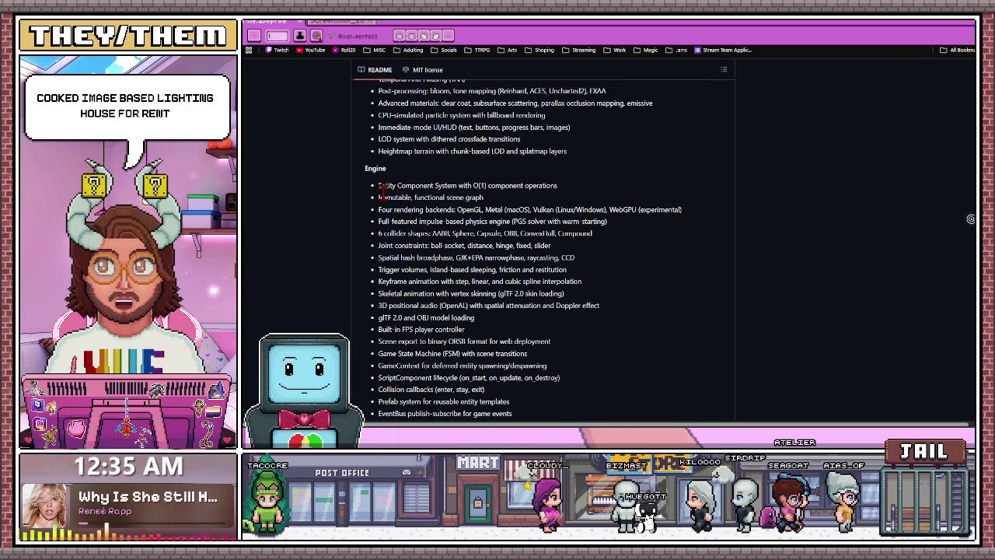
drag(377, 185, 469, 185)
scroll(451, 214, down, 2)
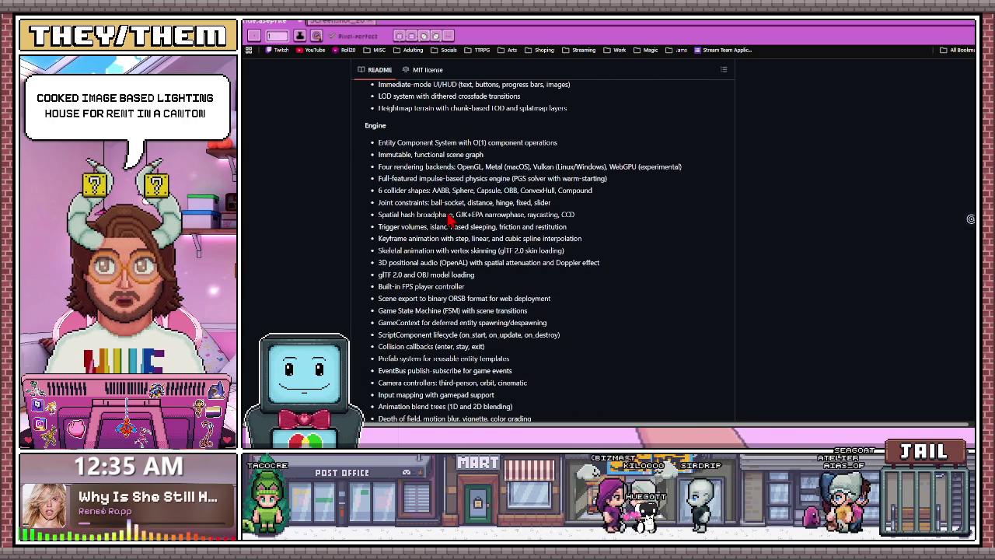
drag(378, 177, 595, 192)
click(449, 209)
scroll(449, 210, down, 1)
scroll(450, 210, down, 1)
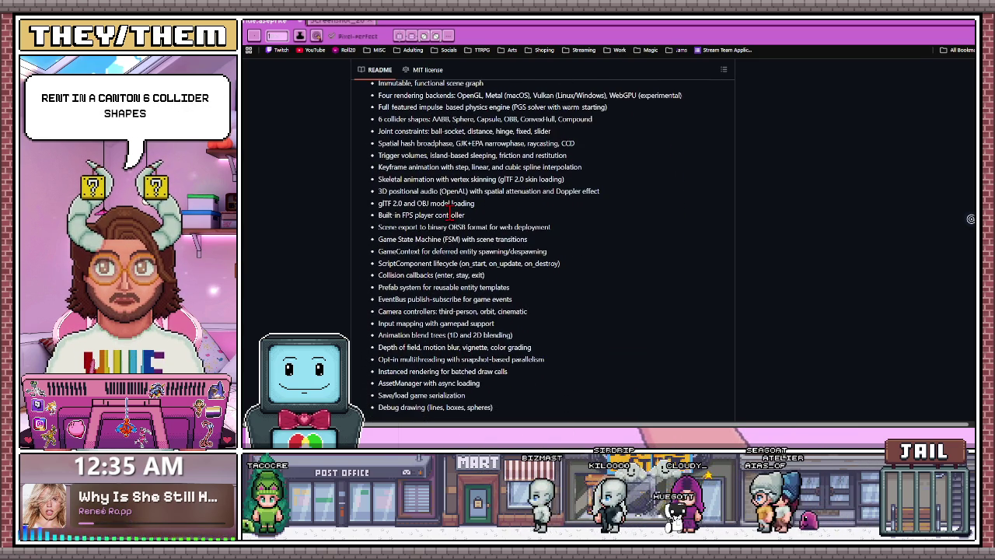
drag(378, 191, 590, 192)
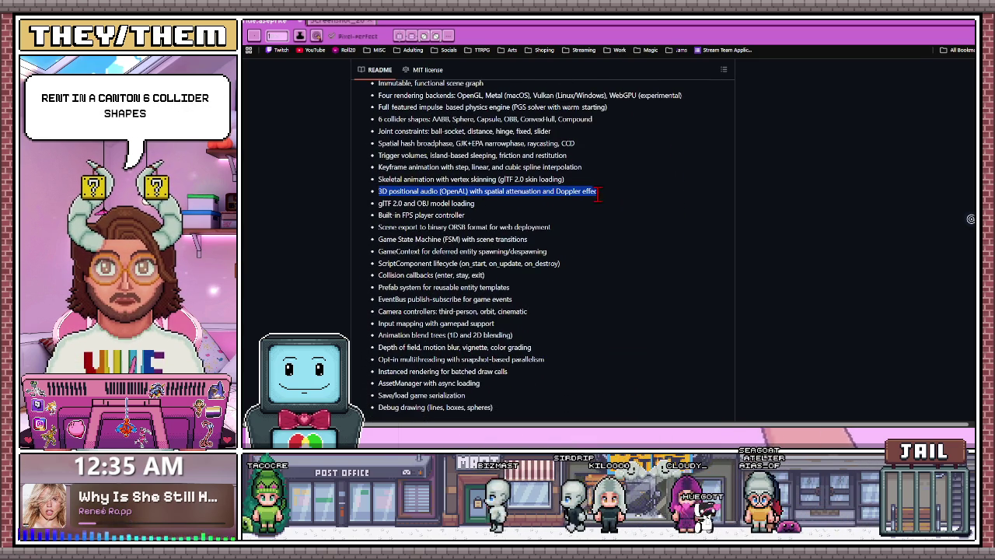
click(622, 203)
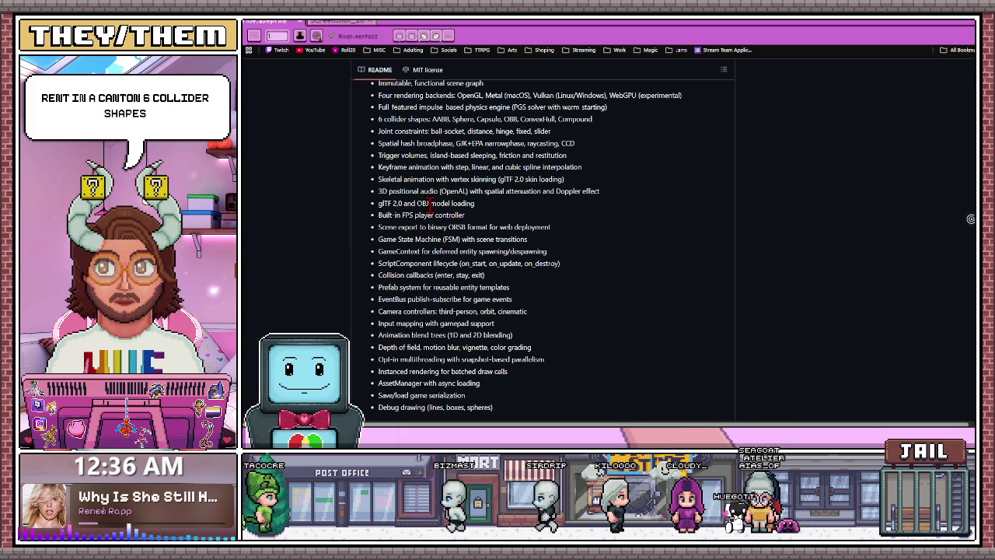
scroll(430, 203, down, 1)
scroll(430, 210, down, 2)
scroll(404, 233, down, 4)
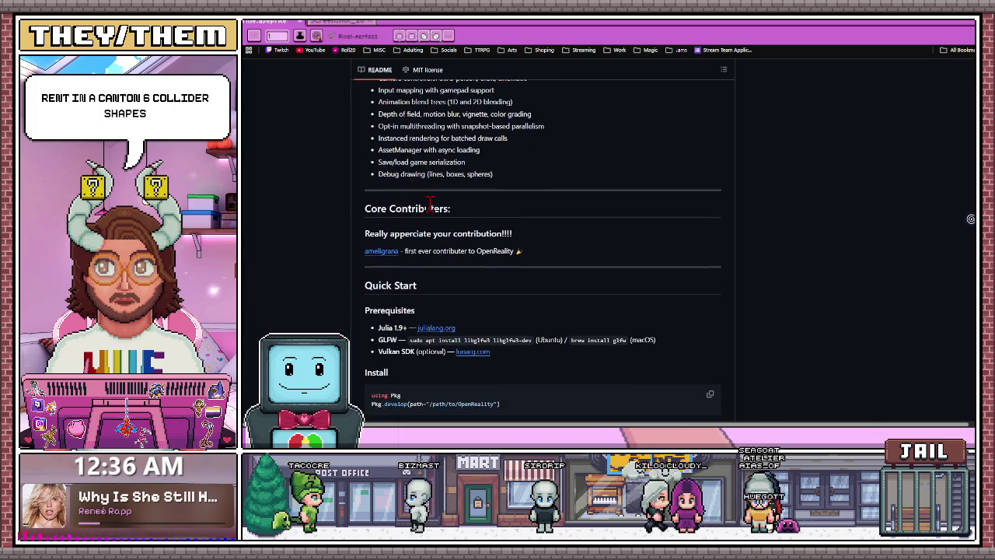
scroll(399, 241, down, 1)
scroll(456, 245, down, 1)
scroll(451, 237, down, 3)
scroll(451, 238, down, 1)
scroll(455, 244, down, 2)
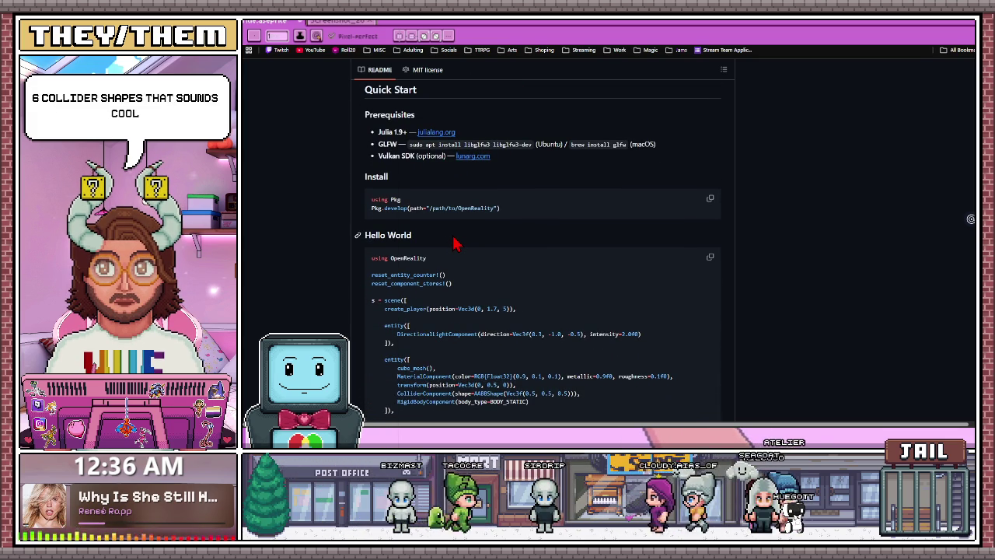
scroll(455, 244, down, 5)
scroll(455, 244, down, 3)
scroll(456, 244, down, 4)
scroll(456, 244, up, 5)
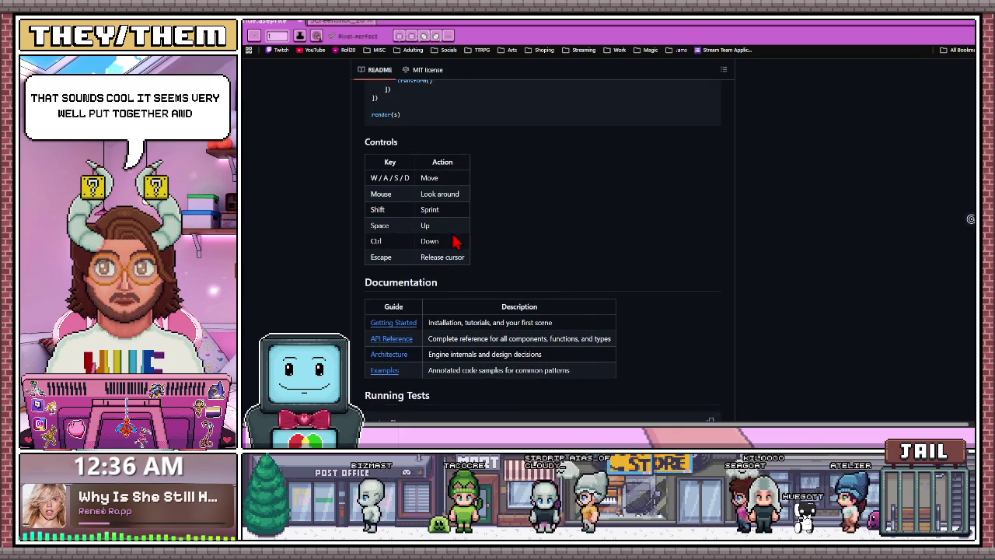
scroll(456, 241, up, 1)
scroll(443, 272, down, 1)
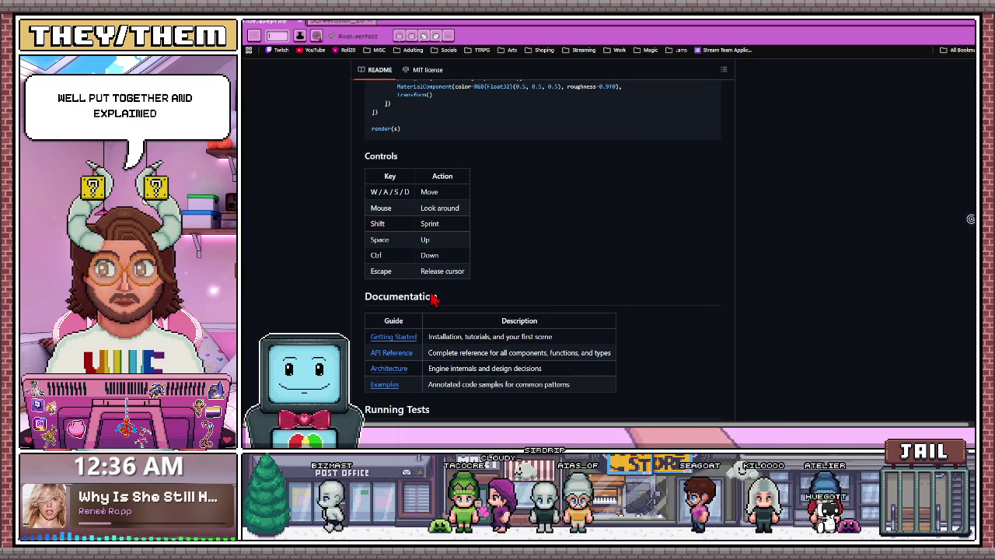
scroll(413, 256, up, 1)
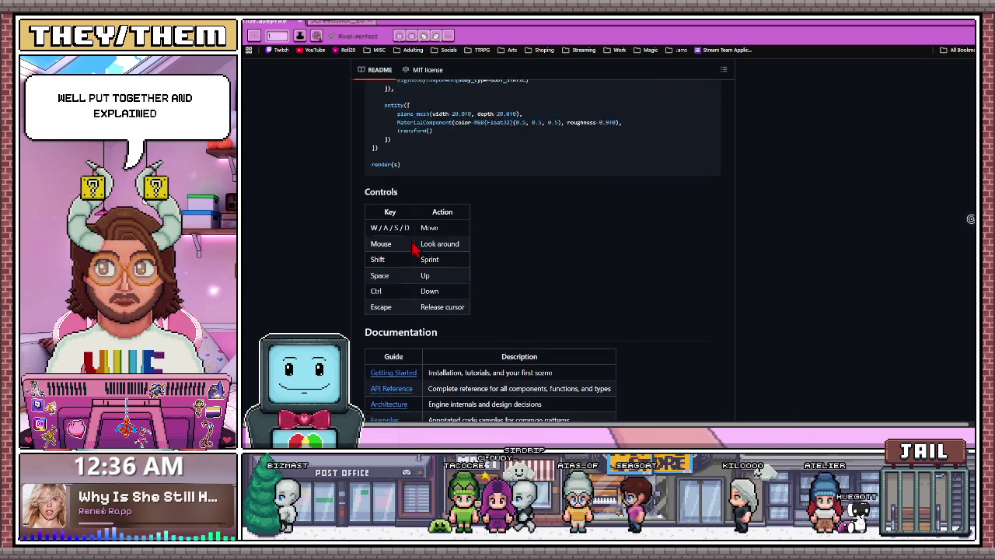
scroll(413, 256, up, 5)
scroll(412, 255, up, 5)
scroll(413, 256, up, 5)
scroll(414, 261, up, 3)
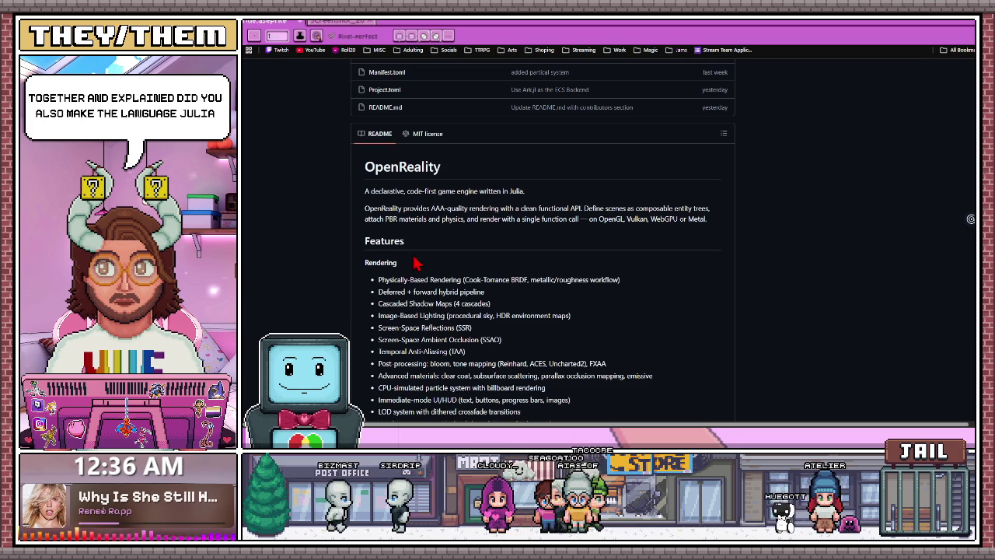
scroll(414, 265, up, 5)
scroll(414, 264, up, 1)
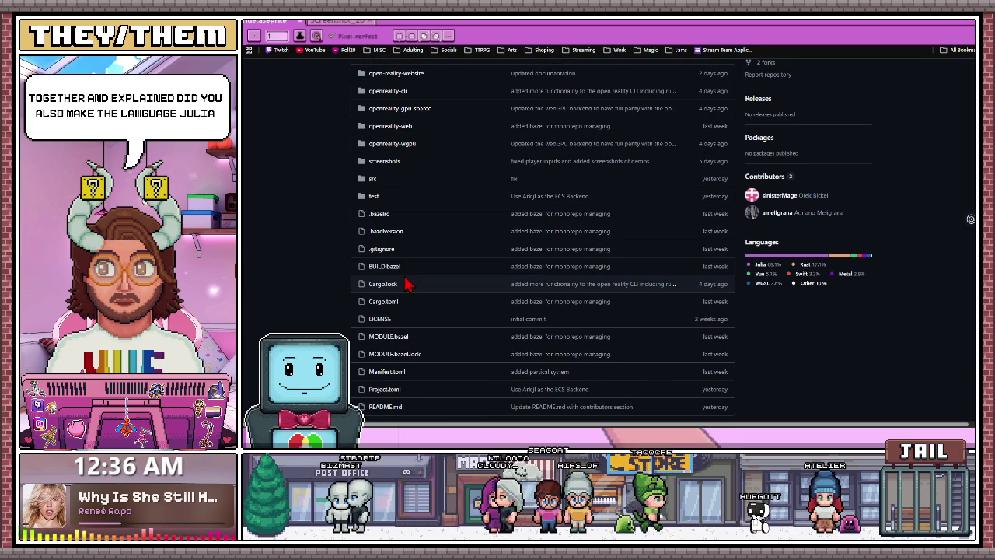
click(395, 405)
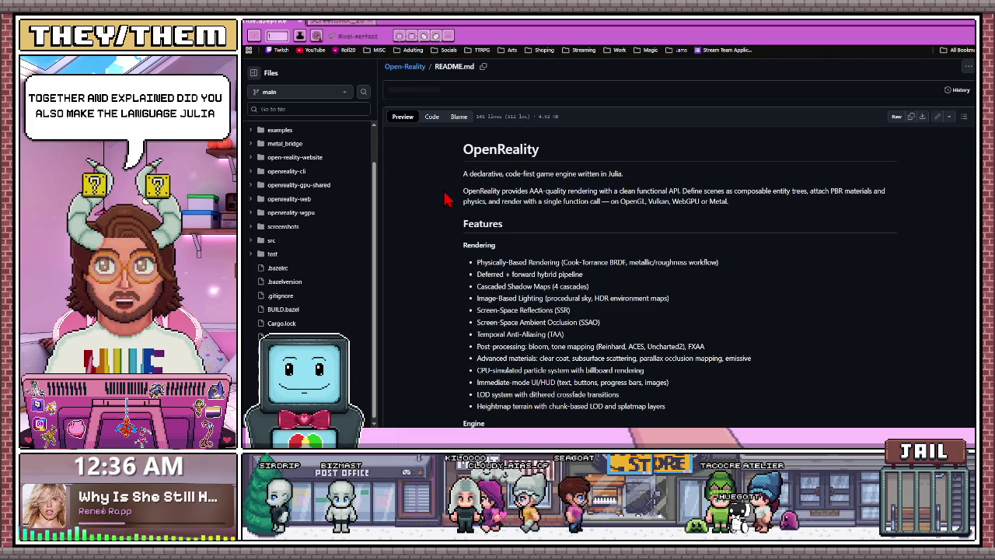
- Scroll down the README.md through the code sample and Controls table
scroll(444, 196, down, 2)
scroll(444, 196, down, 3)
scroll(605, 231, down, 5)
scroll(605, 231, down, 4)
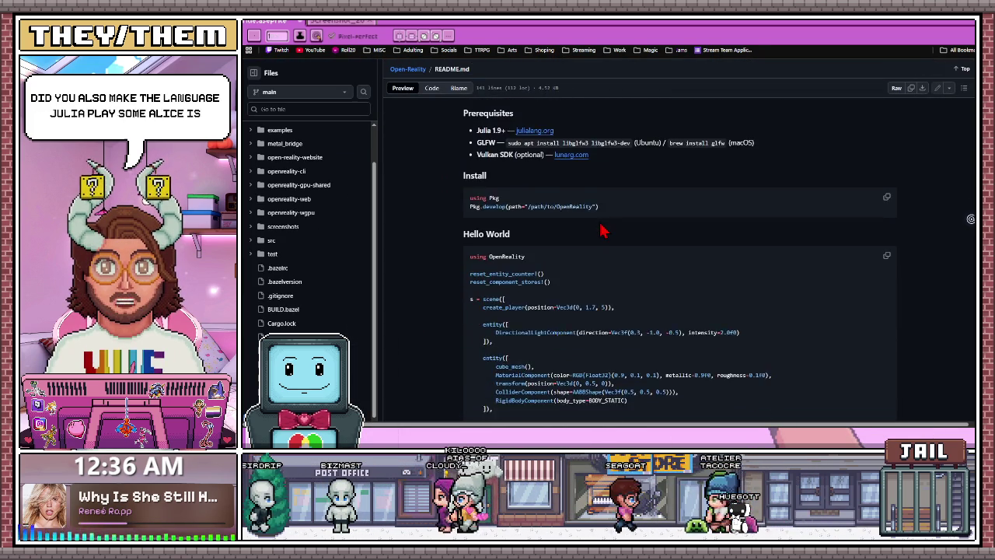
scroll(599, 226, down, 1)
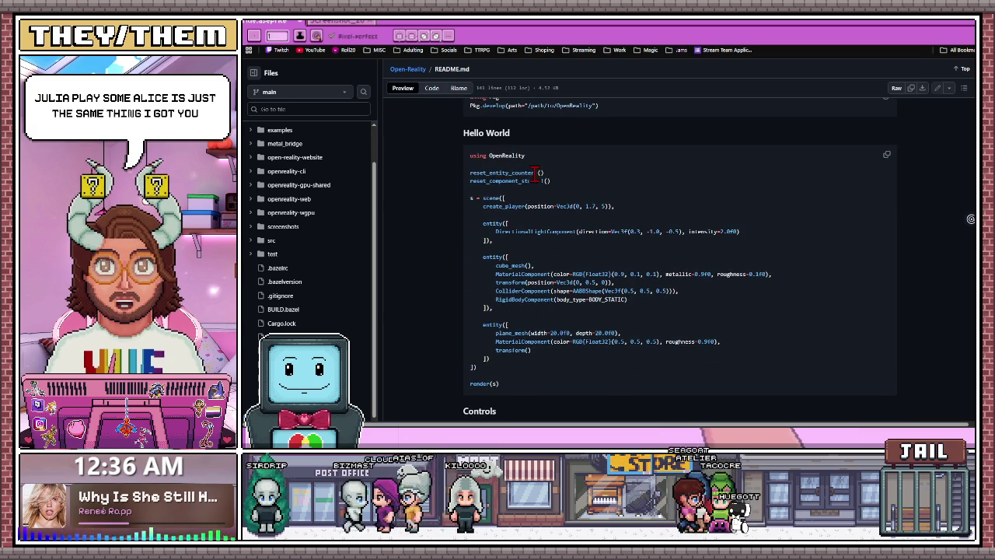
scroll(525, 220, down, 1)
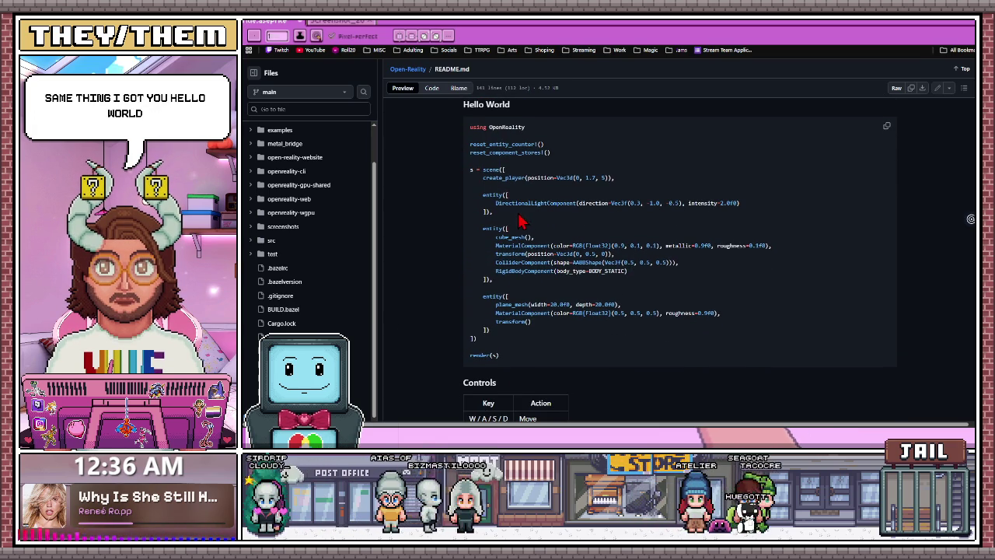
scroll(522, 221, down, 5)
scroll(527, 253, down, 1)
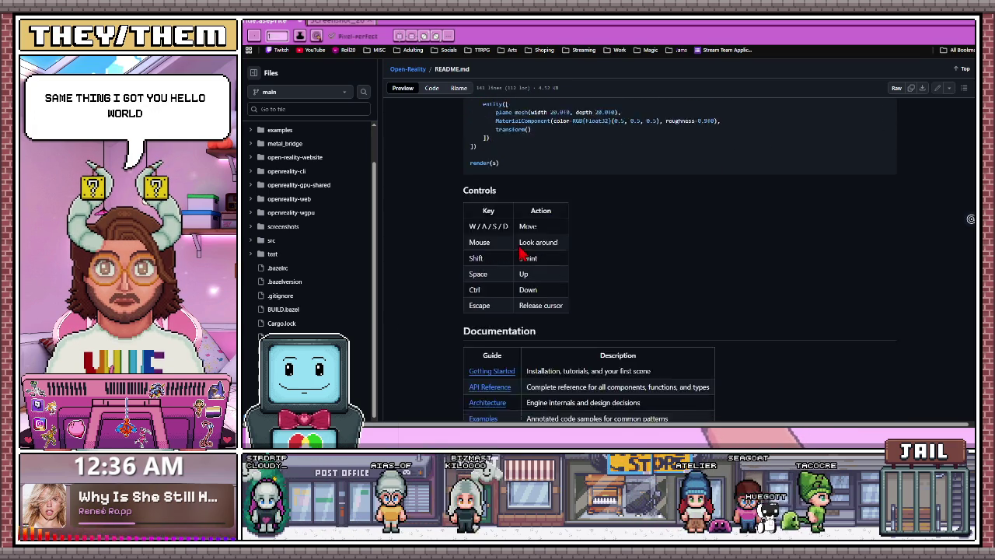
scroll(523, 251, down, 4)
scroll(522, 253, down, 1)
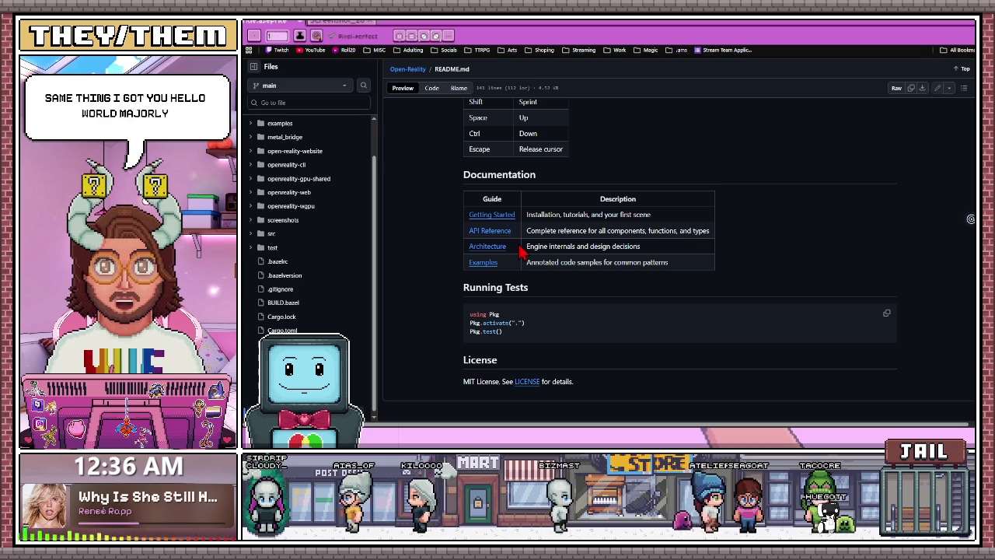
- Scroll back up to the OpenReality title and Rendering features list
scroll(522, 251, up, 1)
scroll(522, 252, up, 3)
scroll(522, 249, up, 3)
scroll(521, 246, up, 1)
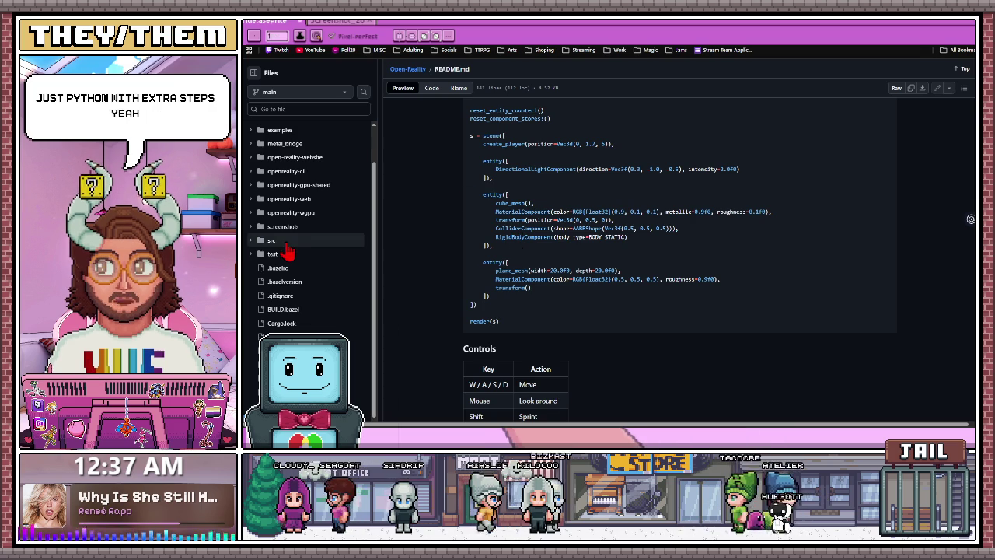
scroll(287, 250, down, 1)
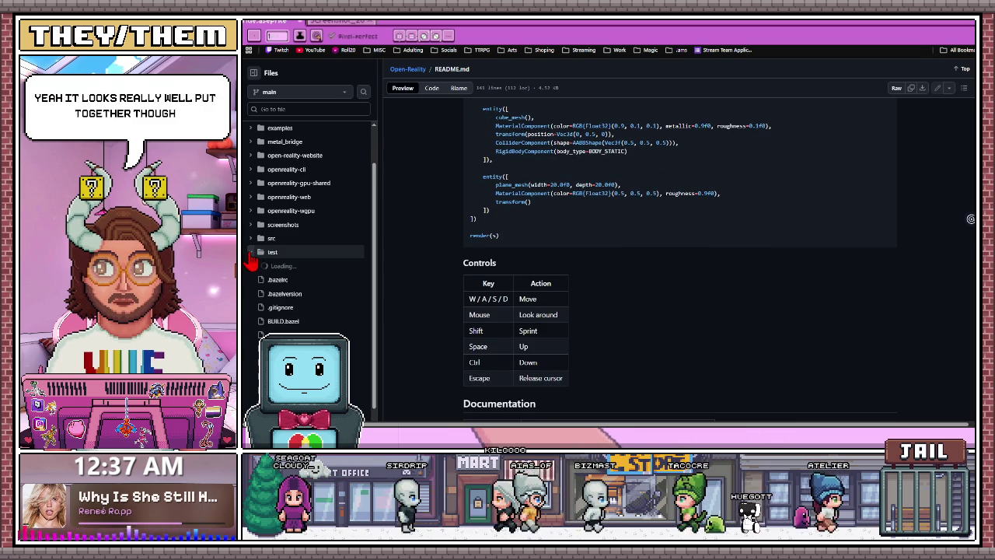
scroll(477, 235, down, 10)
scroll(477, 235, up, 3)
scroll(479, 236, up, 5)
scroll(477, 234, up, 10)
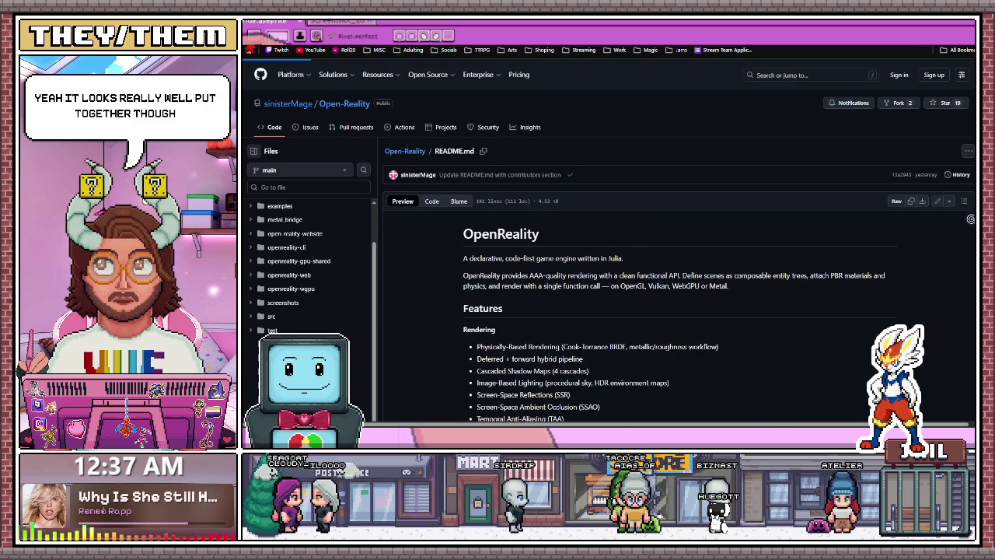
- Go back to the Open-Reality repository root and read through its README features
key(alt+Left)
scroll(493, 231, down, 5)
scroll(478, 236, down, 3)
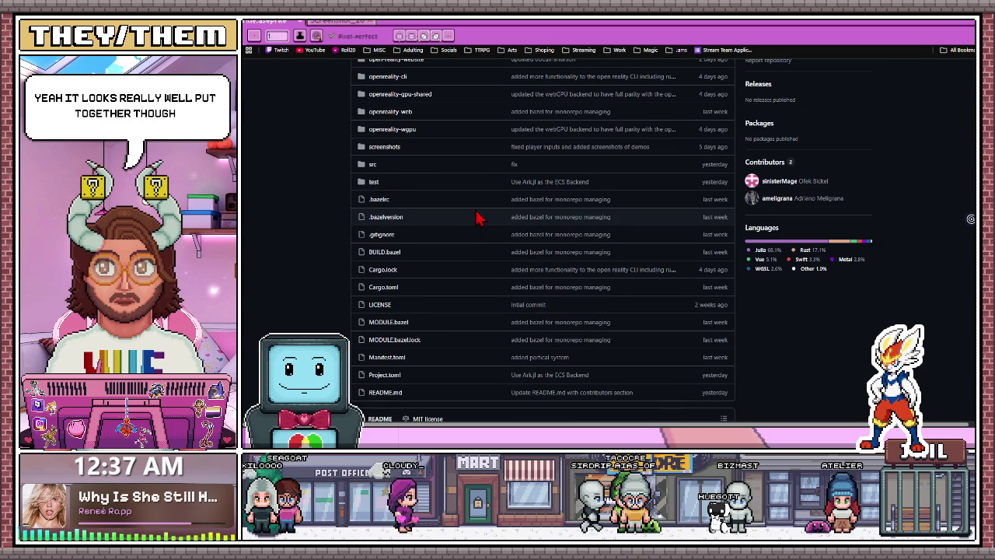
scroll(454, 229, down, 1)
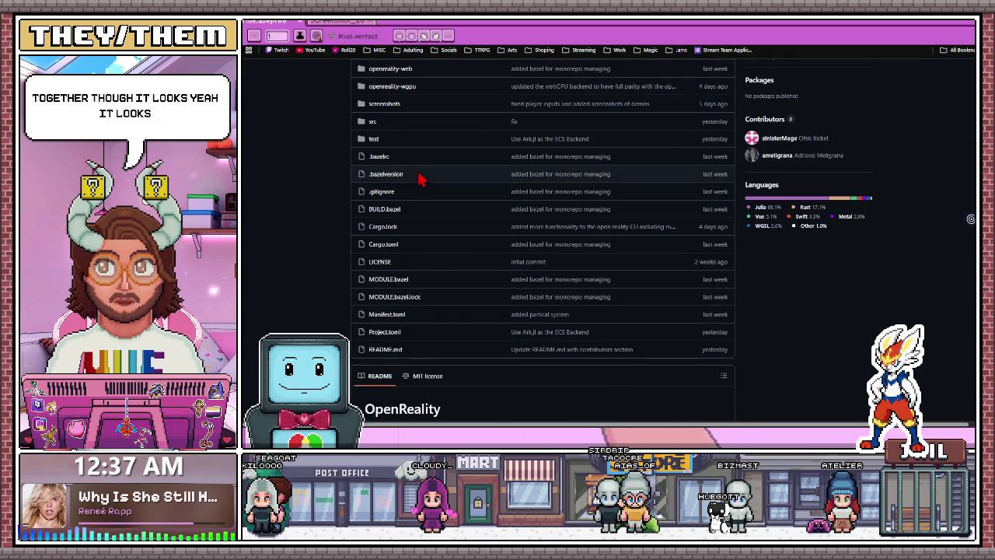
scroll(400, 262, up, 1)
scroll(399, 246, up, 1)
scroll(433, 290, up, 1)
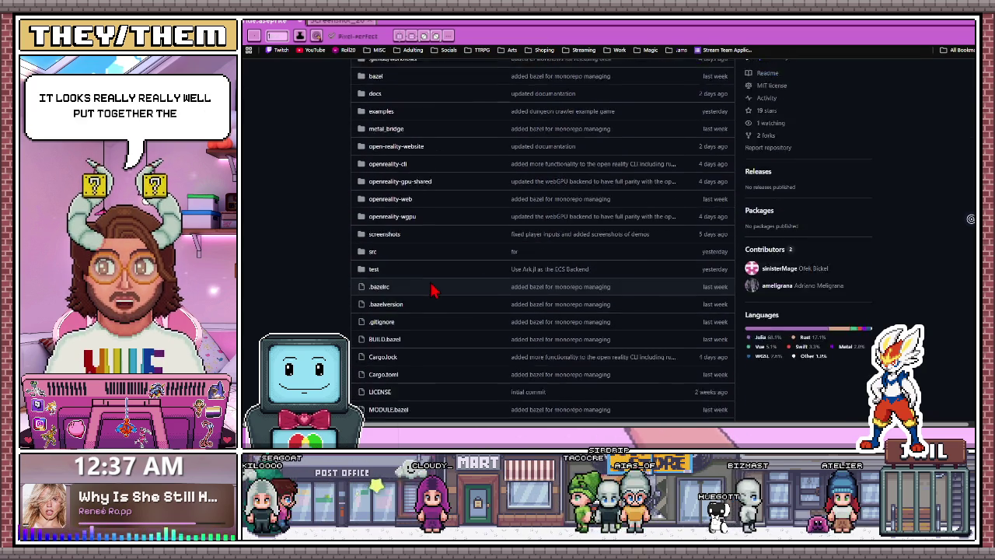
scroll(433, 290, up, 1)
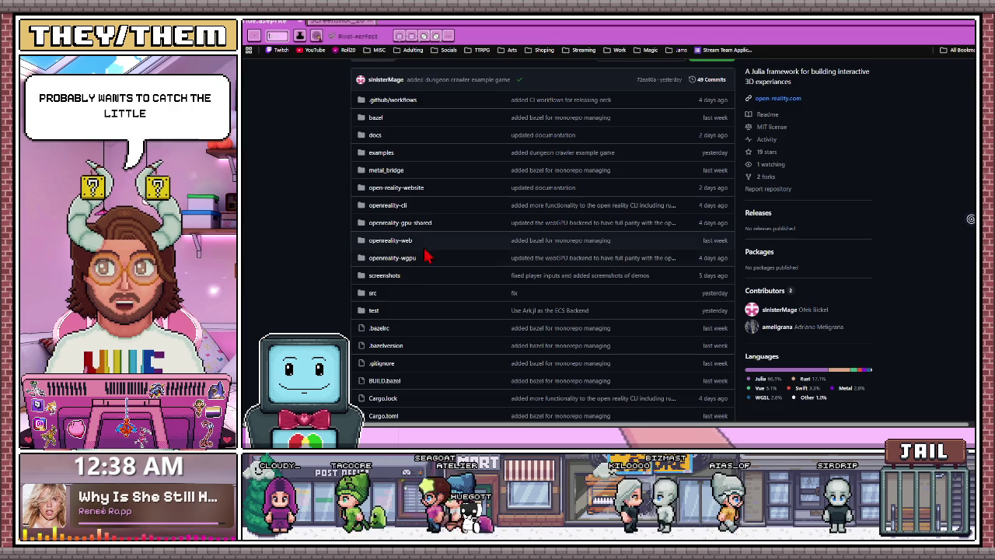
scroll(422, 275, down, 3)
scroll(420, 272, down, 2)
scroll(420, 272, down, 5)
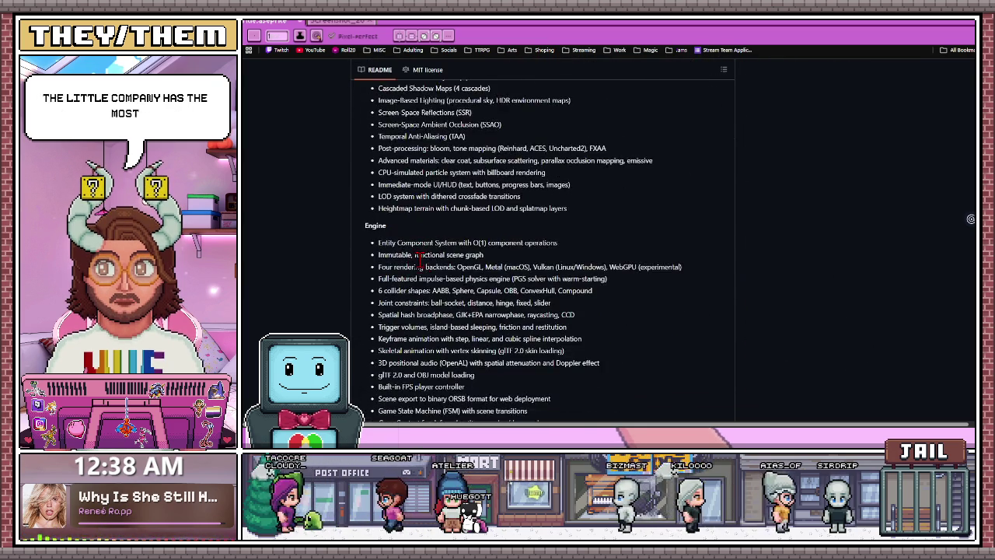
scroll(412, 262, down, 2)
scroll(413, 261, down, 1)
scroll(410, 265, down, 3)
scroll(408, 266, down, 1)
scroll(408, 266, up, 1)
scroll(407, 266, up, 2)
scroll(406, 265, up, 1)
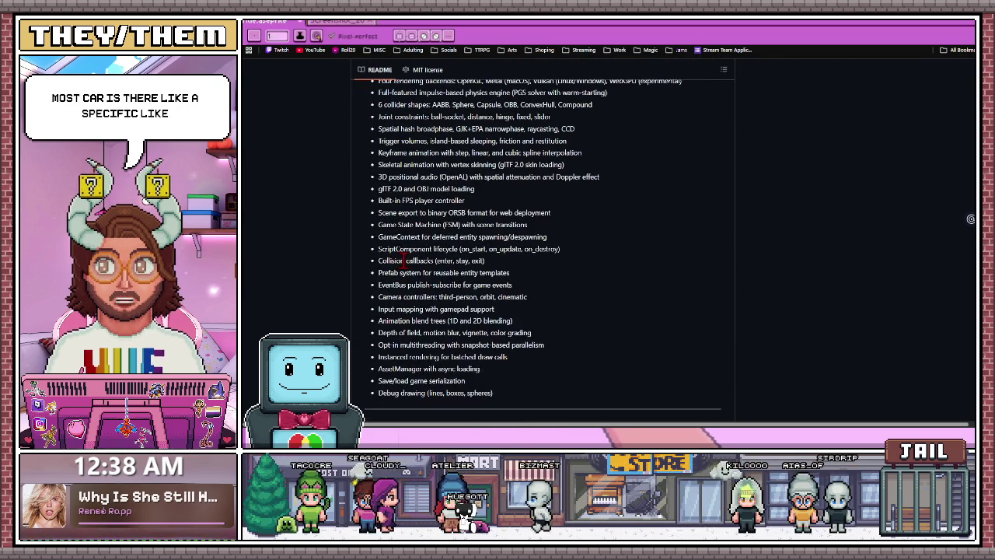
scroll(403, 263, up, 2)
scroll(401, 261, up, 3)
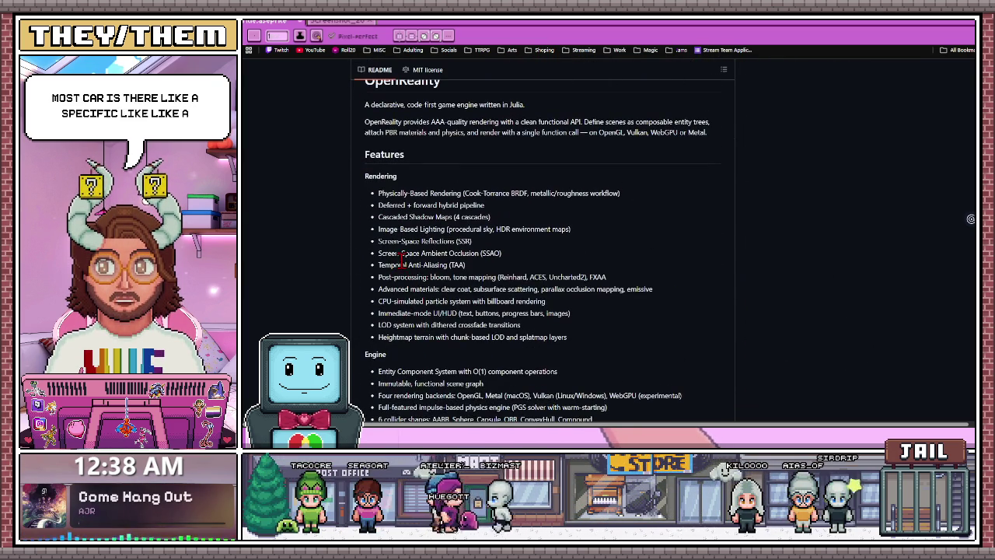
scroll(402, 247, up, 3)
scroll(402, 257, up, 3)
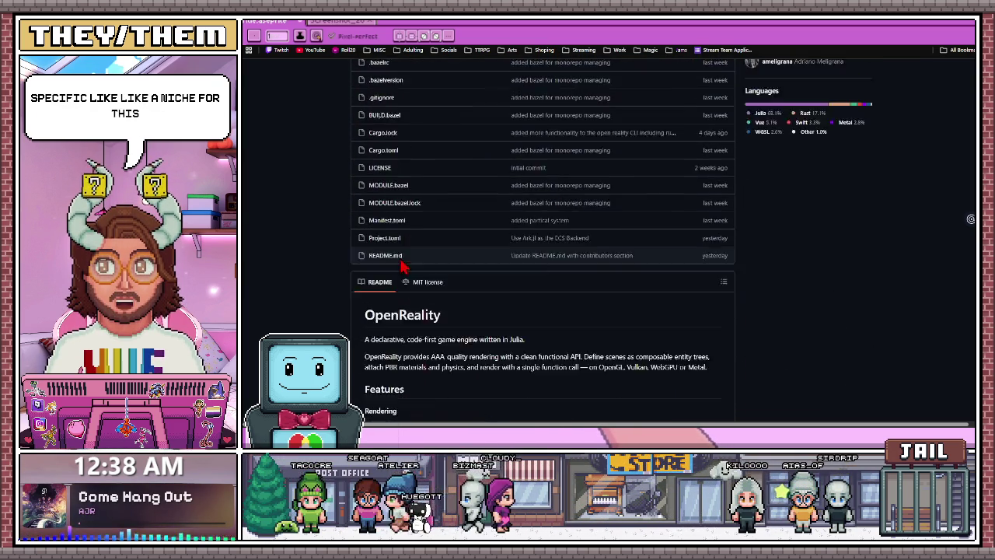
scroll(402, 263, up, 4)
scroll(402, 266, up, 2)
scroll(402, 268, up, 1)
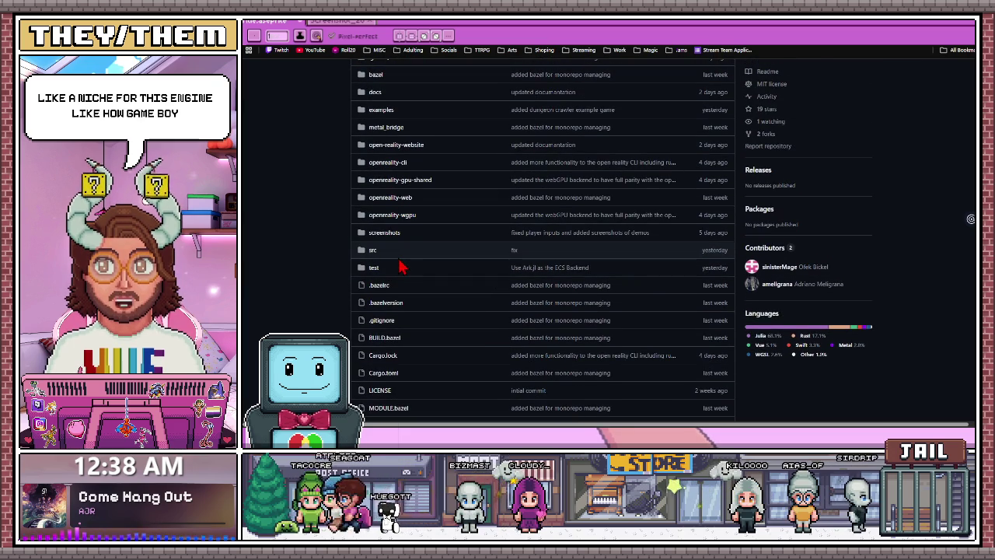
scroll(400, 272, up, 4)
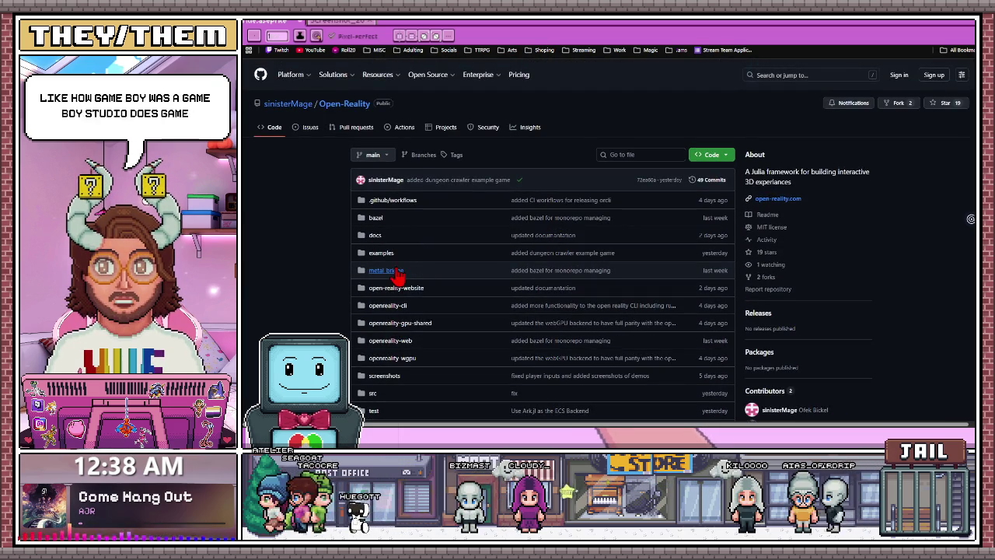
scroll(398, 276, down, 6)
scroll(398, 272, down, 3)
scroll(397, 264, down, 7)
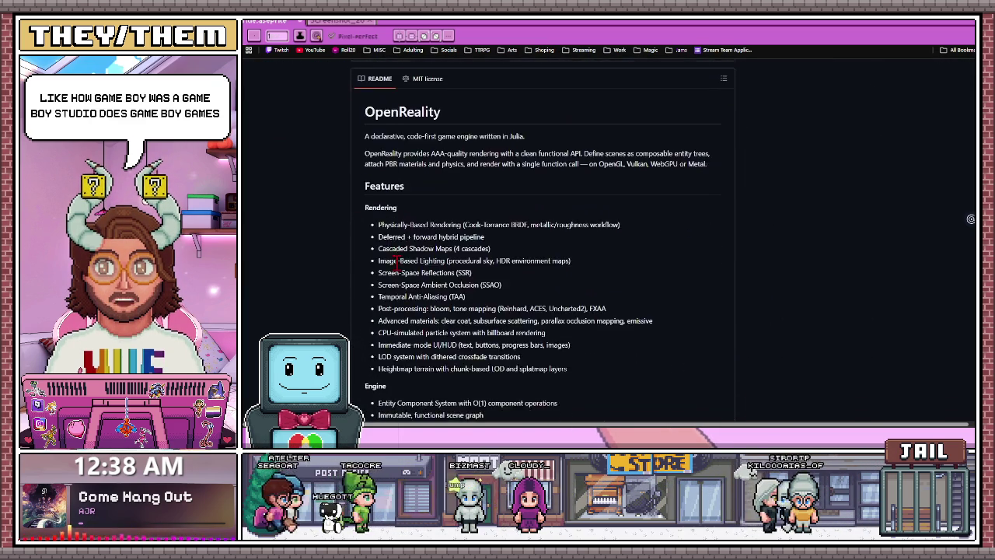
scroll(397, 263, down, 1)
scroll(397, 263, down, 1)
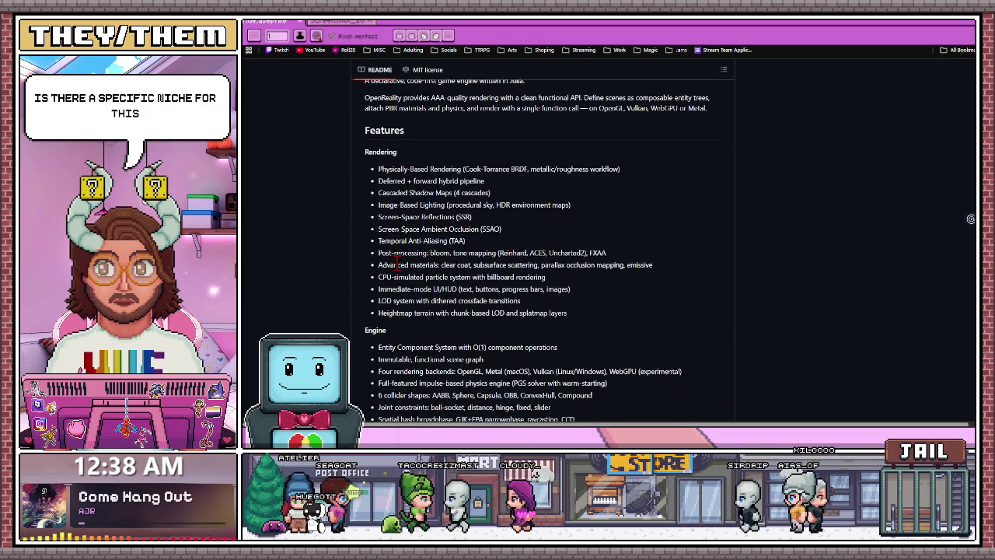
scroll(399, 269, down, 2)
scroll(399, 270, down, 4)
scroll(400, 271, down, 3)
scroll(399, 271, down, 1)
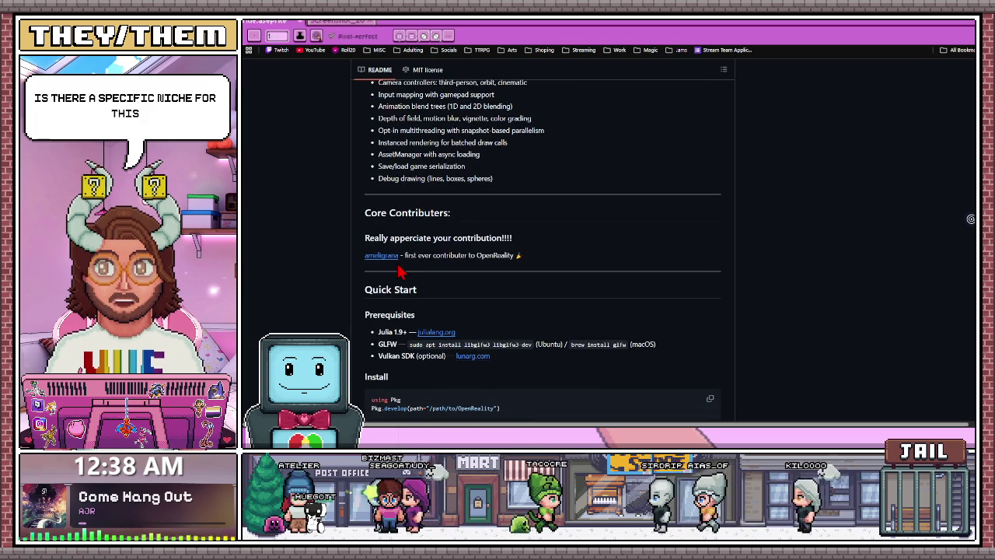
scroll(400, 271, up, 3)
scroll(396, 264, up, 1)
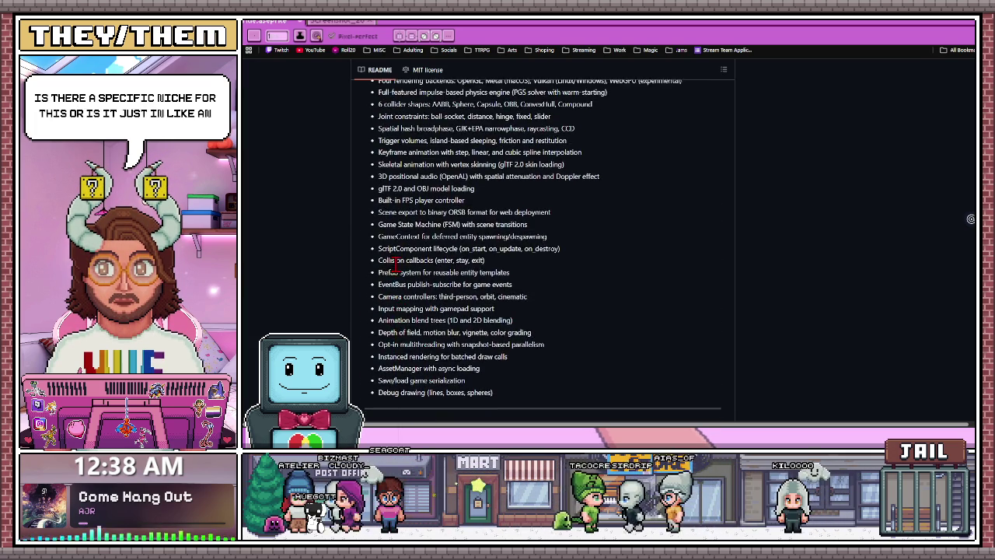
scroll(396, 264, up, 1)
scroll(396, 263, up, 1)
scroll(396, 263, up, 1)
scroll(396, 264, up, 1)
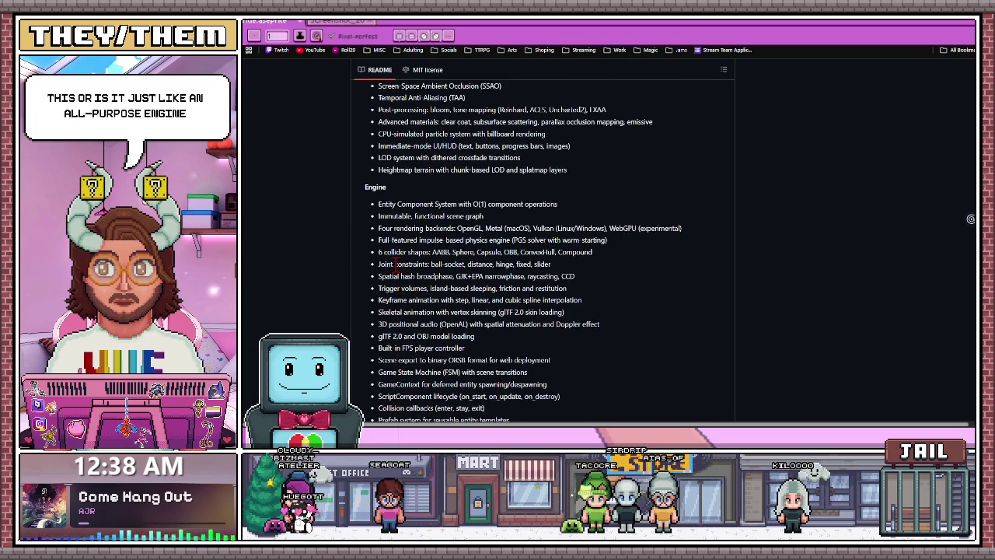
scroll(396, 266, up, 1)
scroll(395, 269, up, 1)
scroll(395, 272, up, 1)
scroll(393, 271, up, 1)
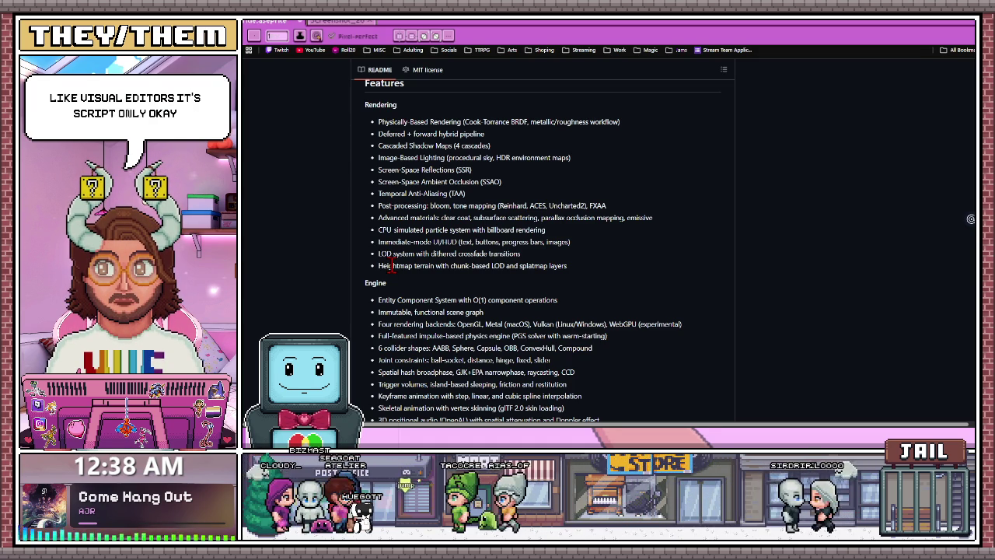
- Read the README's Quick Start and follow the julialang.org link under Prerequisites
scroll(390, 265, up, 1)
scroll(390, 265, up, 2)
scroll(389, 268, up, 1)
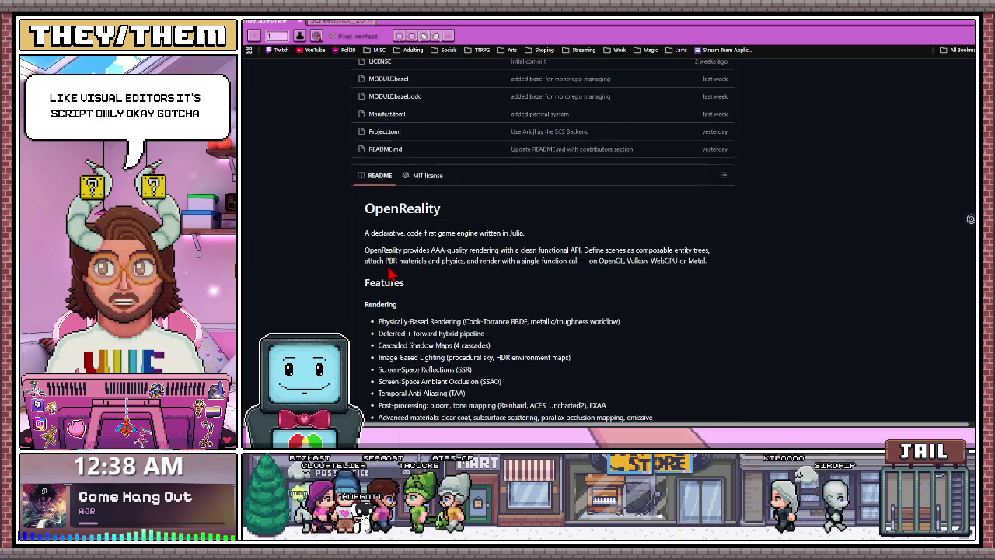
scroll(390, 272, up, 1)
scroll(390, 272, up, 1)
scroll(389, 273, up, 1)
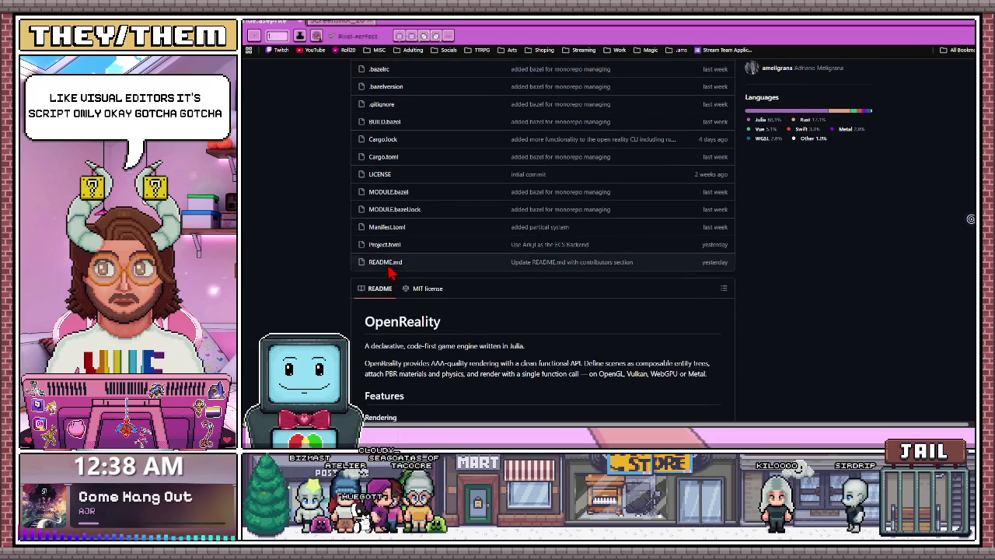
scroll(390, 273, up, 1)
scroll(390, 272, up, 1)
scroll(389, 272, up, 1)
scroll(390, 272, up, 1)
scroll(389, 272, up, 1)
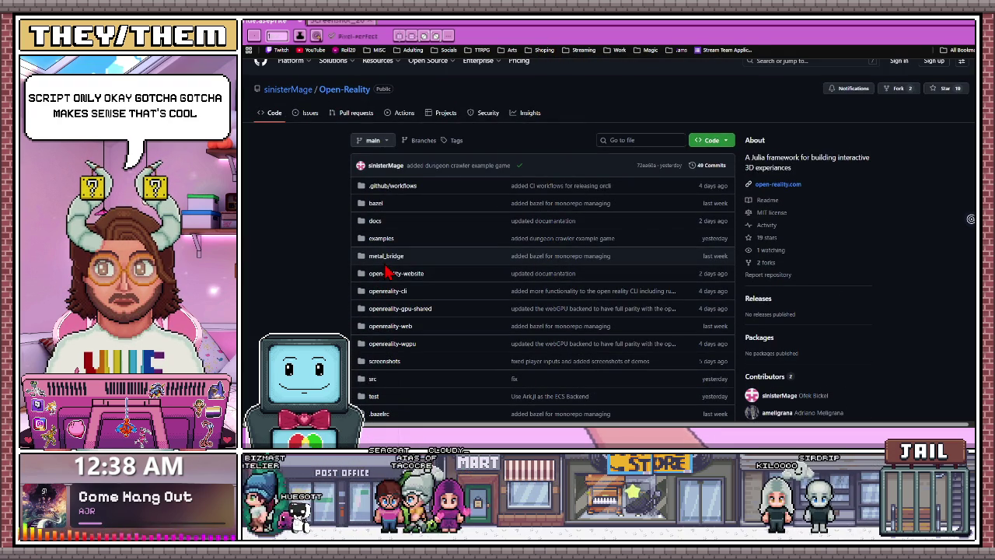
scroll(390, 272, down, 2)
scroll(389, 273, down, 1)
scroll(387, 273, down, 1)
scroll(384, 273, down, 1)
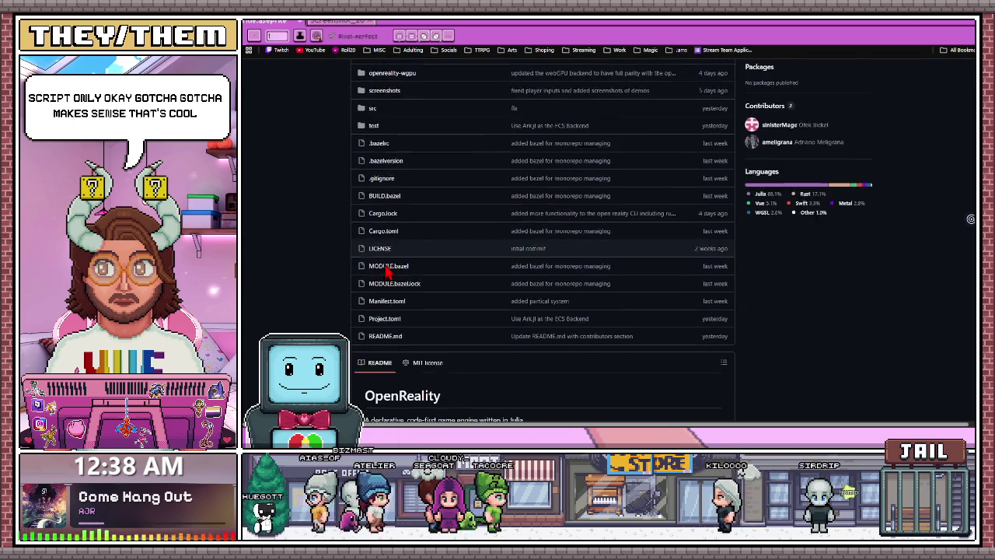
scroll(385, 273, down, 1)
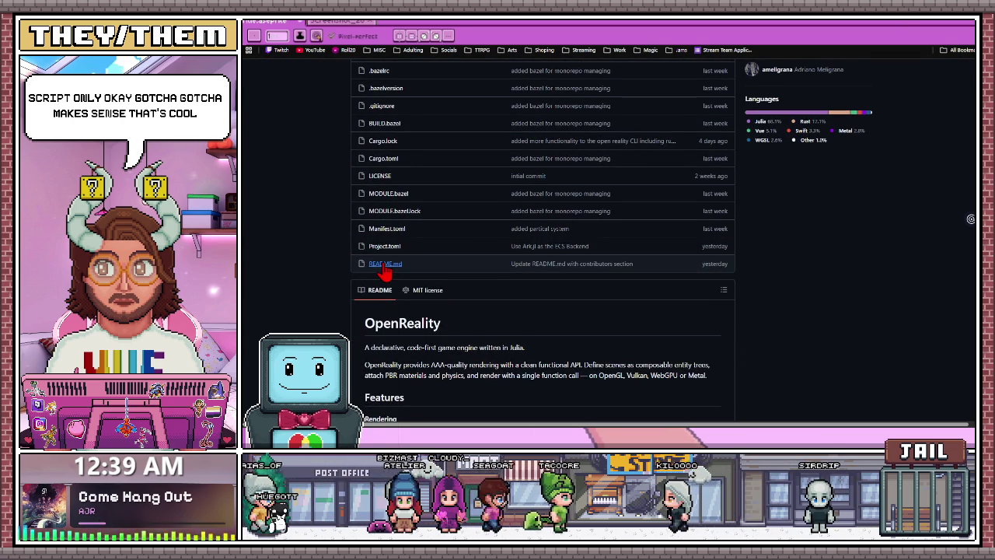
scroll(384, 268, down, 3)
scroll(384, 269, down, 1)
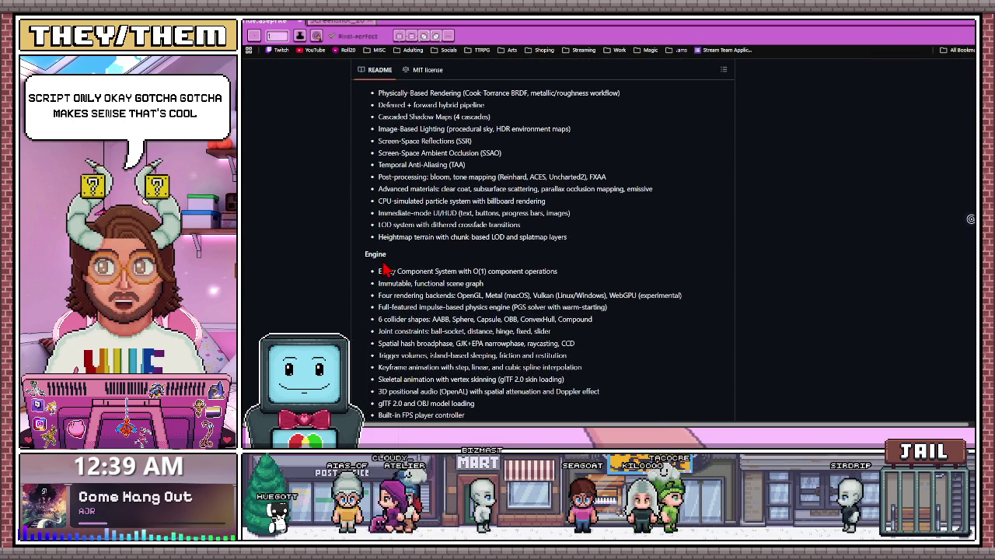
scroll(384, 265, down, 3)
scroll(400, 240, down, 1)
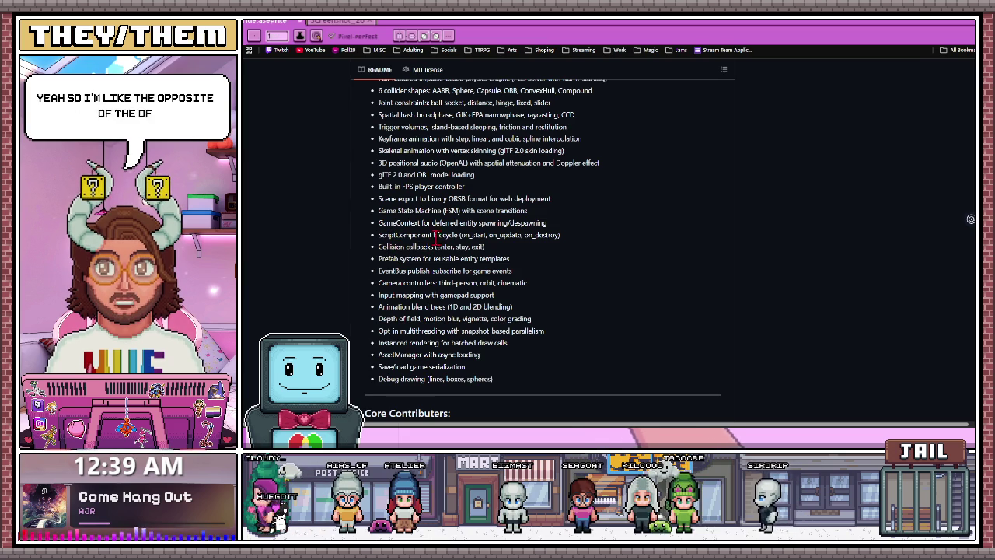
scroll(435, 252, down, 1)
scroll(459, 256, down, 1)
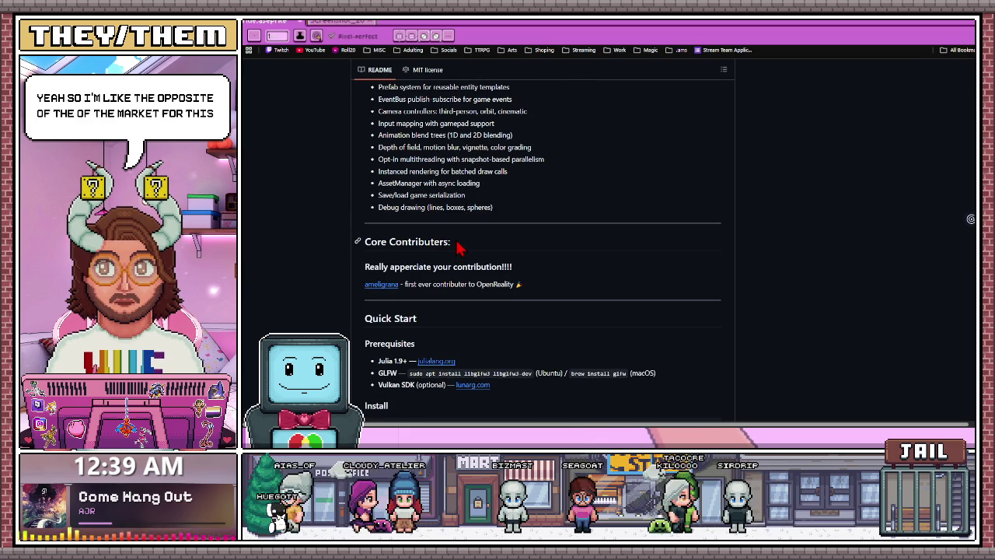
scroll(457, 249, down, 3)
scroll(451, 252, down, 2)
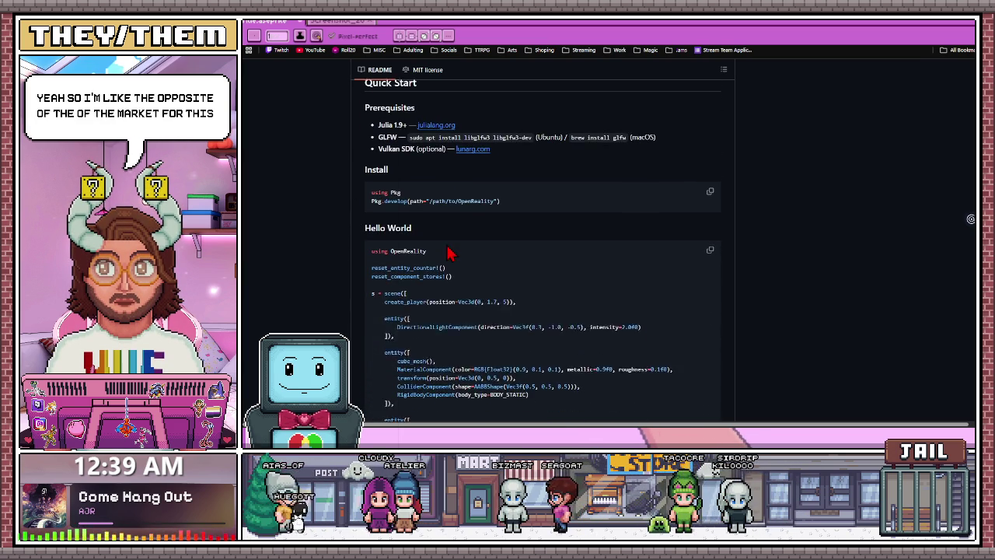
click(436, 119)
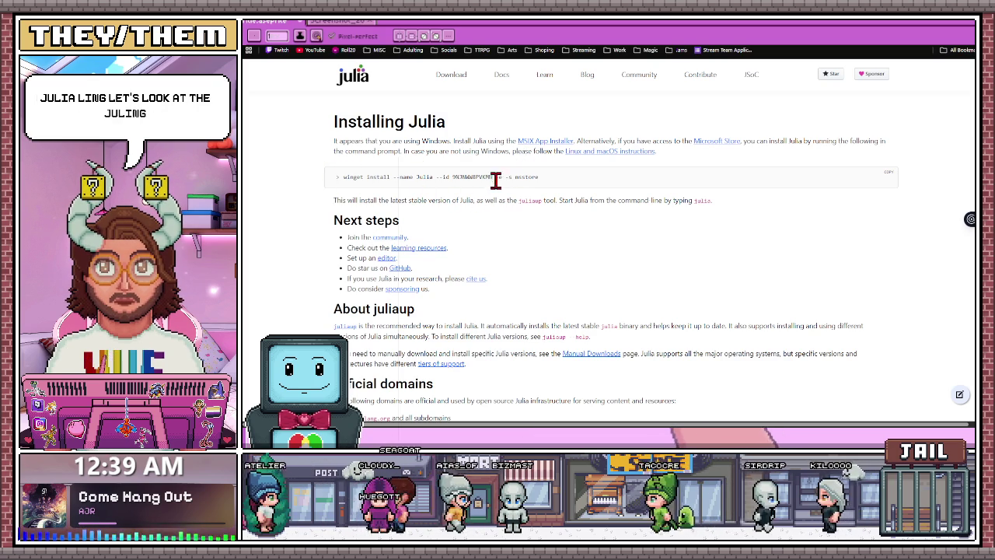
- Scroll through julialang.org's Installing Julia page with the winget install command
scroll(526, 235, down, 3)
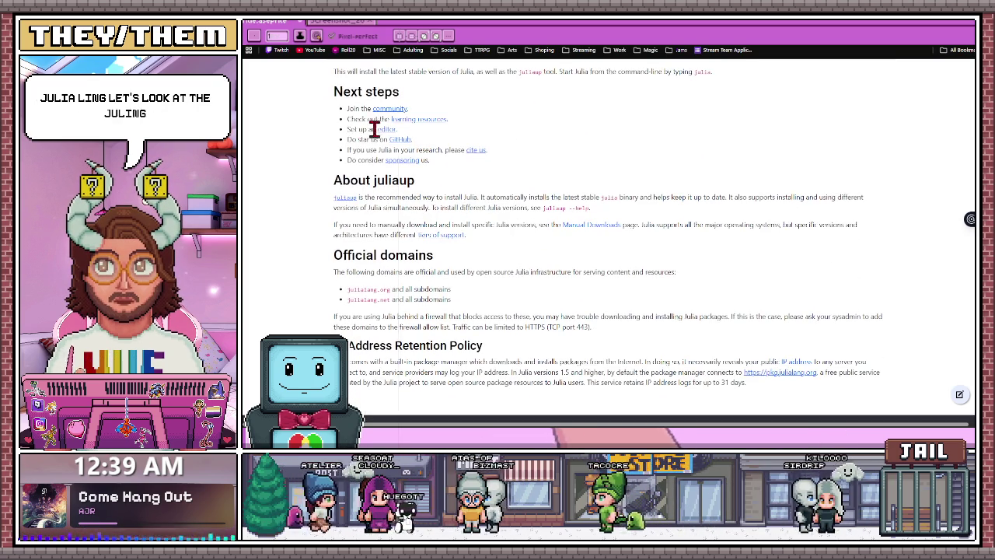
scroll(372, 171, down, 1)
scroll(370, 211, down, 2)
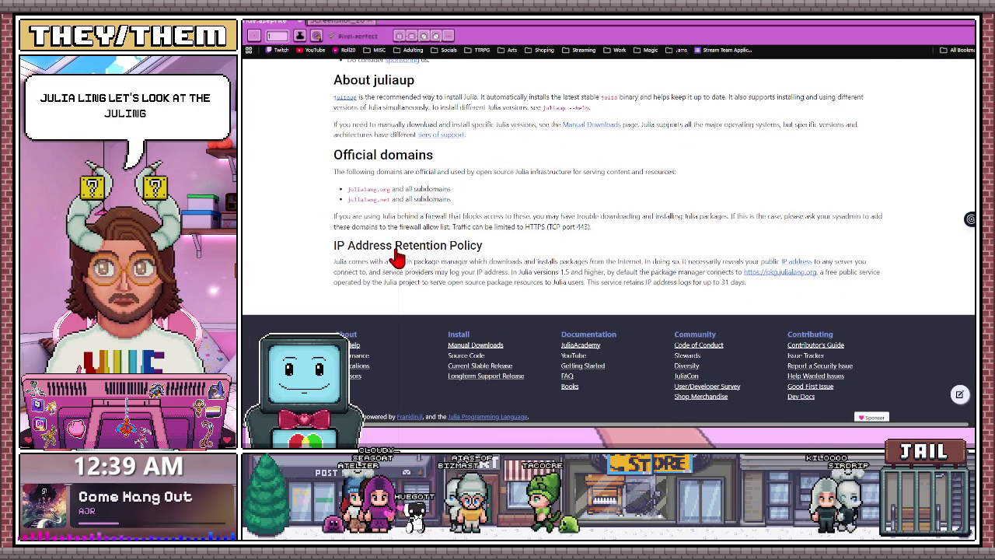
scroll(402, 251, up, 2)
scroll(401, 257, up, 3)
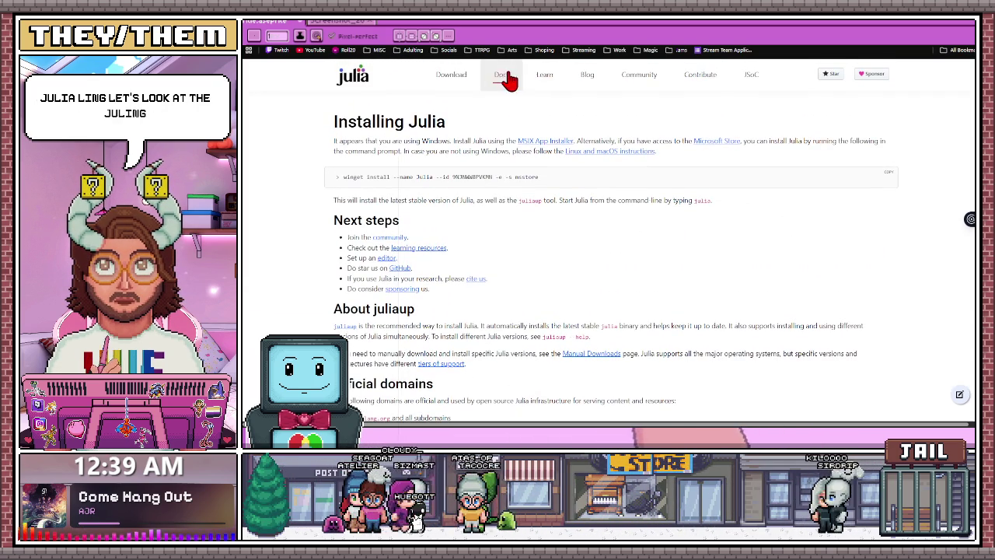
- Go to the Julia Learn page and scroll down to the Flux, Parallel Computing and POMDPs course cards
click(544, 81)
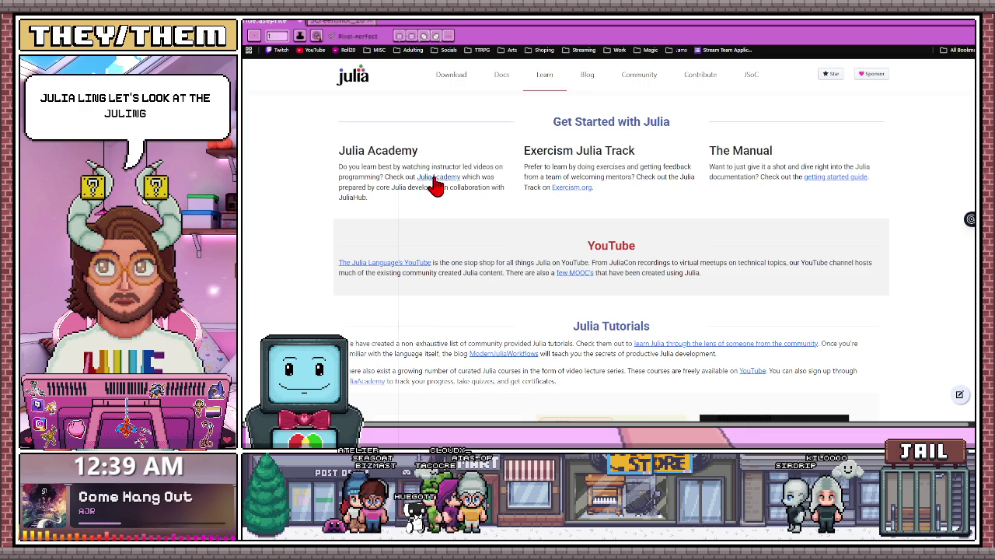
scroll(435, 187, down, 2)
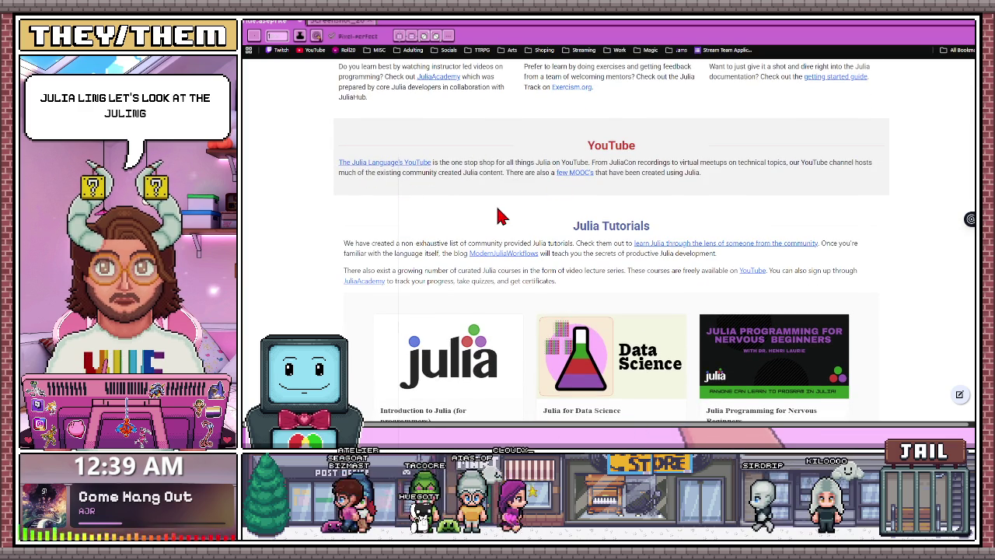
scroll(504, 213, down, 2)
scroll(498, 215, down, 1)
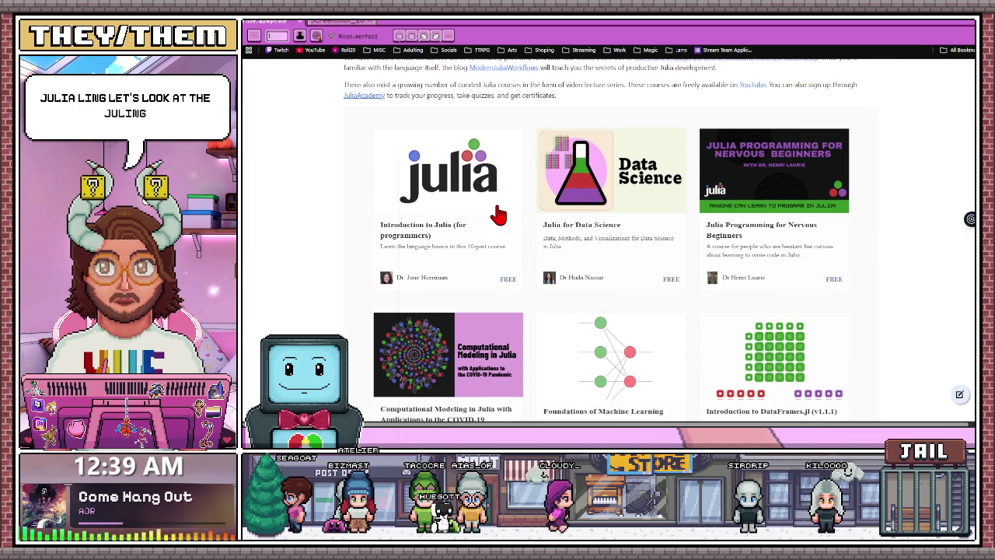
scroll(498, 215, down, 1)
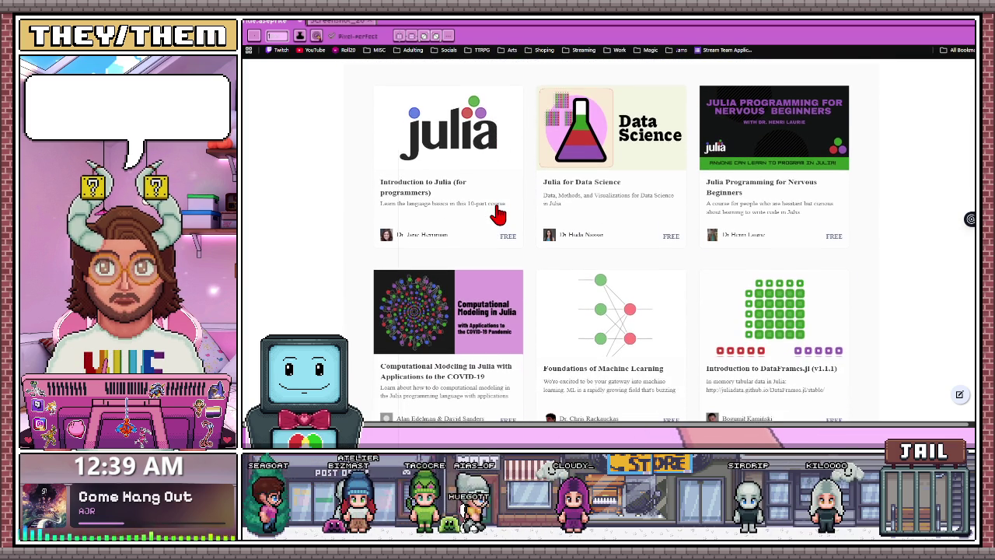
scroll(498, 216, down, 3)
scroll(498, 216, down, 2)
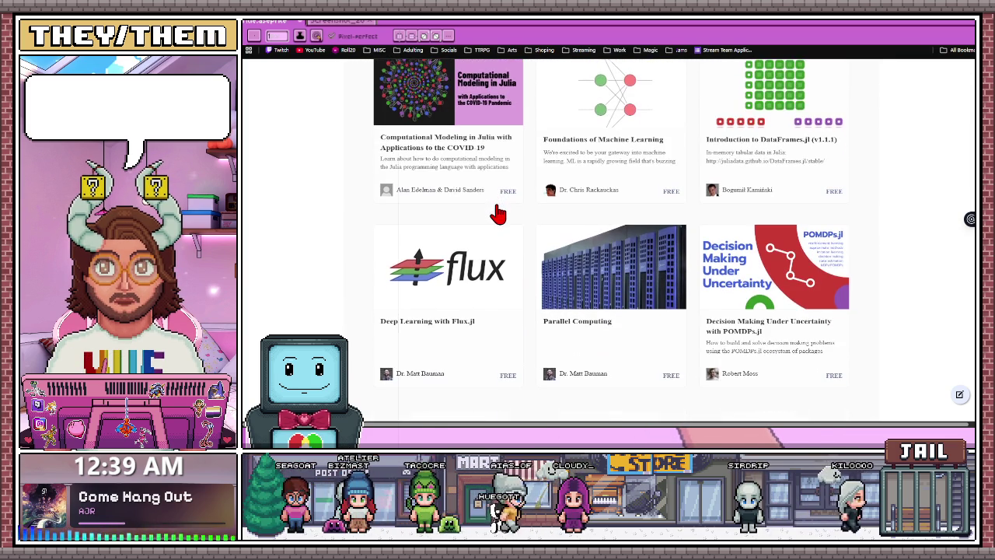
scroll(499, 215, down, 1)
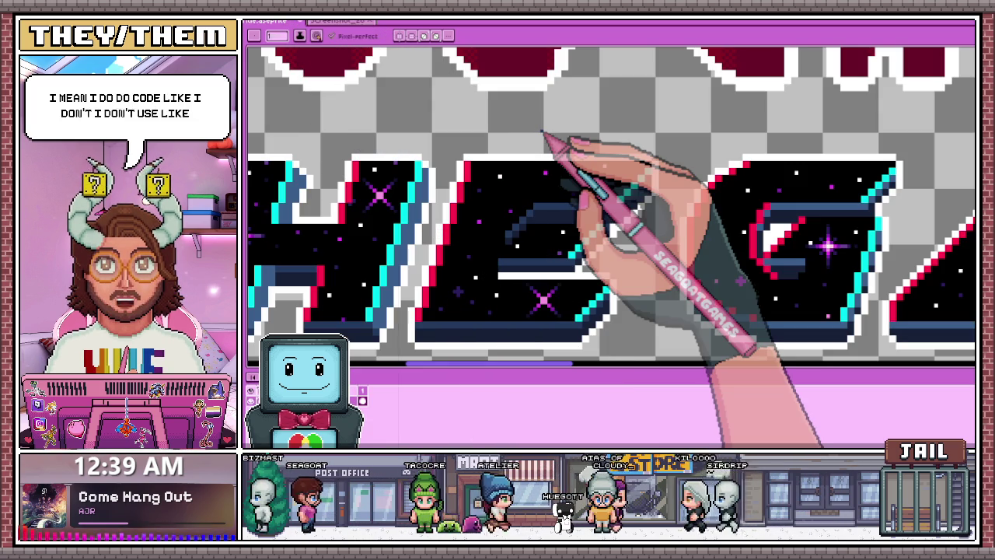
- Repaint the navy pixels beside the E's cyan diagonal edge in medium blue
scroll(610, 206, down, 2)
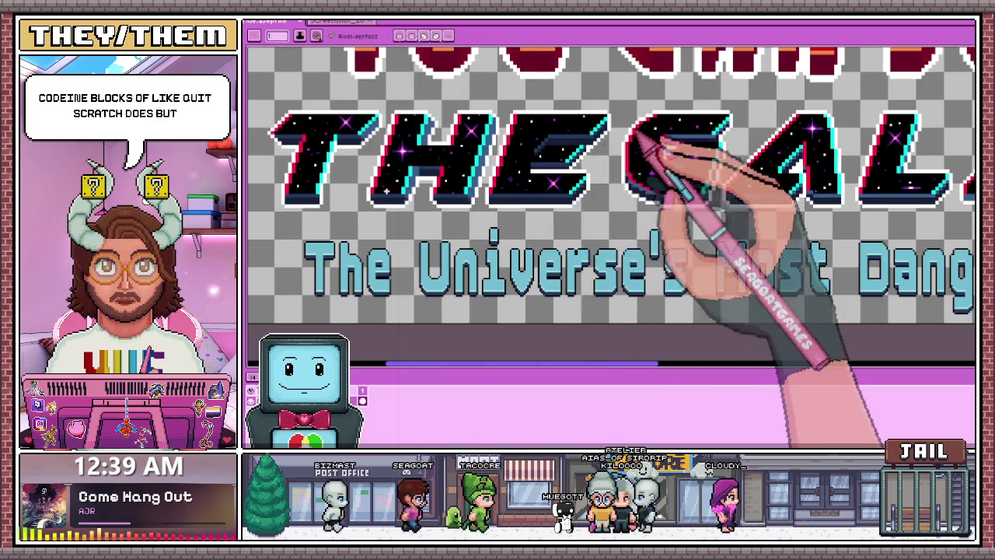
scroll(591, 194, up, 1)
scroll(591, 194, up, 1)
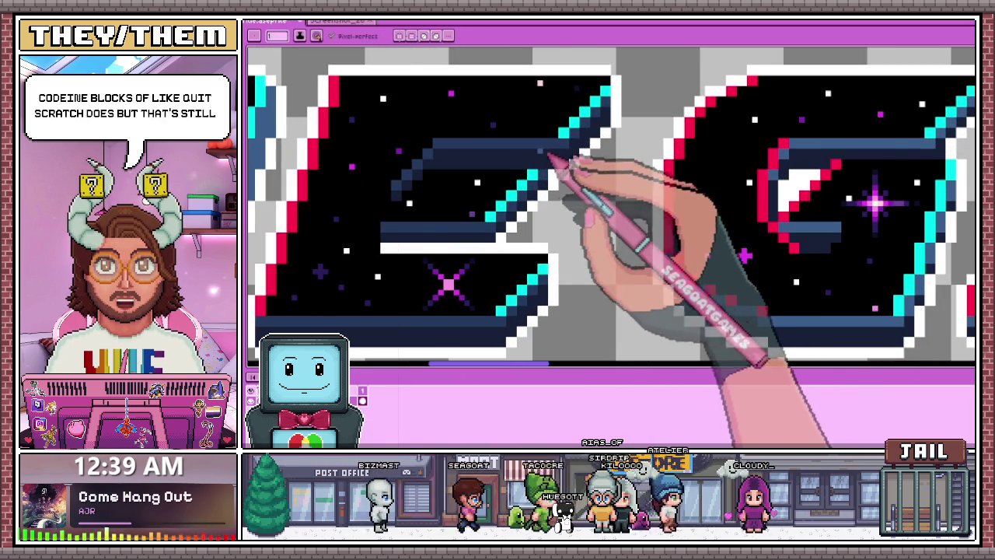
scroll(579, 147, down, 1)
scroll(560, 163, up, 2)
scroll(552, 148, up, 1)
scroll(567, 210, down, 3)
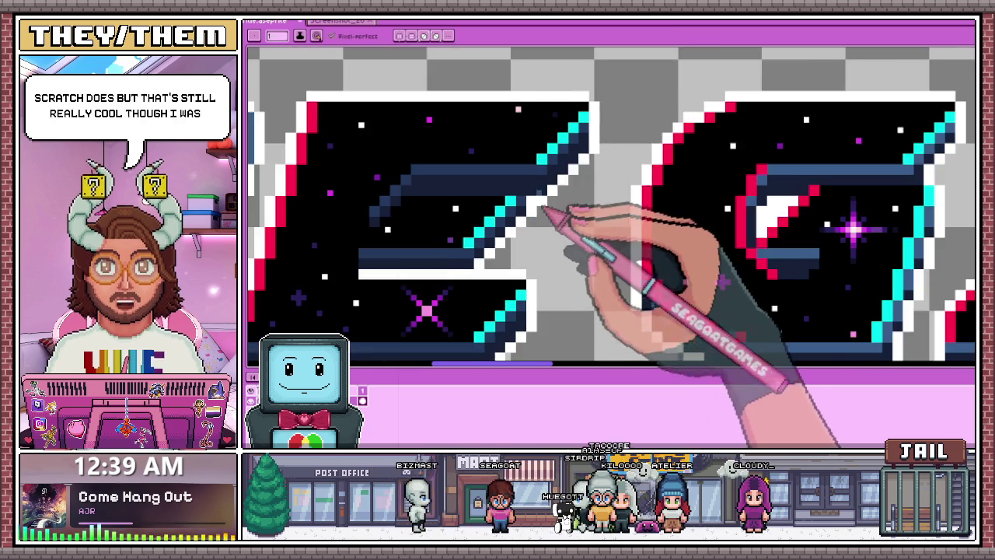
scroll(544, 167, up, 2)
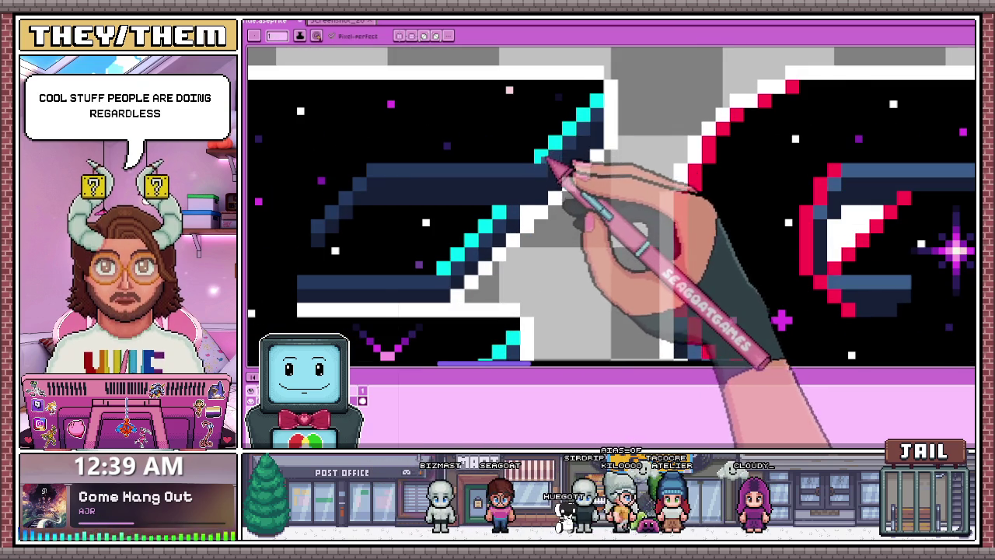
scroll(544, 165, up, 2)
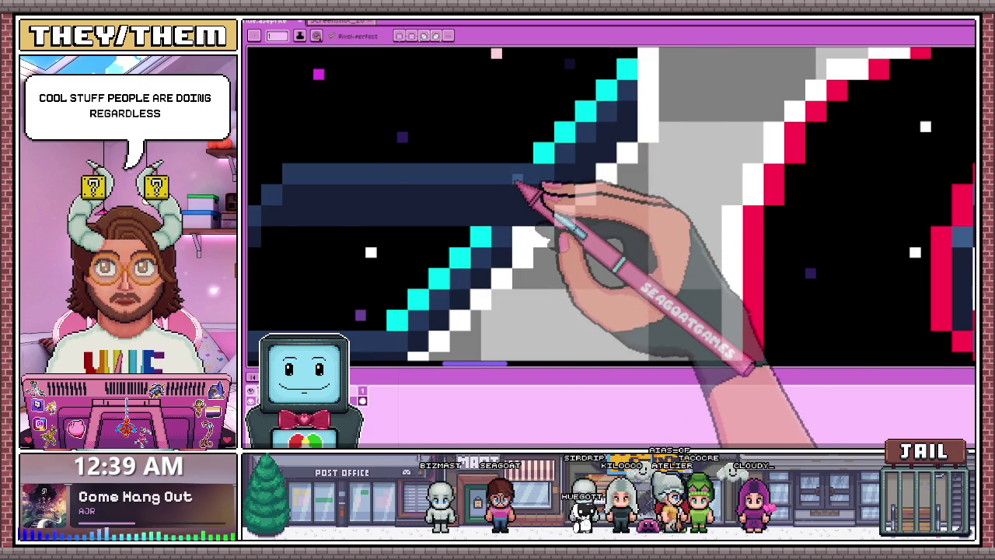
scroll(552, 202, down, 3)
scroll(567, 198, up, 1)
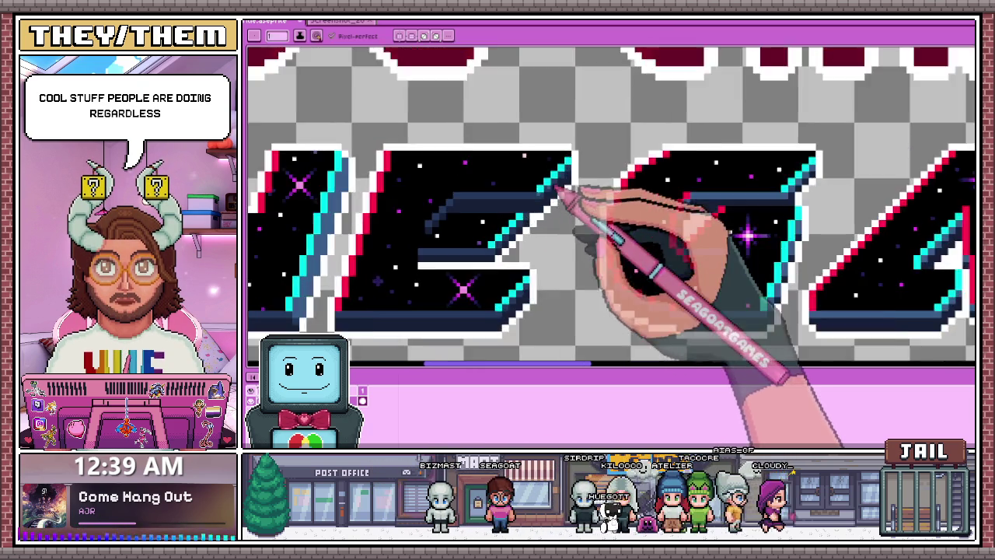
scroll(545, 194, up, 1)
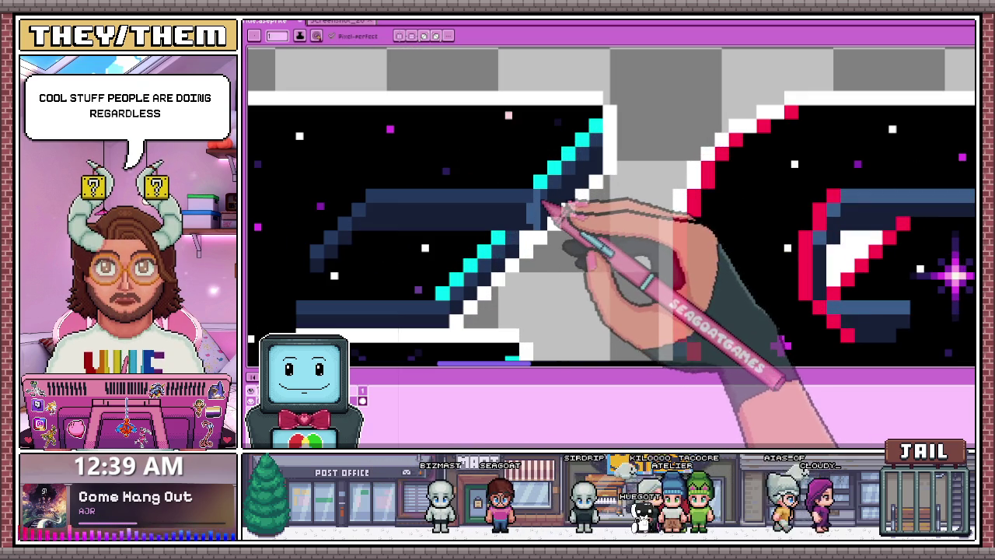
scroll(544, 206, down, 2)
scroll(556, 221, up, 2)
key(b)
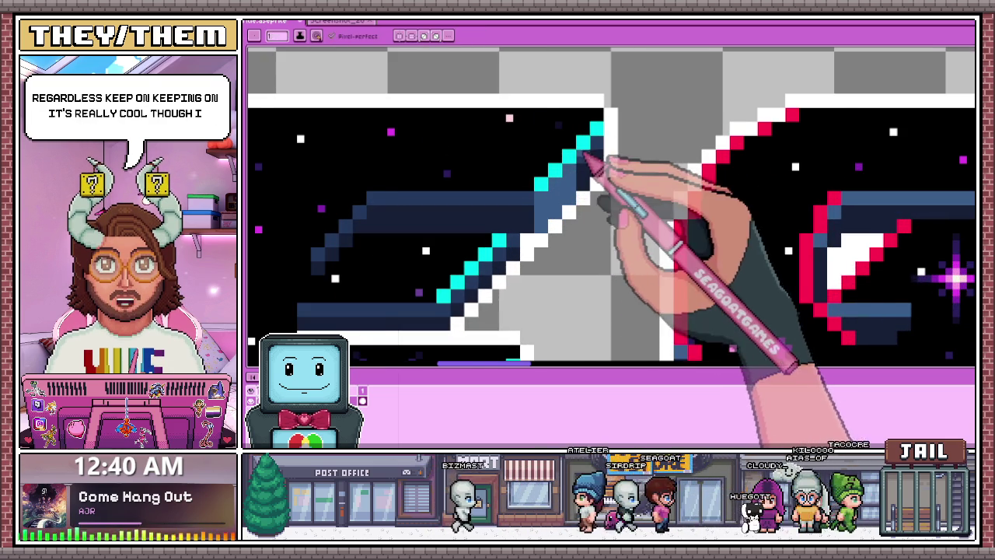
scroll(591, 161, up, 1)
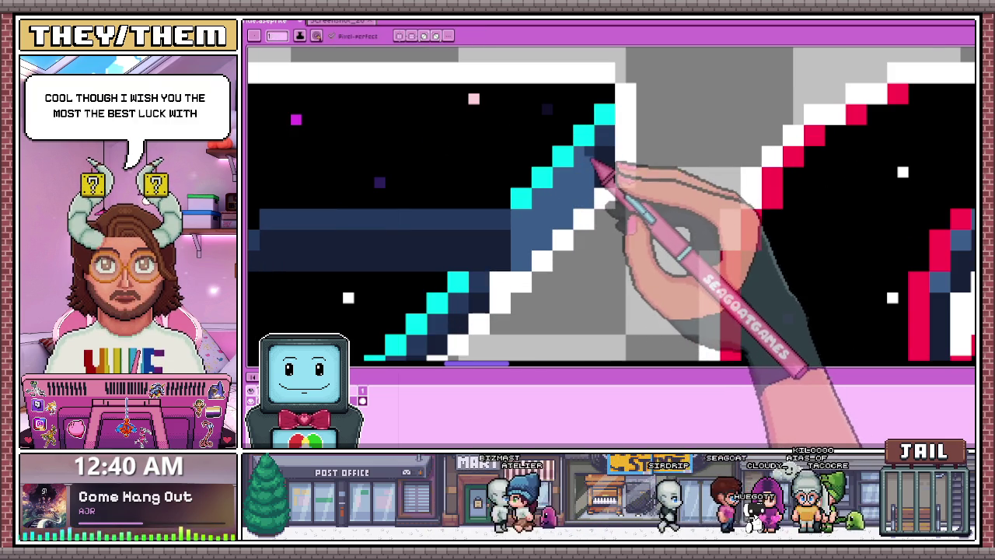
scroll(594, 206, down, 2)
scroll(576, 211, up, 1)
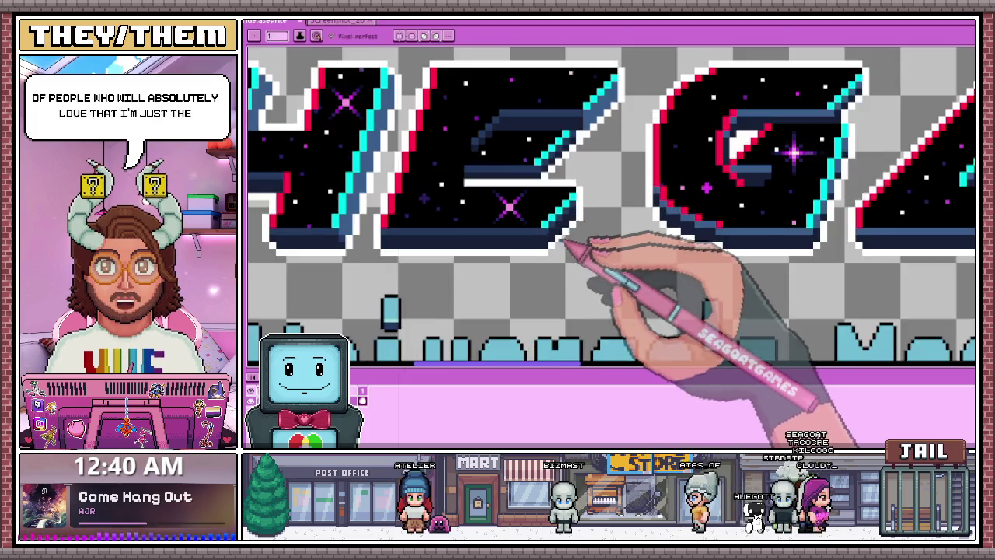
scroll(591, 234, up, 2)
scroll(542, 227, up, 2)
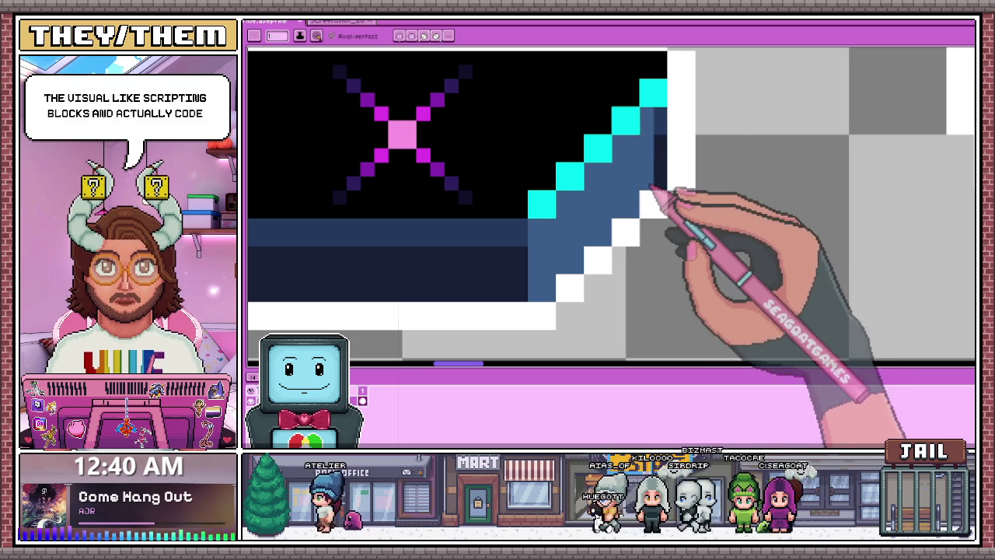
drag(636, 185, 667, 132)
- Zoom around the E's bevel to check the recoloured pixels, back on the pencil
scroll(666, 128, down, 3)
scroll(633, 264, down, 2)
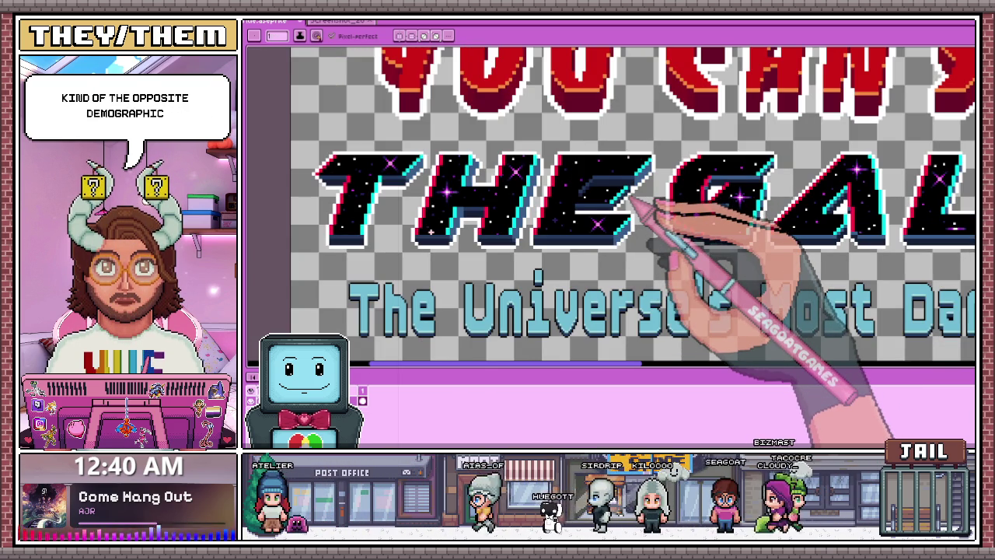
scroll(638, 200, up, 2)
scroll(604, 166, up, 2)
scroll(604, 215, up, 1)
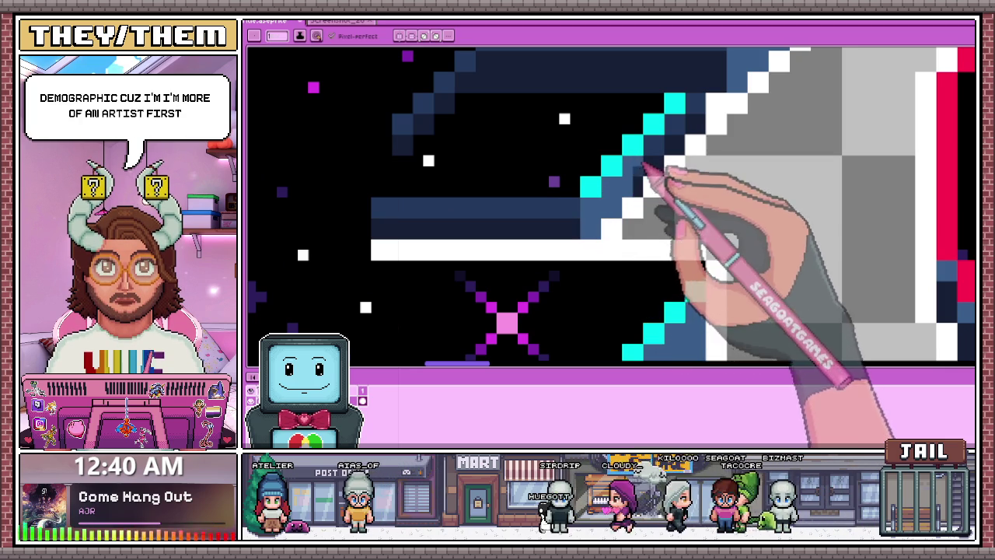
scroll(645, 175, down, 2)
scroll(645, 200, up, 1)
scroll(635, 211, up, 1)
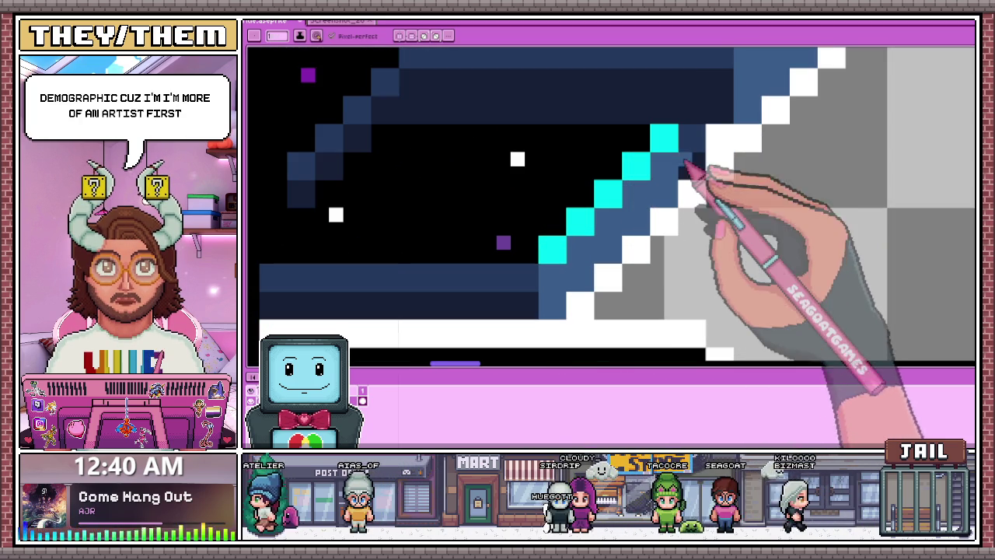
scroll(695, 179, down, 1)
scroll(688, 185, down, 1)
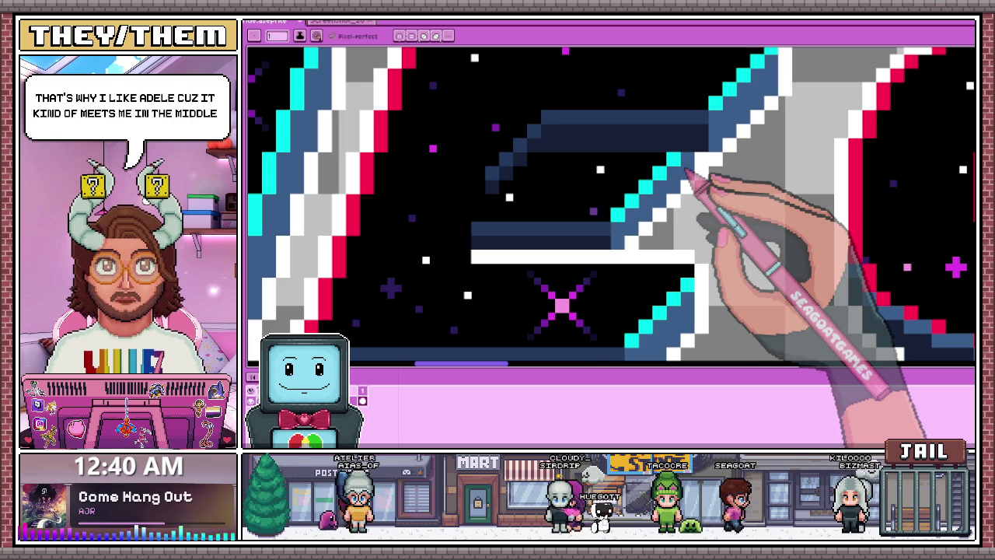
scroll(686, 180, down, 1)
scroll(590, 190, down, 1)
scroll(599, 206, down, 2)
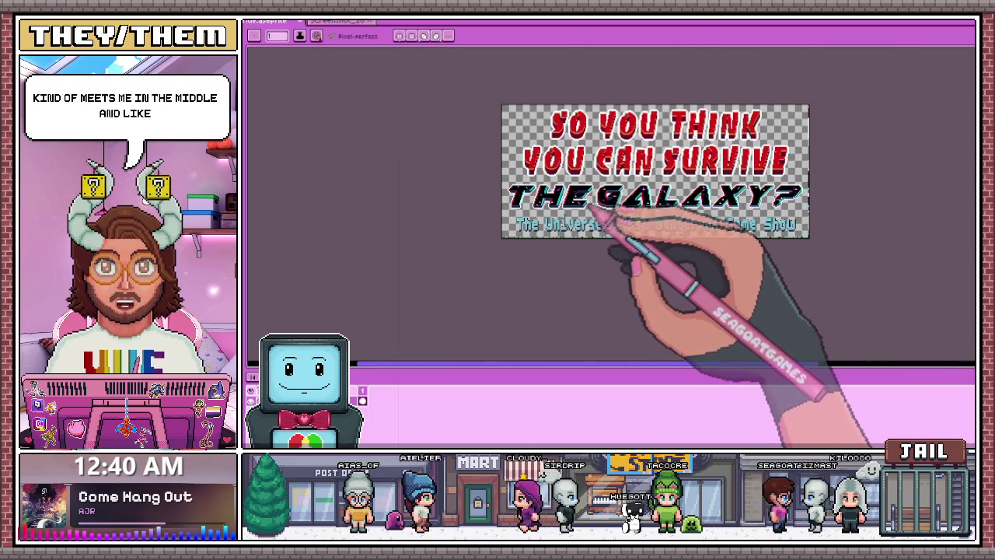
scroll(597, 211, up, 2)
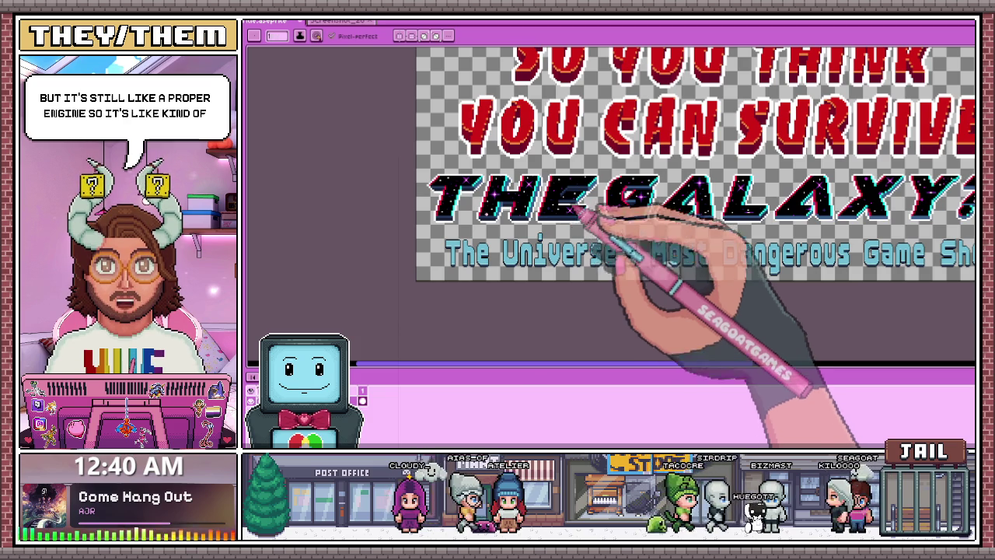
scroll(573, 225, up, 1)
scroll(604, 211, up, 1)
scroll(600, 151, up, 1)
key(b)
scroll(579, 159, up, 1)
scroll(583, 165, up, 1)
scroll(589, 160, down, 1)
scroll(590, 172, down, 2)
scroll(622, 160, down, 1)
scroll(599, 189, up, 1)
scroll(604, 227, down, 1)
scroll(603, 230, up, 1)
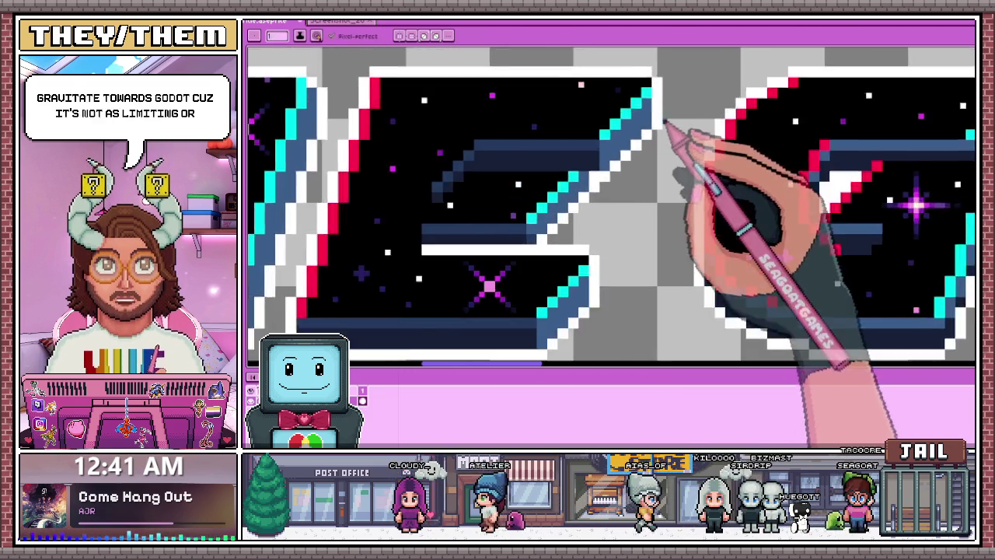
scroll(666, 133, up, 2)
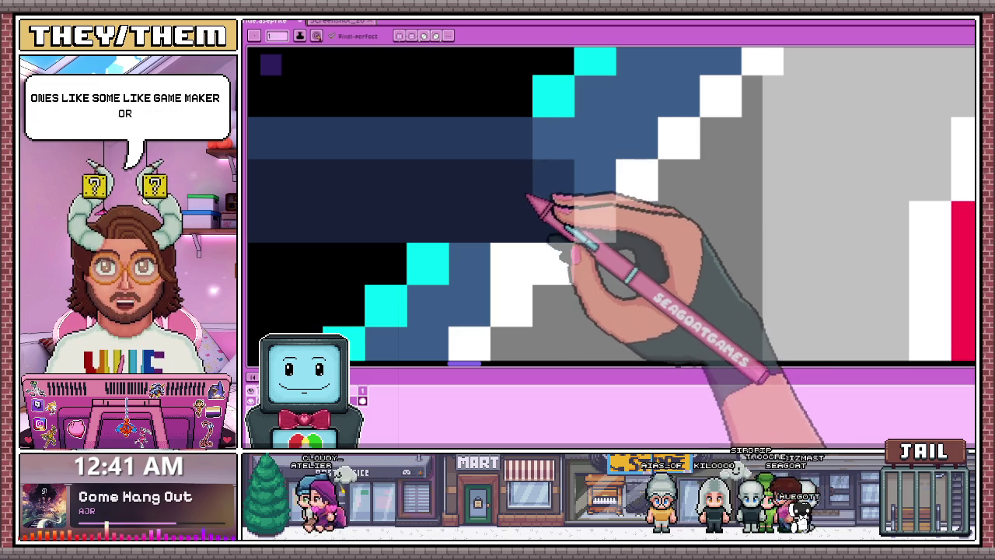
scroll(529, 194, down, 2)
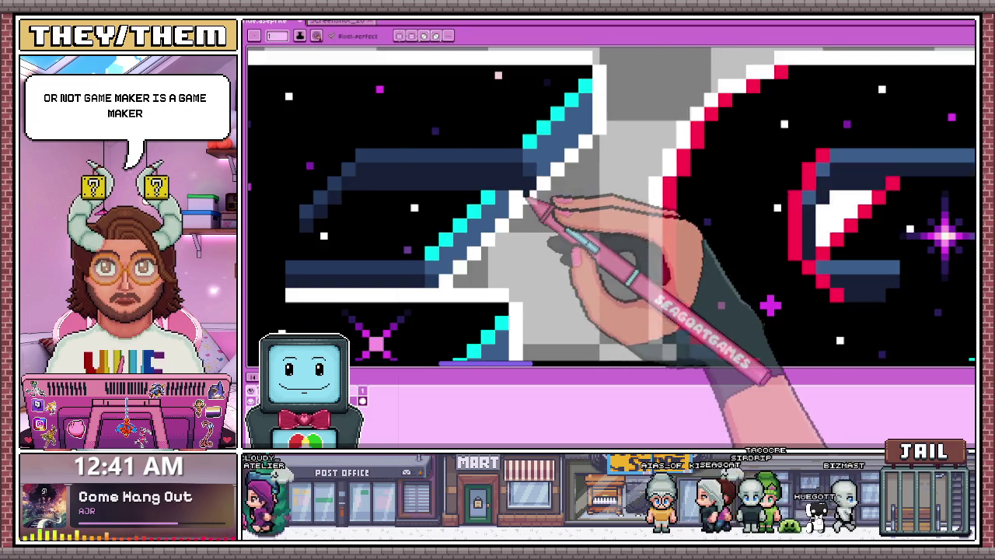
scroll(533, 204, down, 2)
scroll(534, 210, down, 4)
scroll(536, 224, up, 3)
scroll(533, 225, up, 2)
scroll(529, 228, up, 2)
scroll(536, 214, up, 1)
- Sample medium blue from the letter artwork and inspect the stepped navy bevel diagonal
key(alt)
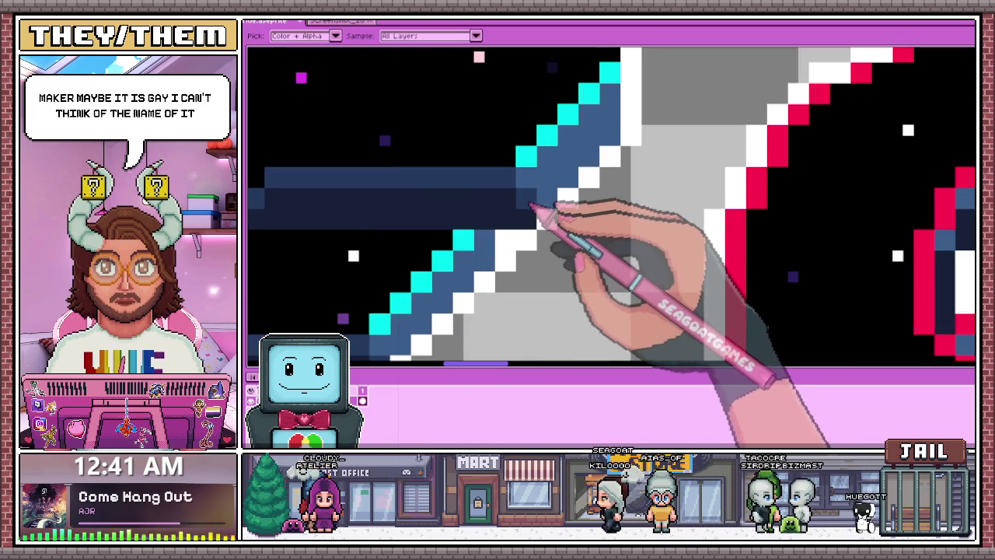
scroll(535, 201, down, 2)
scroll(537, 201, down, 1)
scroll(538, 201, up, 2)
scroll(542, 201, down, 1)
scroll(537, 194, down, 2)
scroll(544, 217, up, 2)
scroll(497, 230, up, 1)
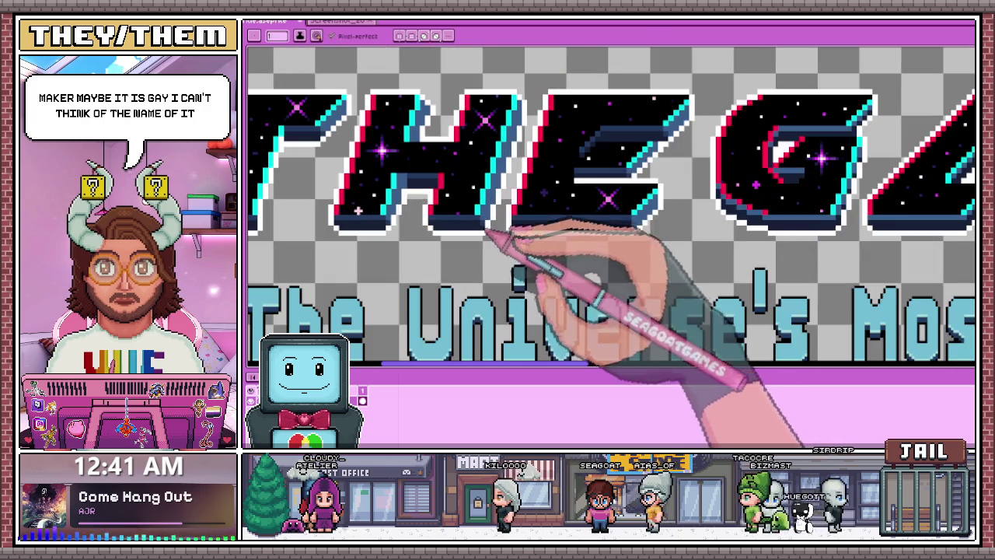
scroll(498, 195, down, 2)
scroll(517, 241, up, 1)
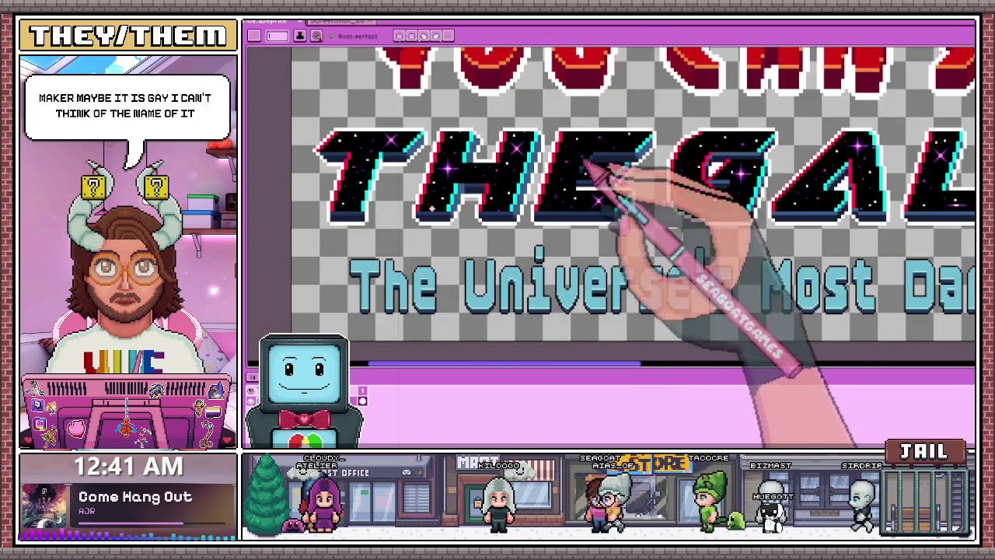
scroll(590, 206, down, 1)
scroll(603, 195, up, 2)
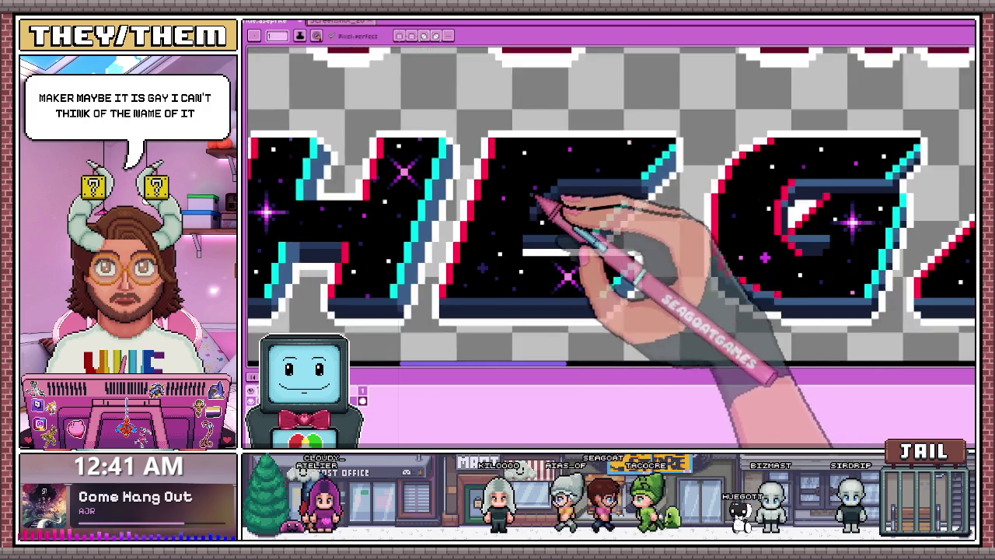
scroll(568, 193, up, 1)
scroll(565, 177, up, 1)
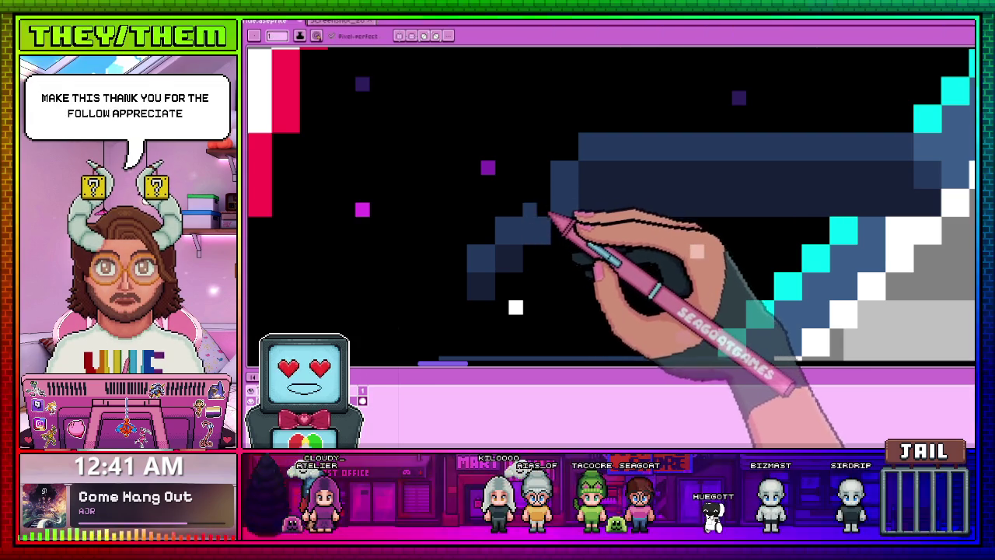
- Sample a bevel colour and check the artwork's values in a grayscale preview
key(i)
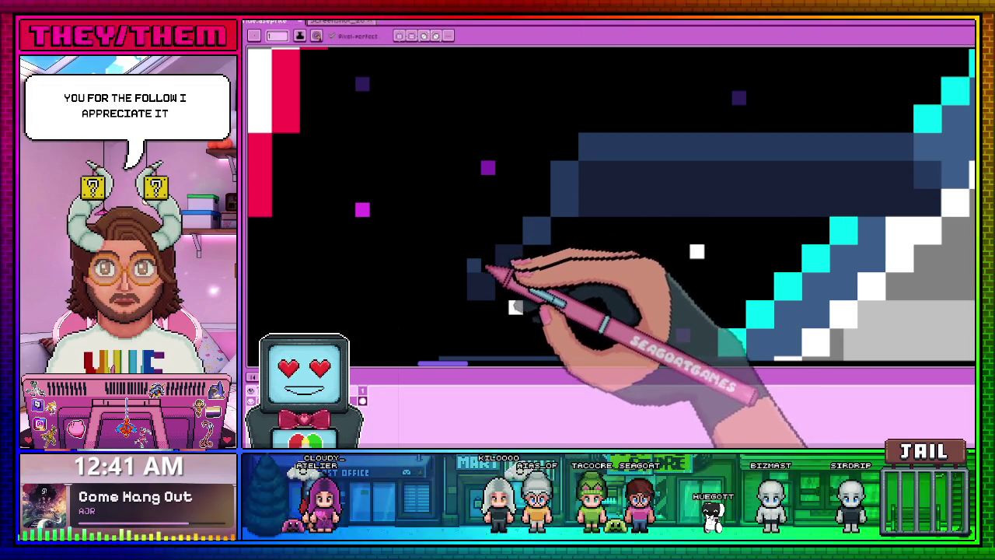
scroll(529, 246, down, 2)
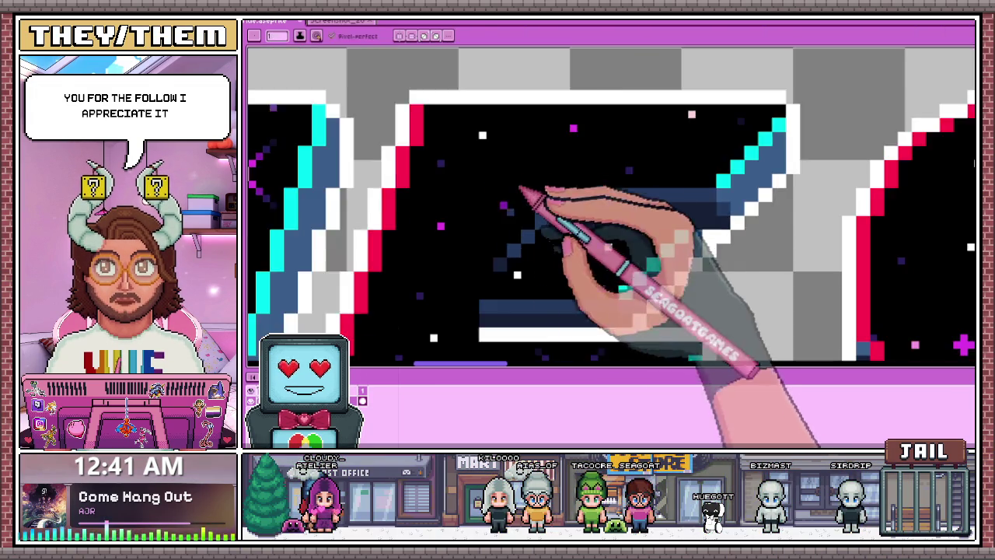
scroll(505, 260, up, 2)
key(b)
key(ctrl+shift+g)
scroll(555, 187, down, 2)
scroll(558, 211, up, 2)
key(ctrl+shift+g)
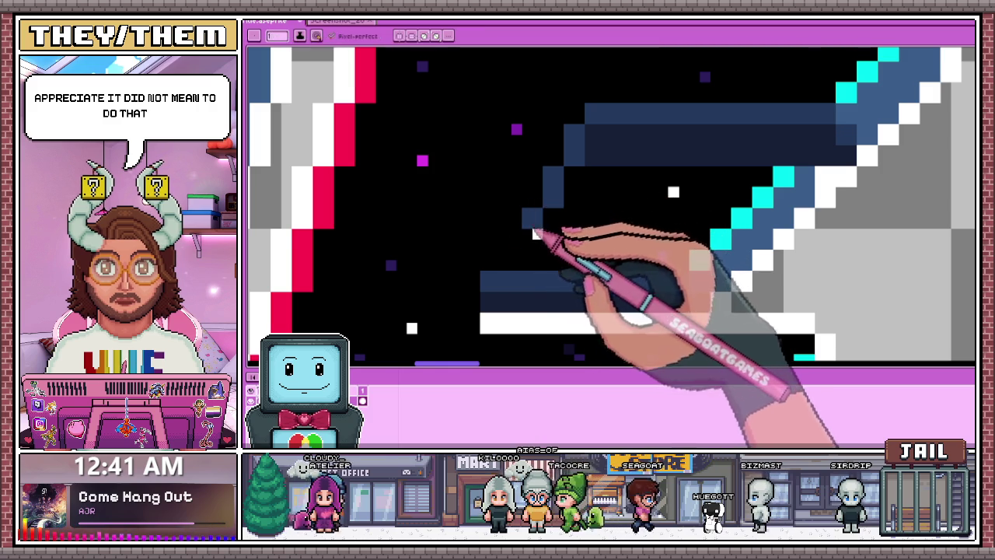
- Shade the E's middle bar as a two-tone navy band, lighter along its top row
scroll(589, 166, down, 2)
scroll(596, 233, down, 1)
scroll(573, 222, up, 2)
scroll(554, 215, up, 1)
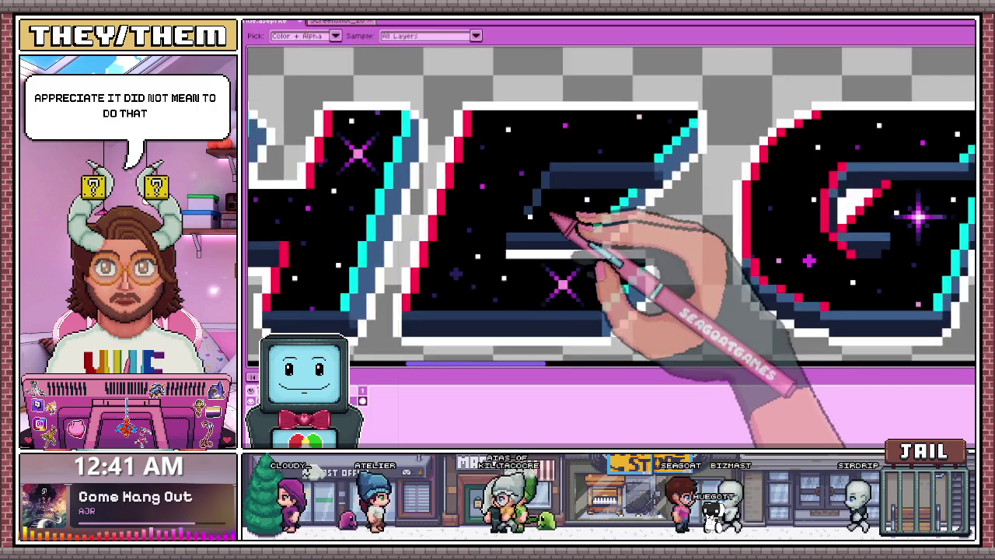
scroll(553, 212, up, 2)
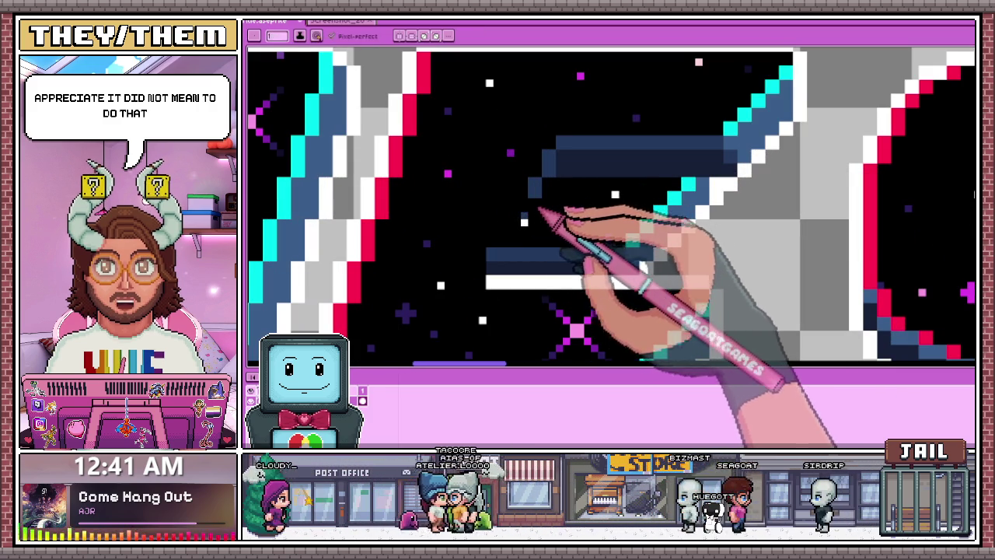
scroll(544, 218, down, 1)
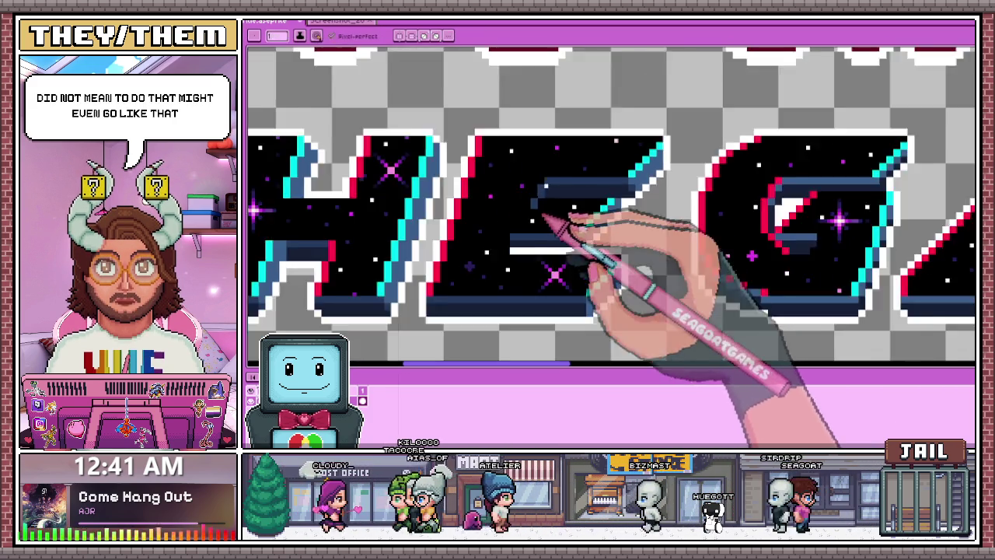
scroll(544, 218, down, 3)
scroll(563, 258, up, 3)
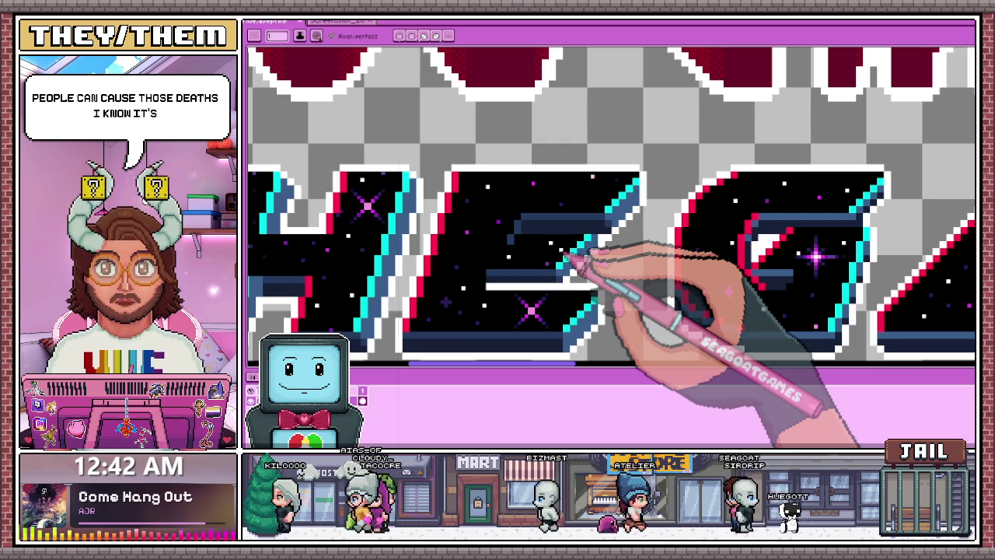
scroll(605, 214, up, 2)
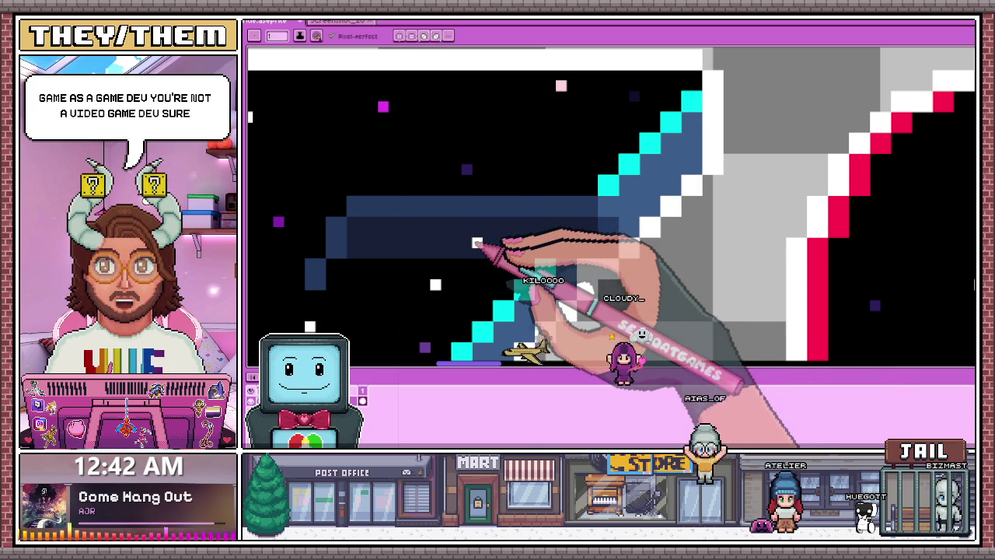
scroll(476, 242, down, 3)
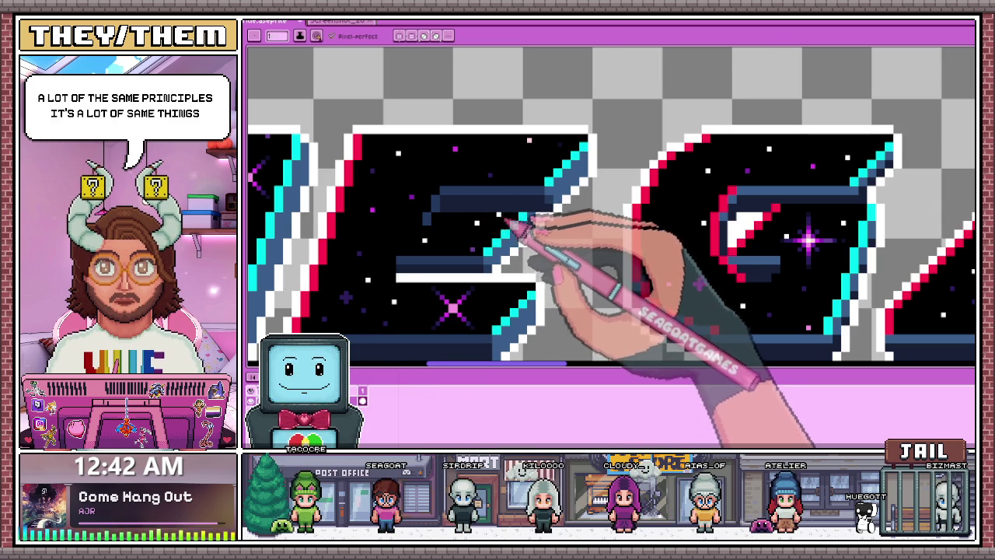
scroll(503, 222, down, 2)
- Sample the bevel blue from the letter and return to the pencil
scroll(515, 202, up, 2)
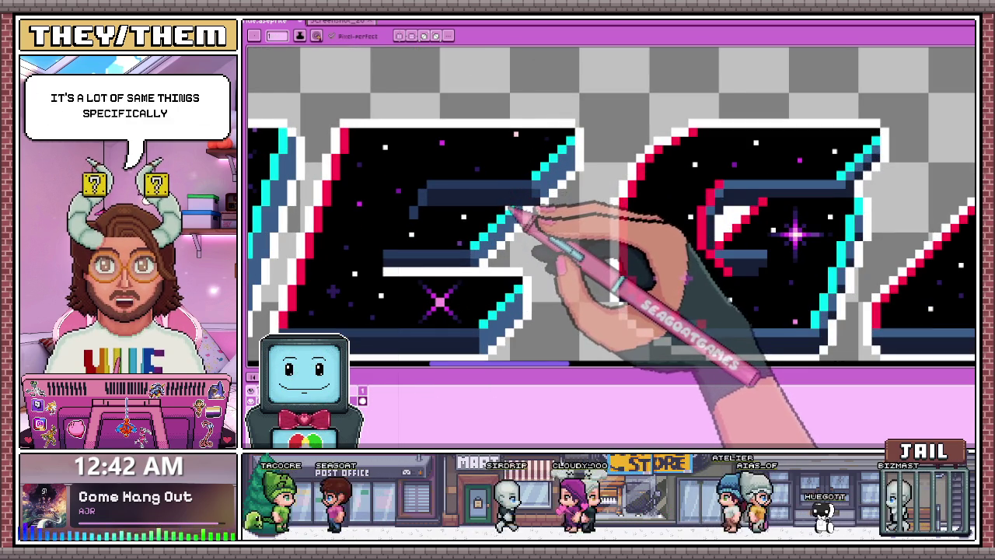
scroll(513, 206, down, 2)
scroll(474, 222, up, 2)
key(i)
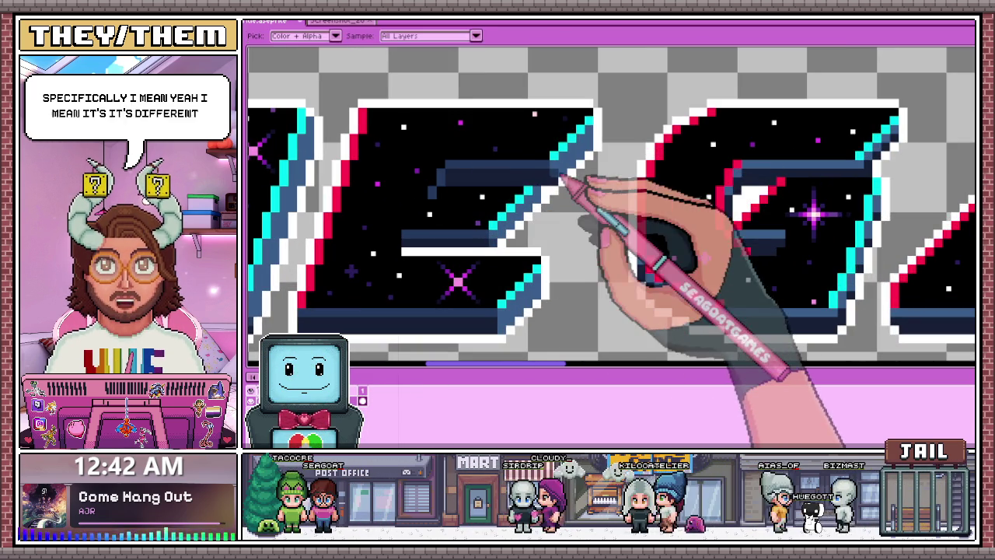
key(b)
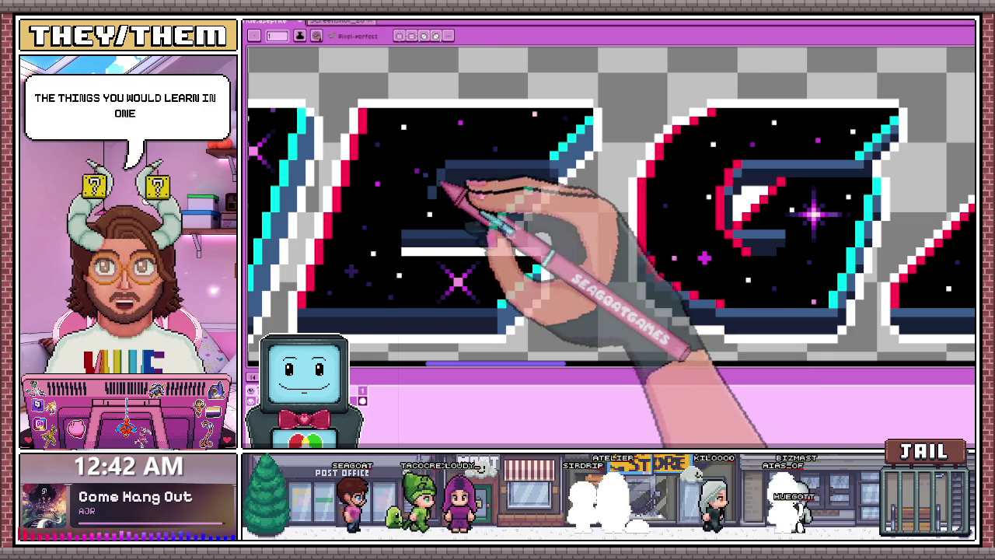
scroll(447, 195, down, 2)
scroll(435, 190, up, 2)
scroll(432, 206, up, 1)
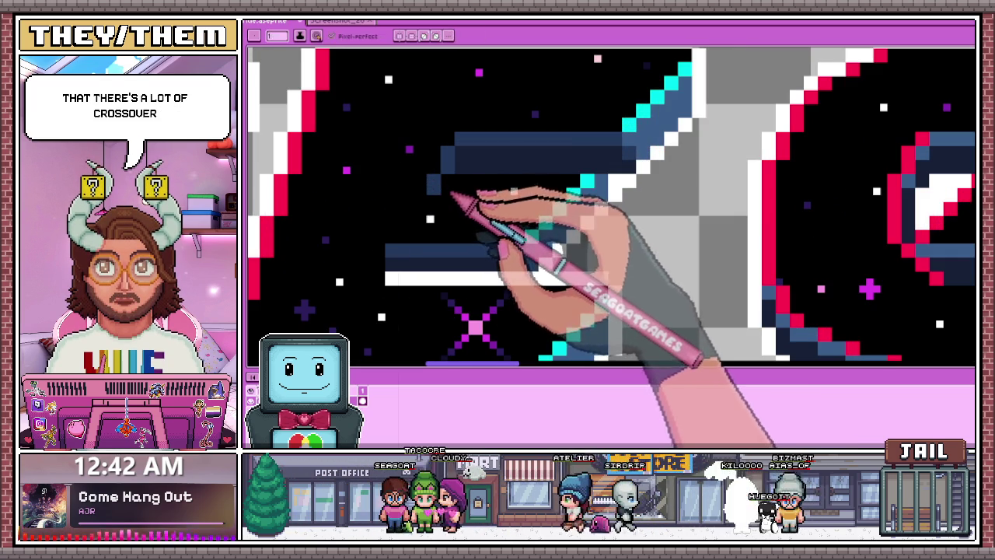
scroll(440, 196, up, 1)
scroll(435, 195, down, 2)
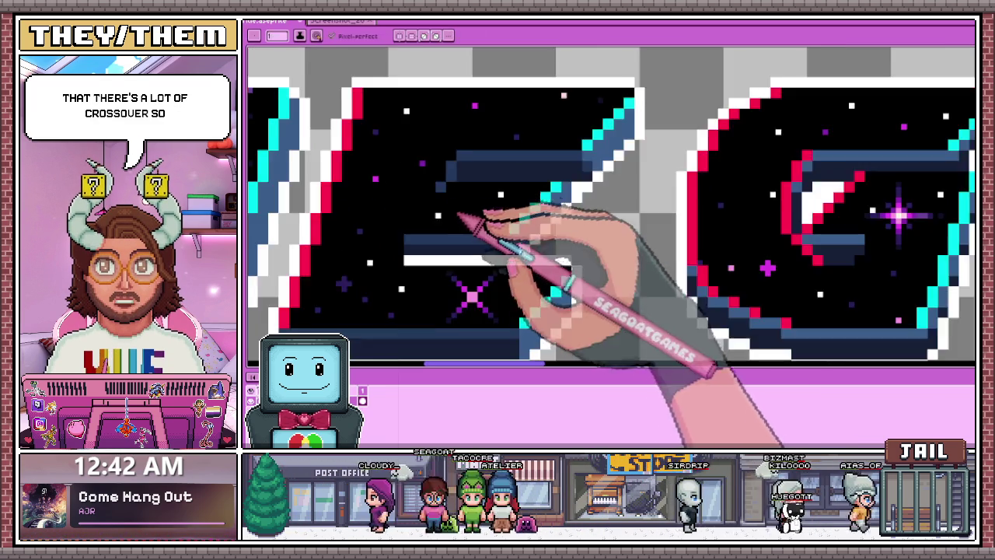
scroll(466, 222, down, 1)
scroll(473, 216, down, 1)
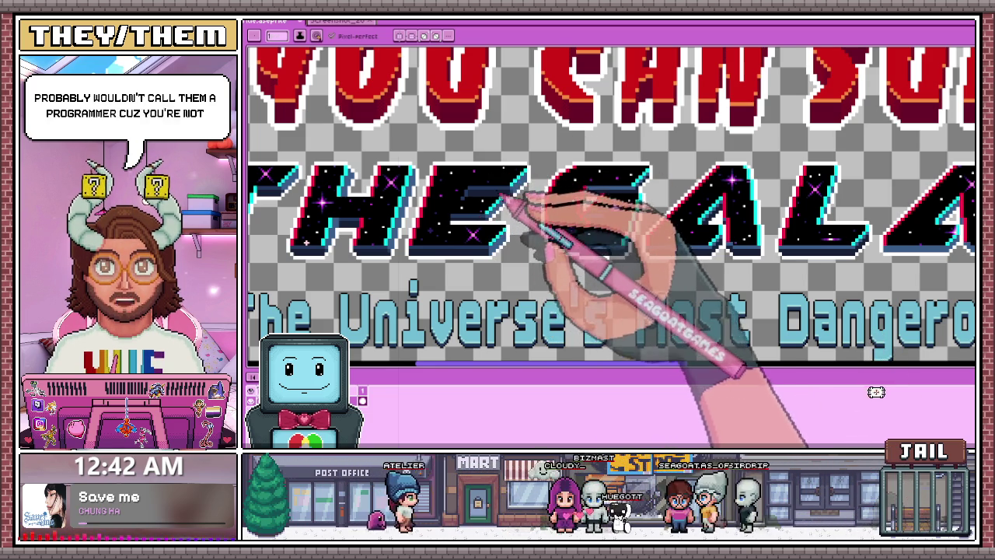
- Extend the blue inner bevel along the E's middle arm
scroll(507, 204, up, 2)
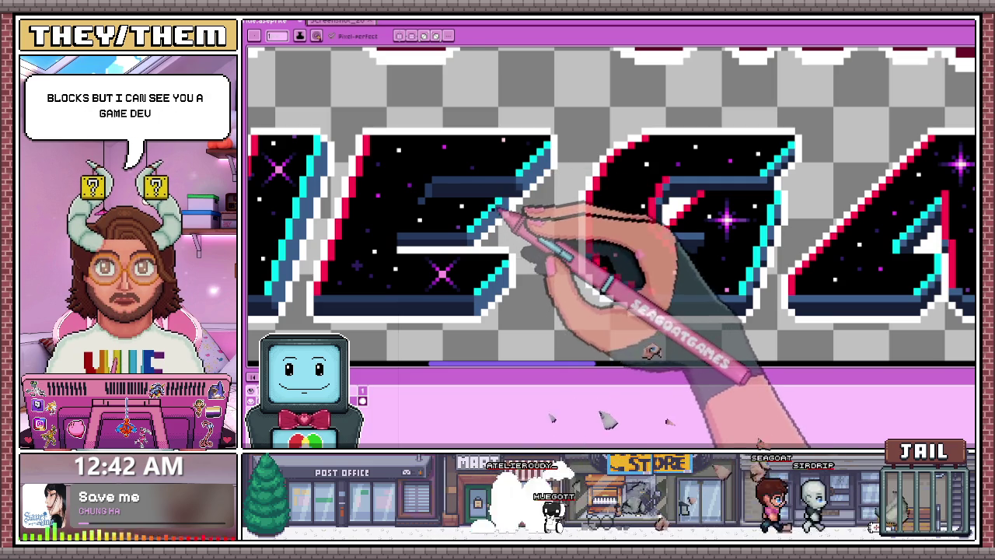
scroll(433, 198, up, 1)
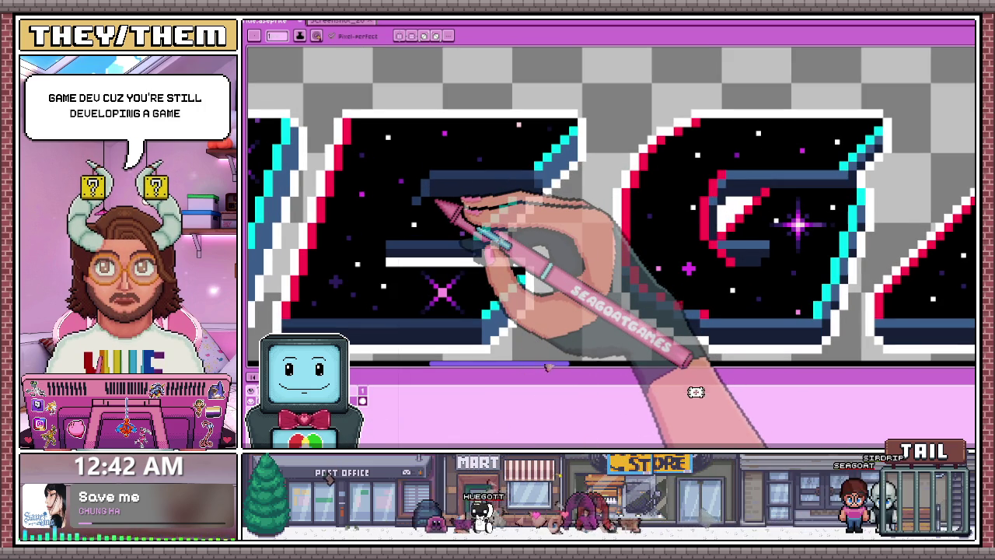
scroll(477, 160, down, 1)
scroll(478, 189, down, 1)
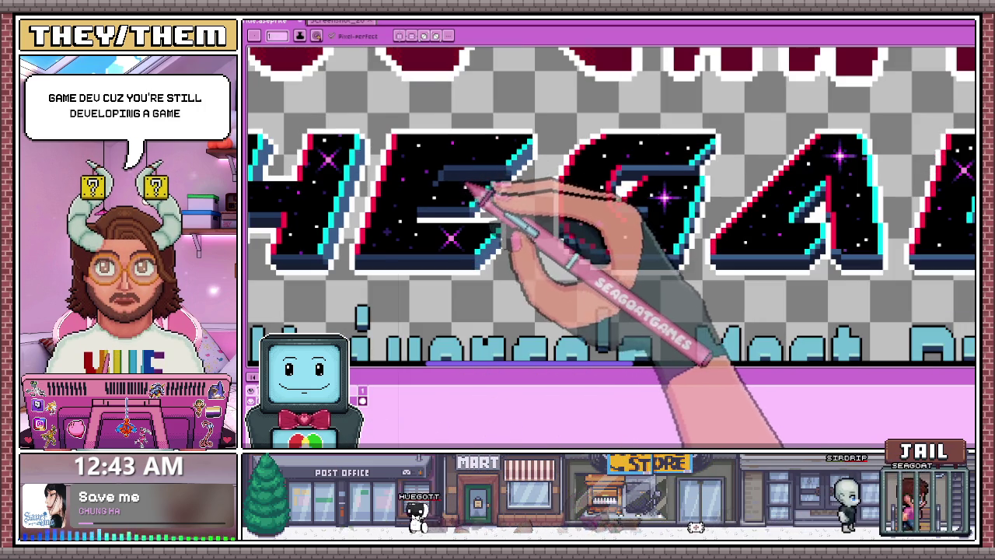
scroll(513, 173, up, 1)
scroll(513, 173, up, 1)
scroll(529, 195, down, 2)
scroll(506, 204, up, 2)
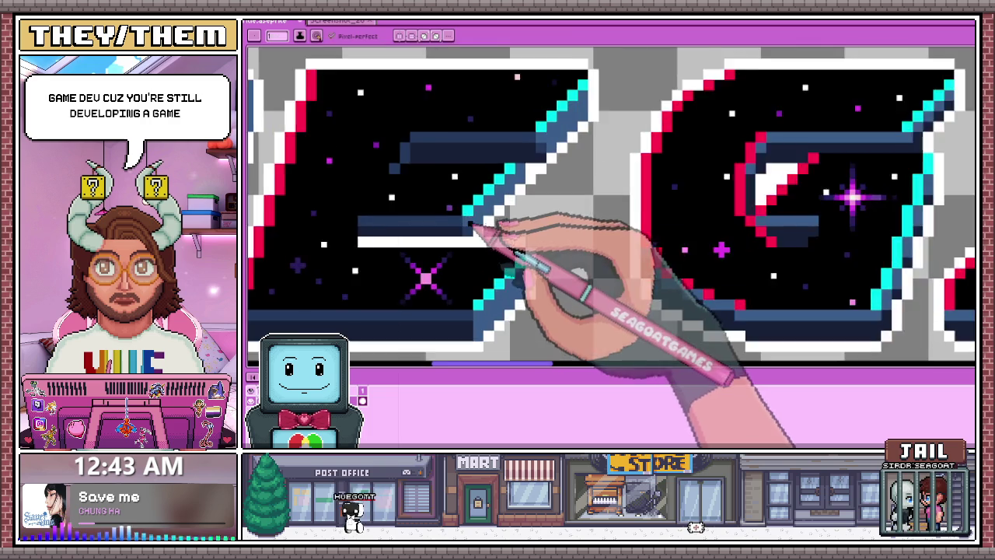
scroll(493, 228, down, 5)
scroll(505, 219, up, 3)
scroll(506, 228, up, 2)
scroll(518, 223, up, 1)
scroll(518, 211, up, 1)
scroll(528, 224, down, 3)
scroll(540, 220, up, 1)
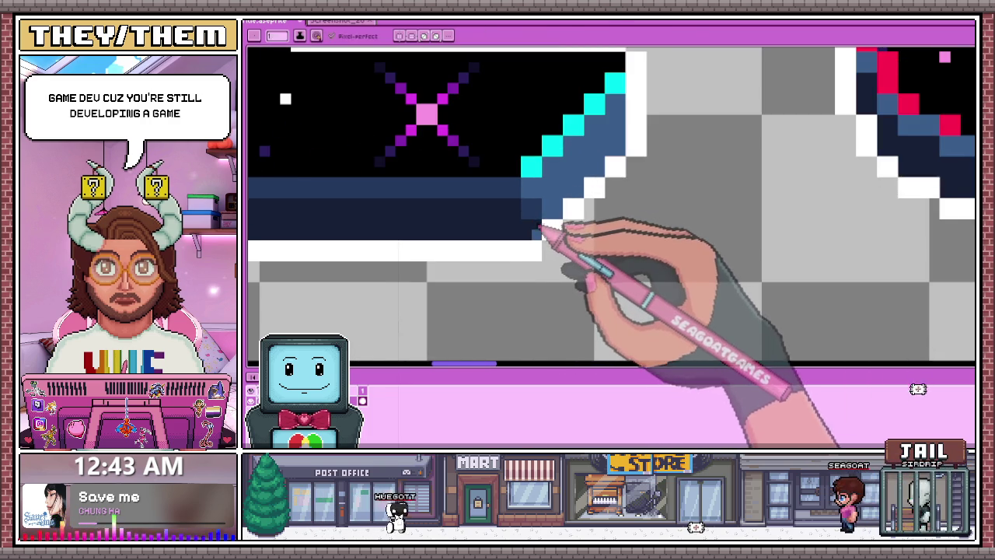
scroll(548, 233, down, 1)
scroll(551, 243, down, 3)
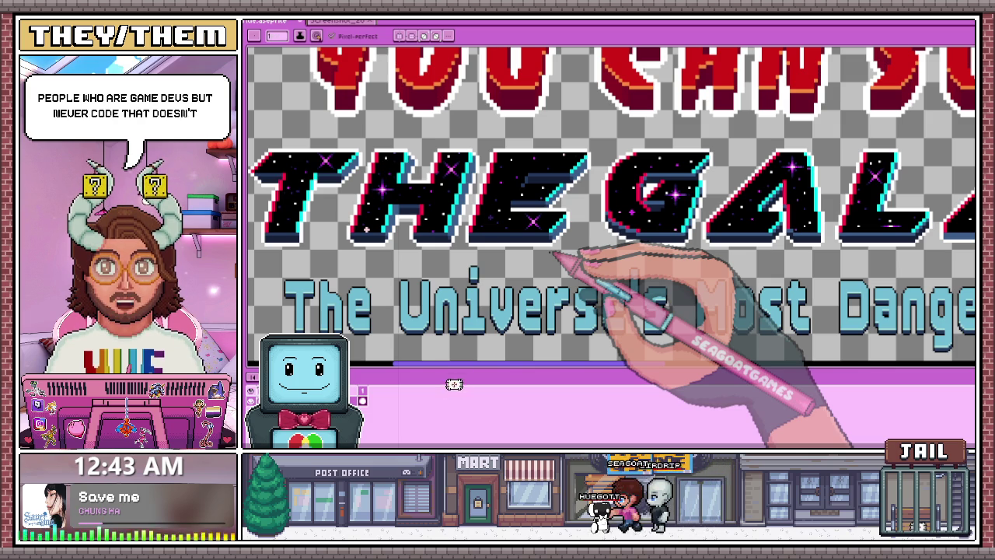
- Tidy the cyan diagonal edge pixels beside the E's navy-shaded bars
scroll(666, 167, up, 2)
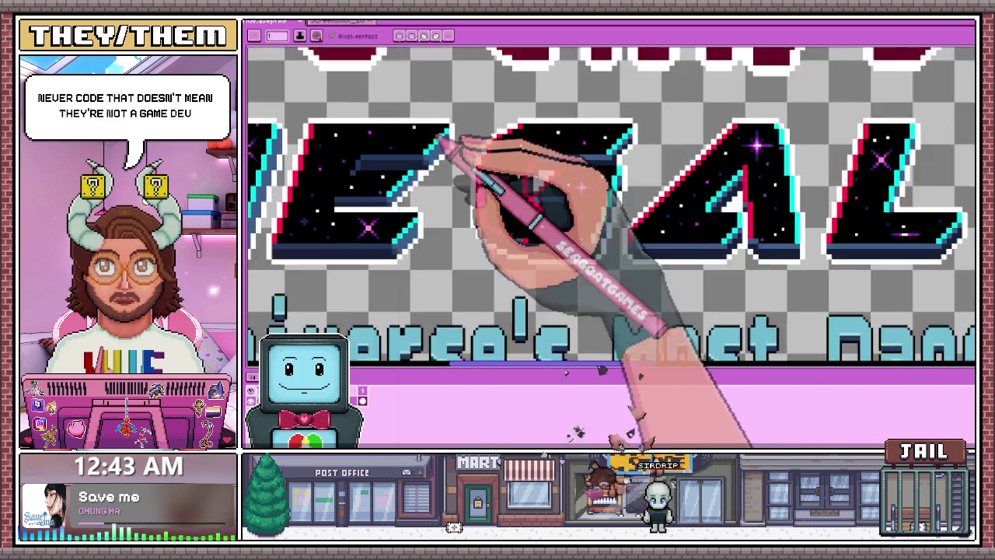
scroll(467, 165, down, 4)
scroll(457, 167, up, 3)
scroll(444, 171, up, 2)
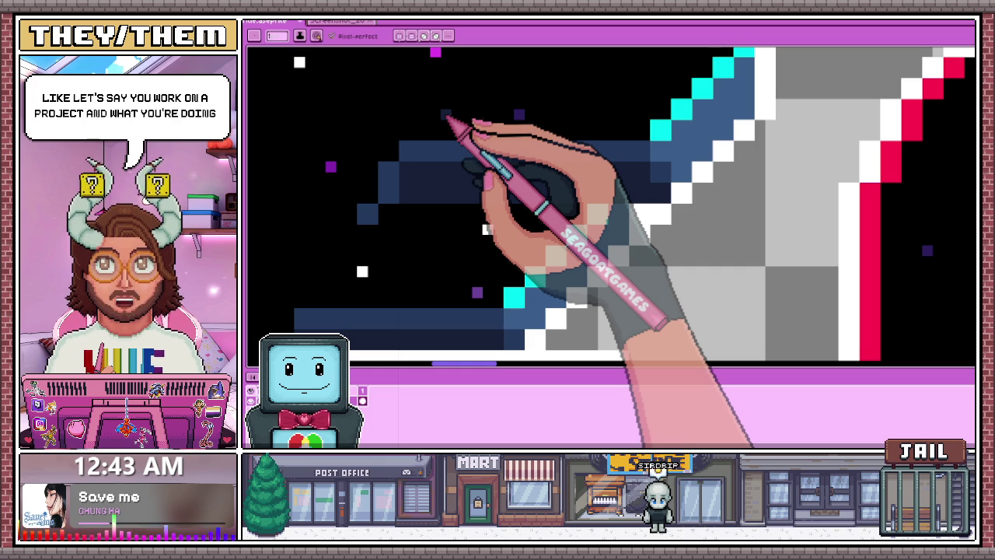
scroll(451, 118, down, 1)
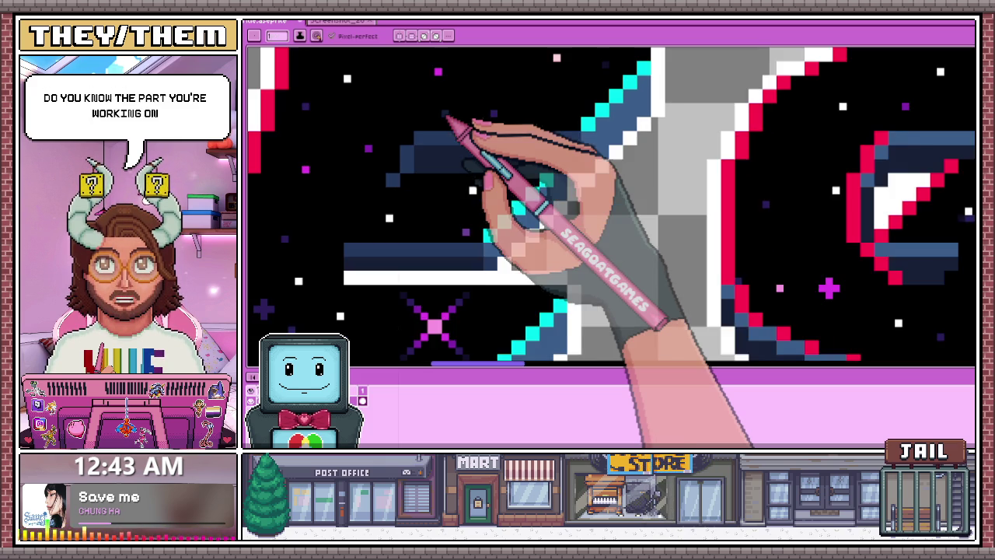
scroll(455, 124, down, 1)
scroll(497, 167, down, 1)
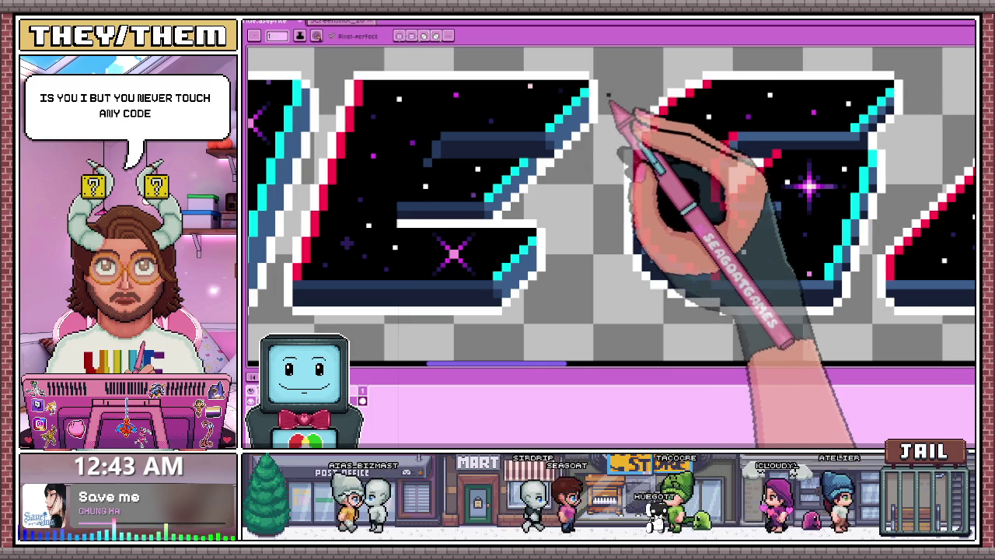
scroll(576, 183, down, 2)
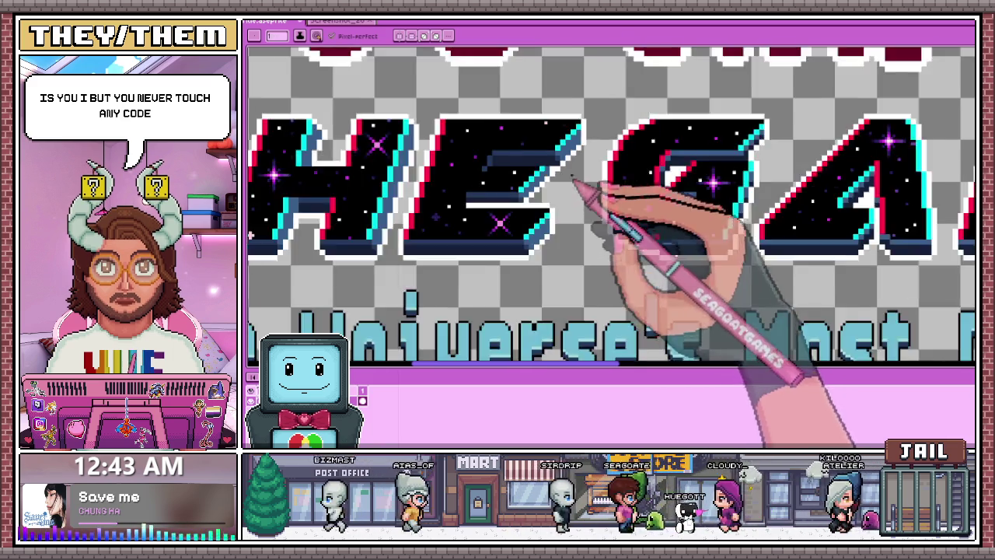
scroll(572, 188, down, 2)
scroll(566, 189, up, 1)
scroll(566, 155, up, 1)
scroll(579, 148, up, 2)
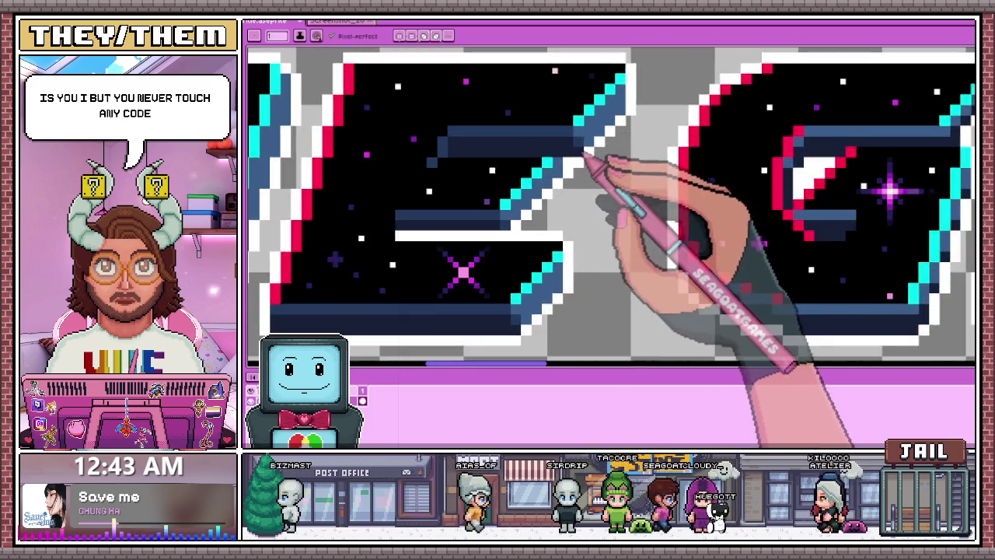
scroll(581, 160, down, 1)
scroll(571, 152, down, 1)
scroll(571, 163, down, 2)
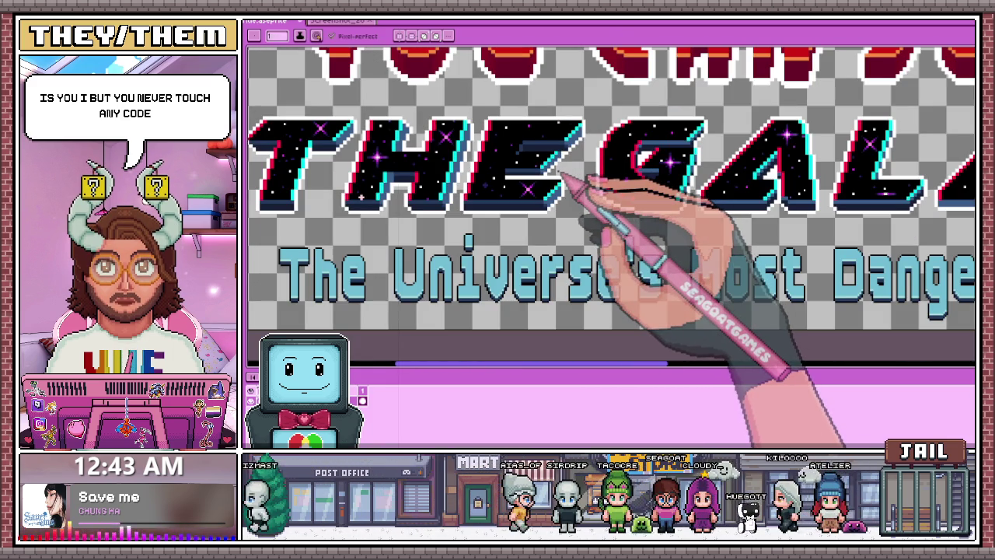
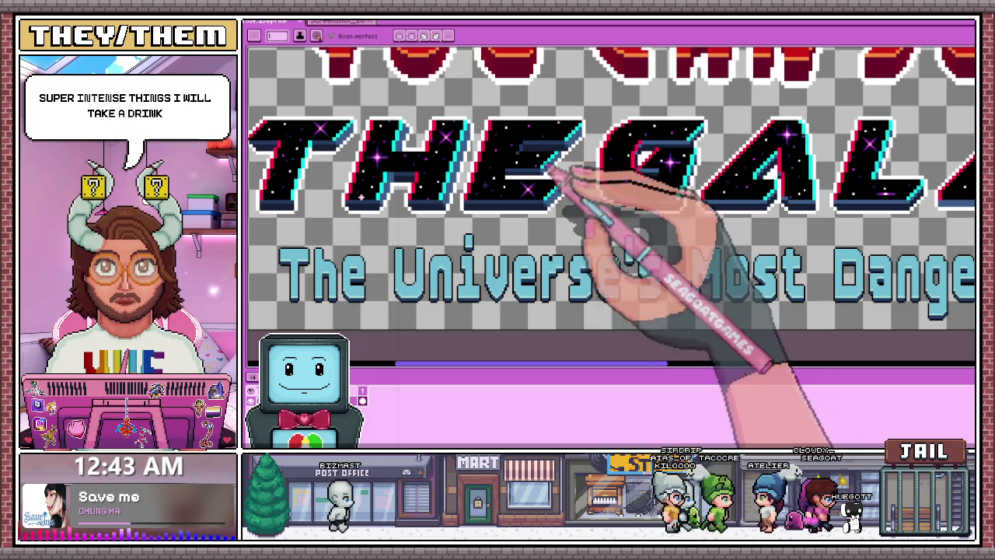
- Paint the blue pixel at the tip of the E's diagonal stroke grey
scroll(521, 195, up, 2)
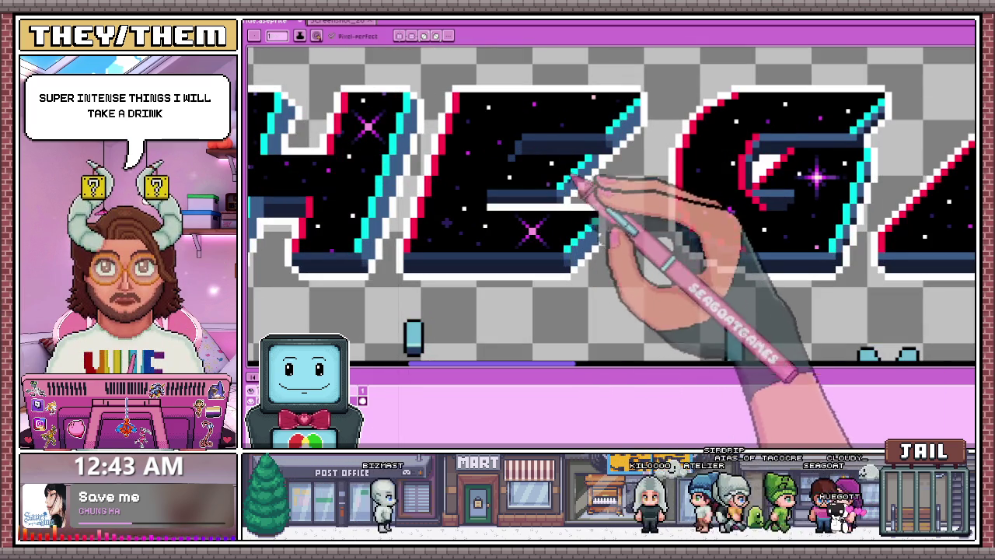
scroll(595, 210, down, 2)
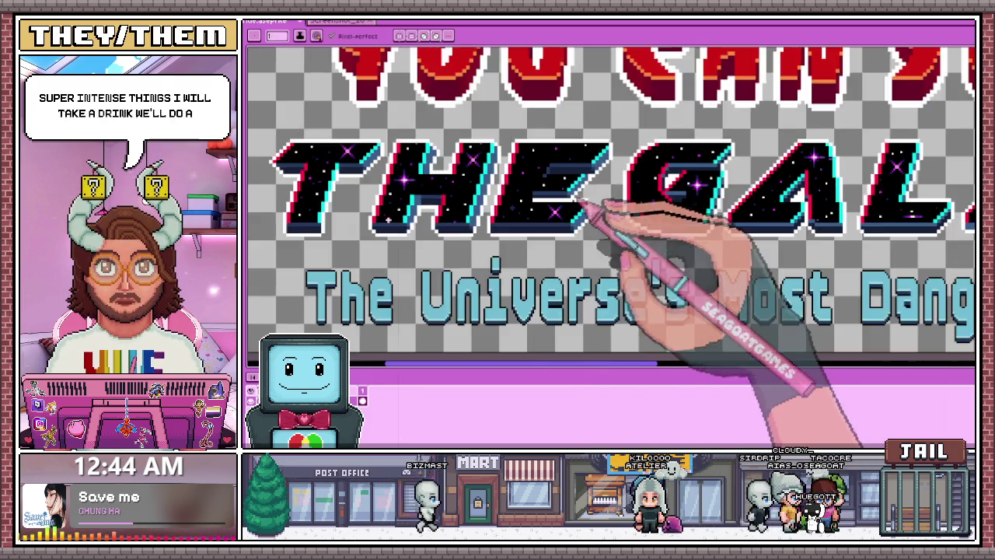
scroll(575, 201, up, 2)
scroll(599, 187, down, 2)
scroll(626, 164, down, 1)
scroll(625, 161, up, 2)
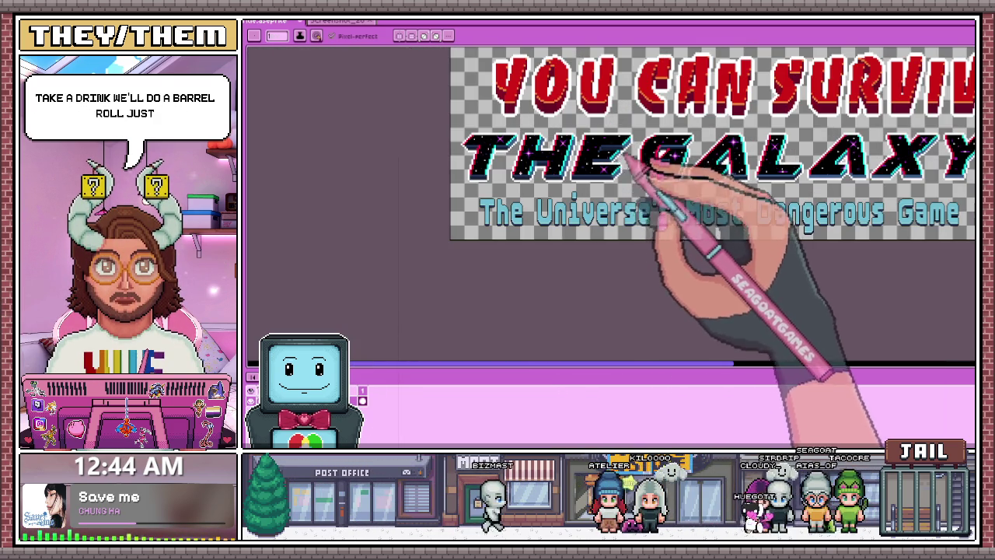
scroll(628, 158, up, 3)
scroll(610, 181, down, 1)
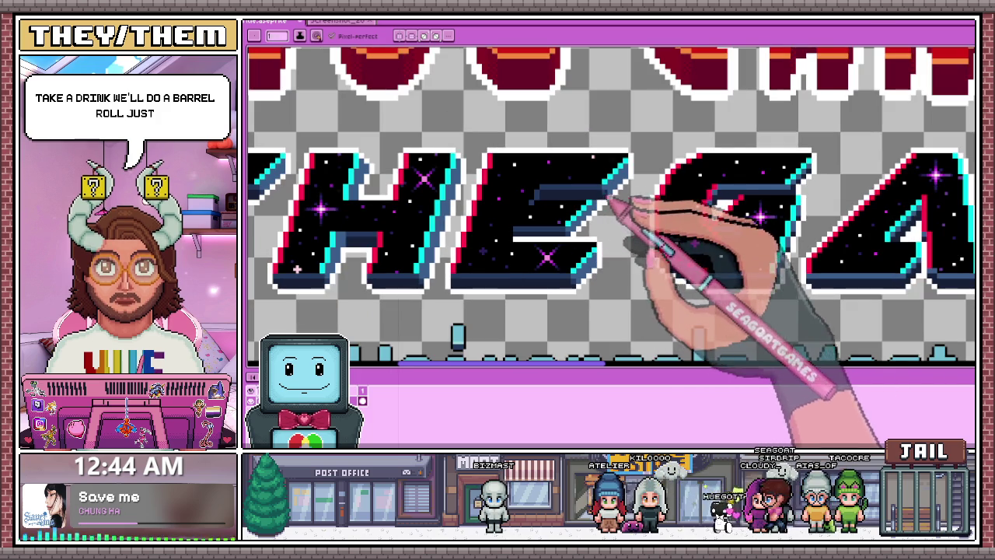
scroll(621, 191, up, 2)
scroll(599, 220, up, 1)
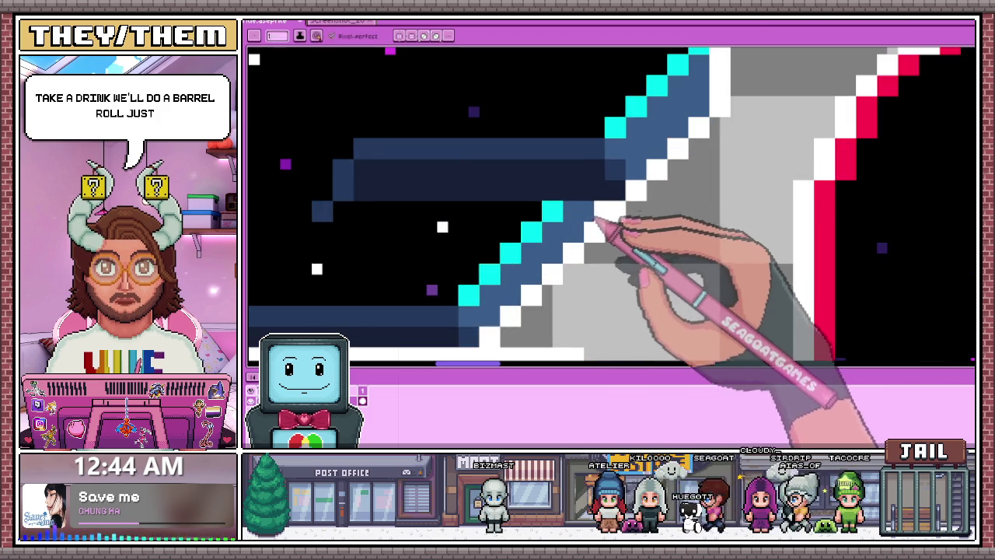
scroll(599, 221, down, 2)
scroll(614, 229, down, 2)
scroll(613, 229, up, 1)
scroll(621, 225, down, 2)
scroll(618, 225, up, 2)
scroll(611, 194, up, 1)
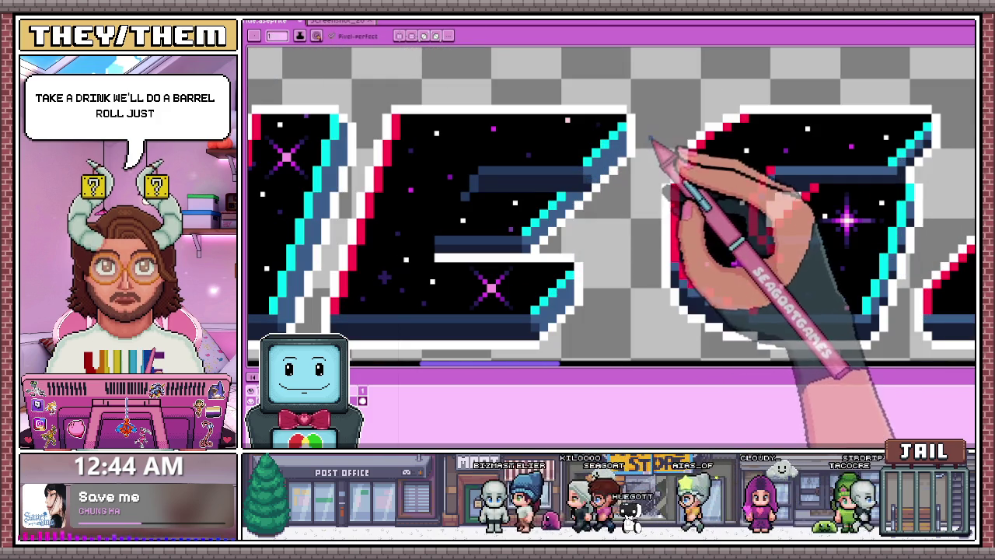
scroll(544, 253, down, 2)
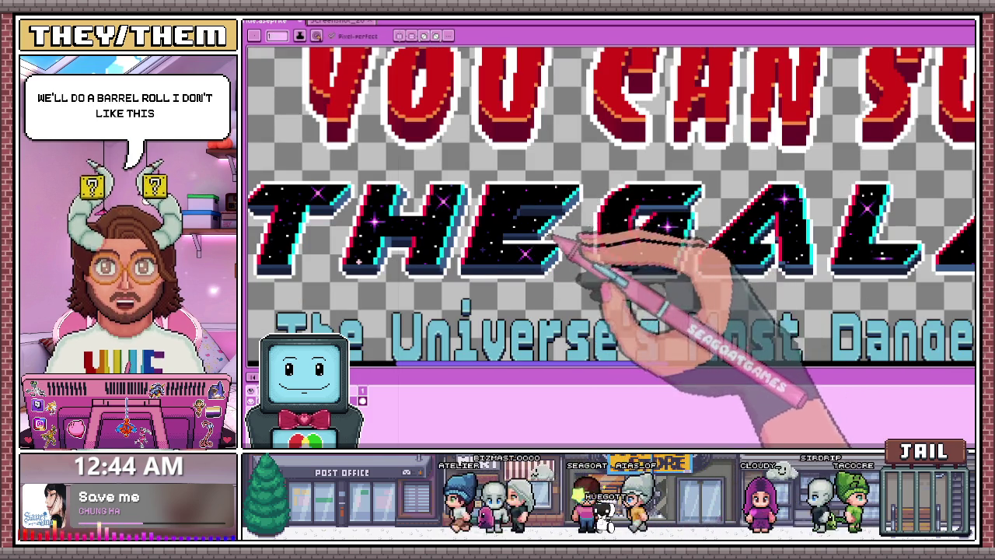
scroll(575, 214, up, 2)
scroll(536, 222, up, 1)
scroll(579, 226, down, 1)
scroll(544, 186, up, 1)
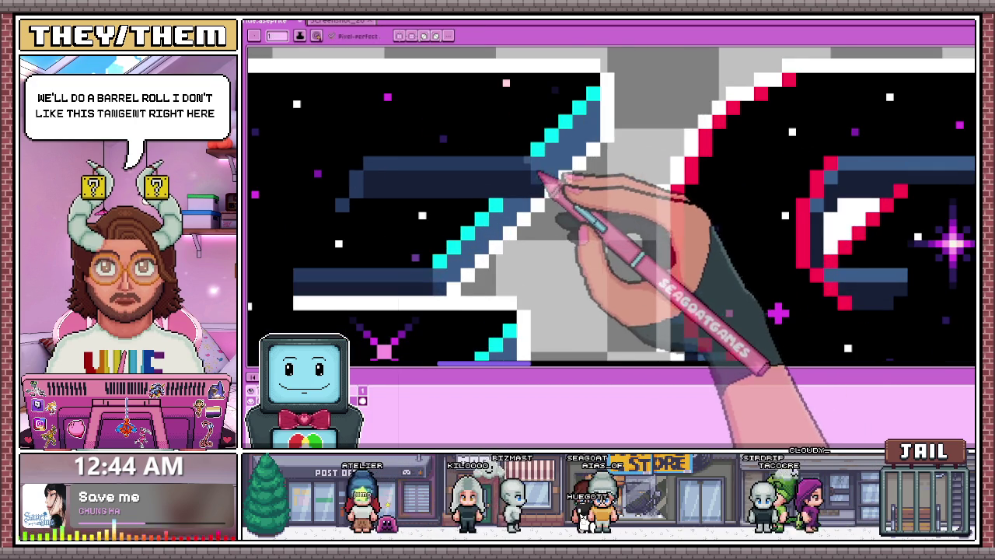
scroll(544, 194, down, 2)
scroll(540, 202, up, 2)
scroll(544, 191, up, 1)
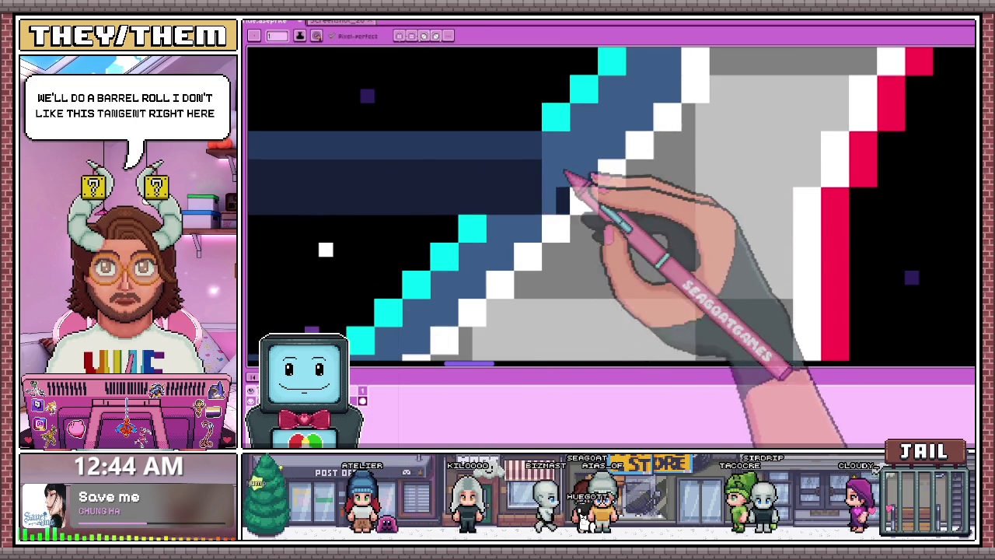
scroll(566, 172, down, 2)
scroll(564, 177, down, 1)
scroll(559, 185, up, 1)
scroll(565, 225, down, 2)
scroll(583, 248, up, 1)
scroll(590, 295, up, 2)
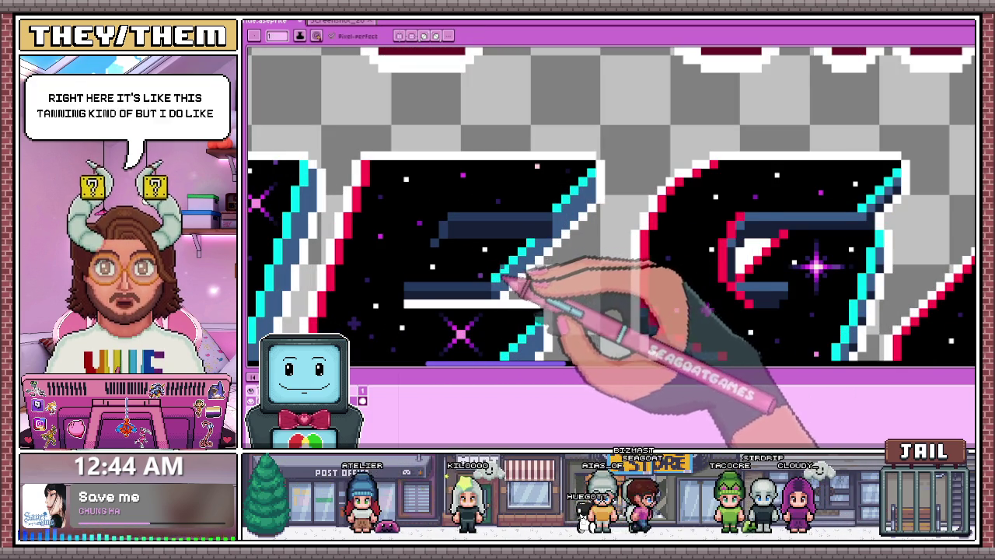
scroll(510, 288, down, 2)
scroll(533, 279, up, 1)
scroll(535, 263, up, 2)
scroll(536, 261, up, 1)
scroll(539, 257, down, 2)
scroll(538, 255, up, 1)
scroll(536, 252, up, 1)
scroll(533, 249, down, 1)
scroll(532, 248, up, 1)
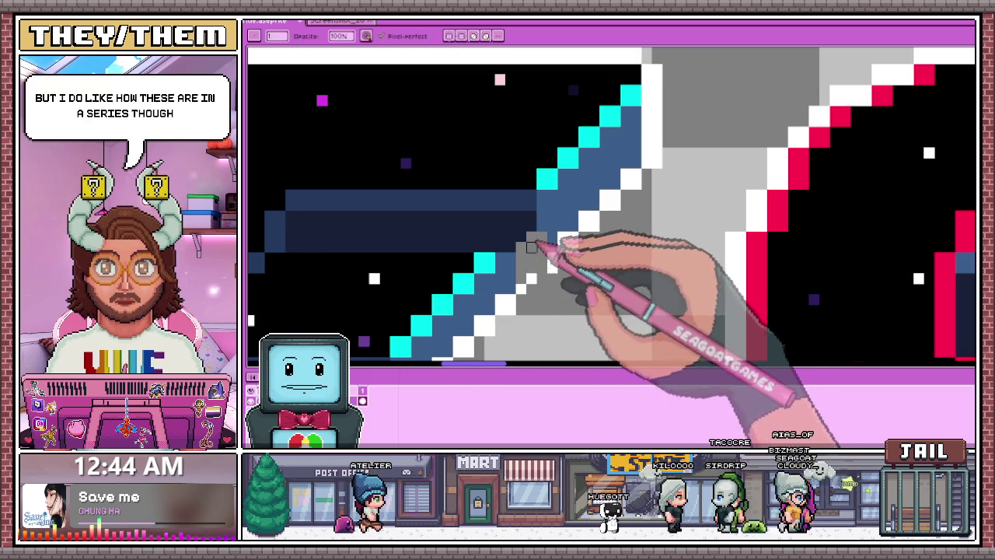
click(532, 237)
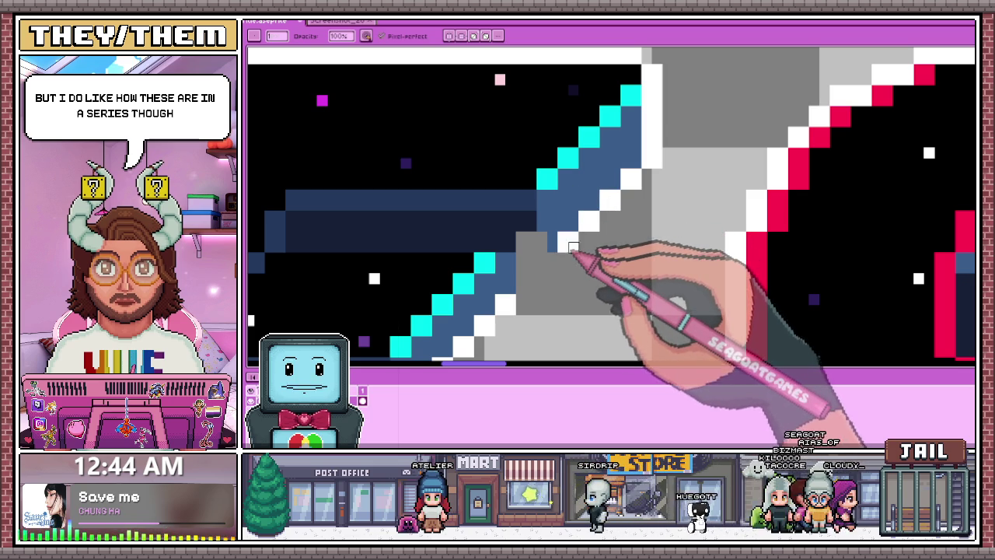
- Toggle the Eyedropper, dismiss the accidental Smart Guides dialog, and return to the Pencil across the E's diagonal
key(alt)
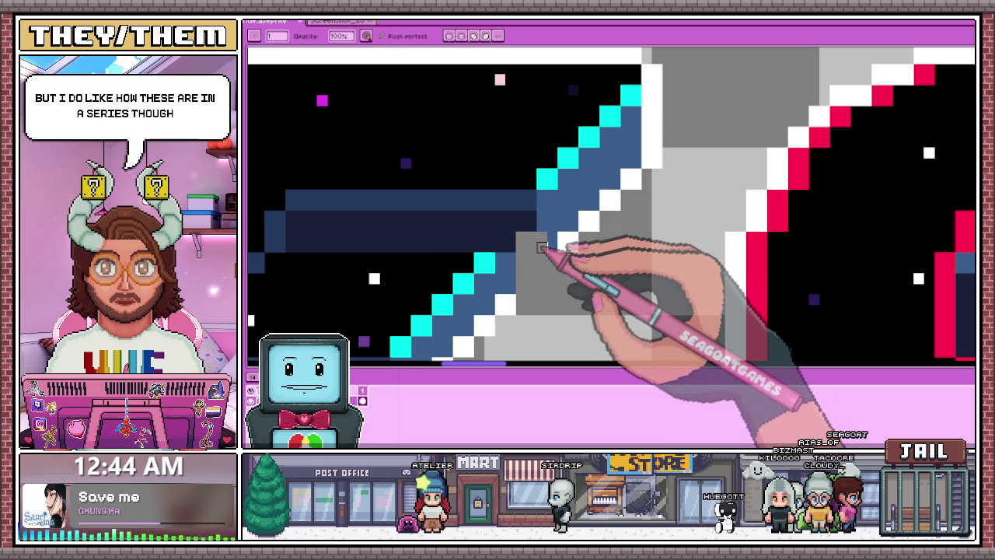
key(ctrl+shift+g)
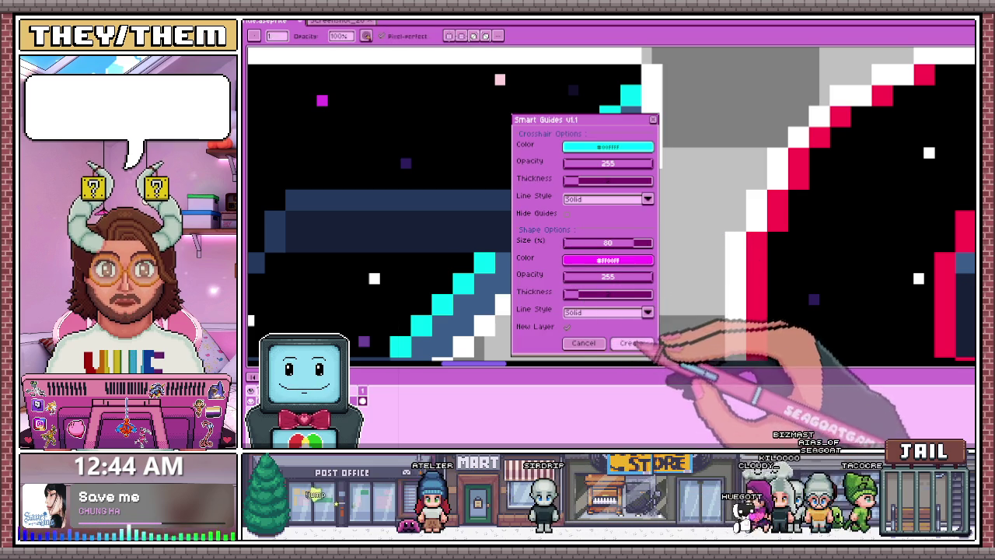
key(Escape)
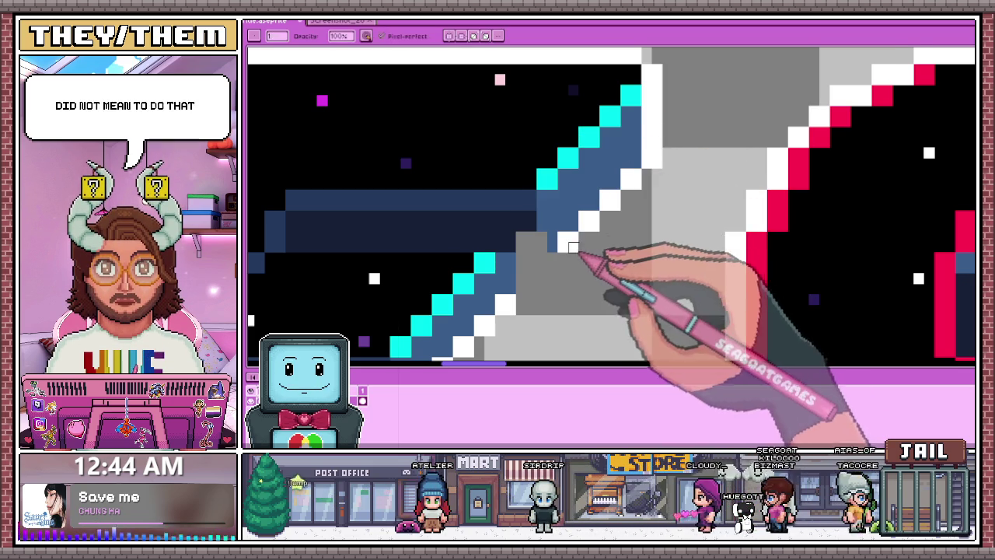
scroll(573, 247, up, 1)
scroll(536, 227, down, 2)
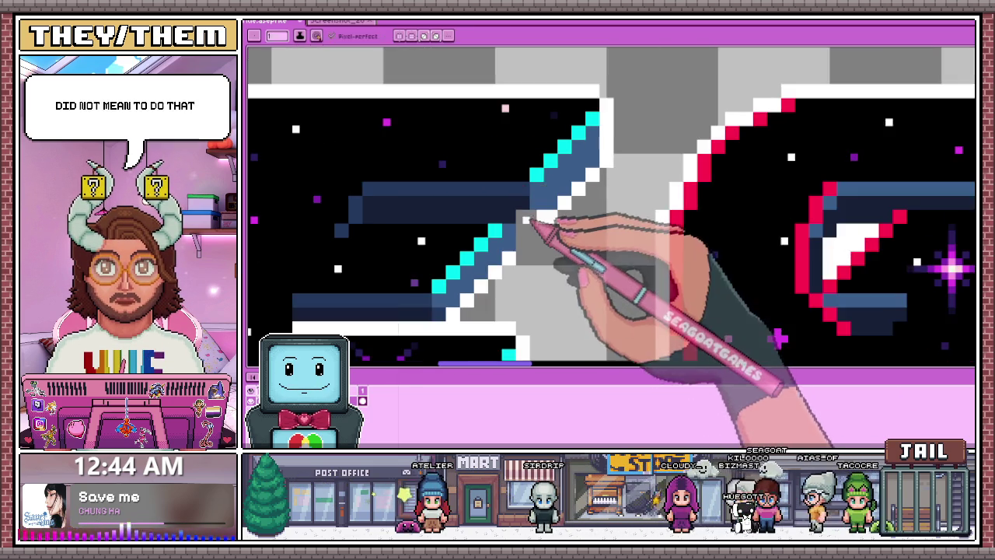
scroll(520, 237, up, 1)
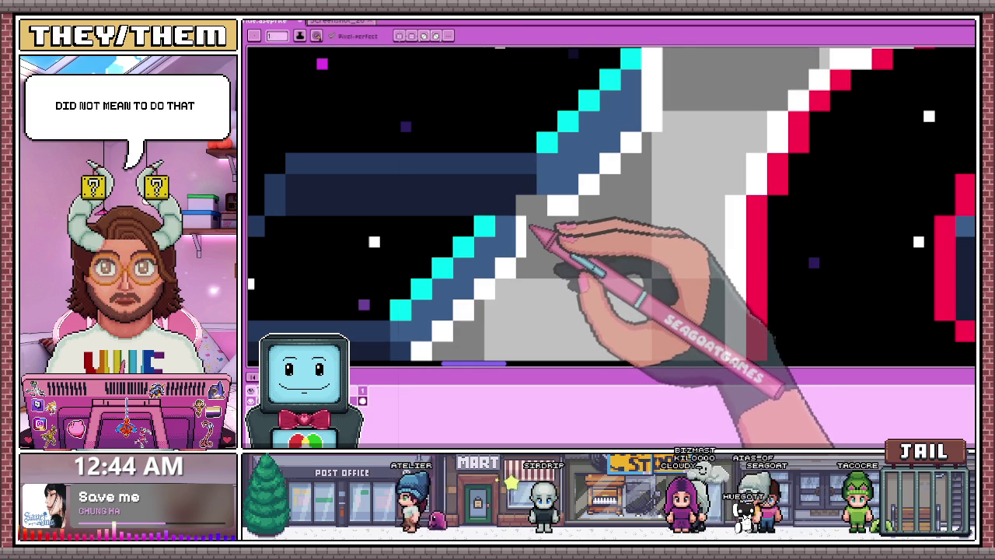
key(i)
key(b)
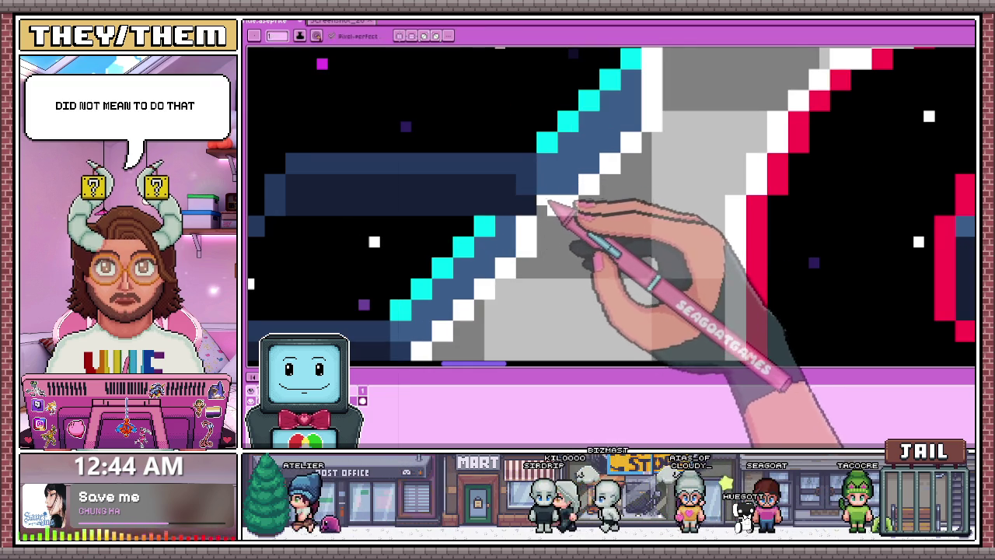
scroll(544, 202, down, 2)
scroll(550, 194, down, 3)
scroll(565, 255, up, 1)
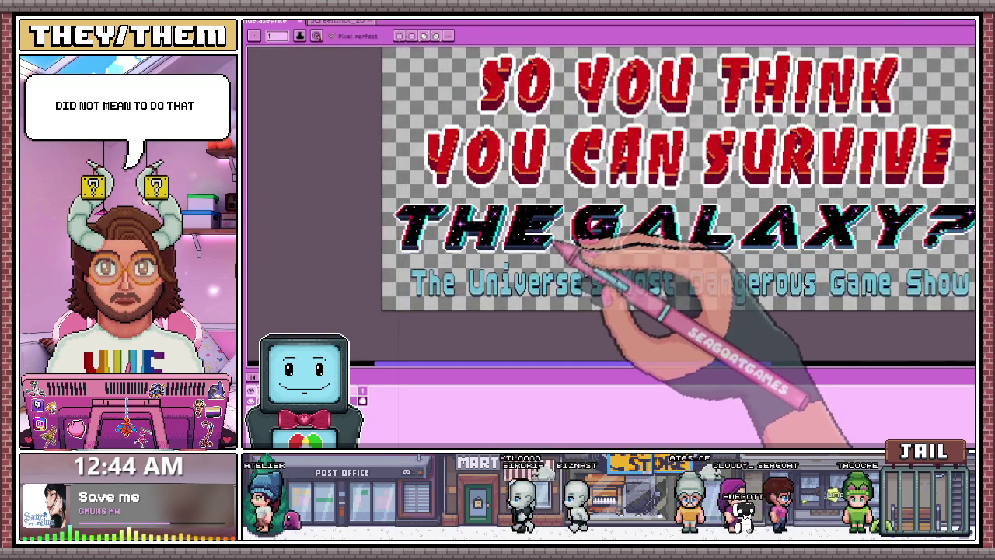
scroll(559, 241, up, 3)
scroll(573, 228, up, 2)
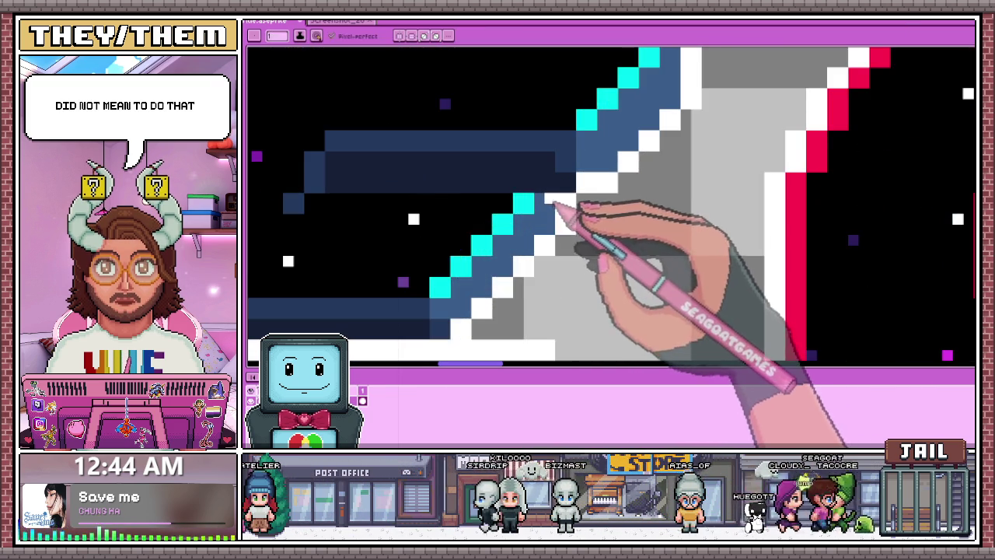
scroll(553, 204, down, 1)
mouse_move(567, 190)
mouse_down()
mouse_move(555, 199)
mouse_move(583, 226)
mouse_up()
scroll(582, 225, up, 1)
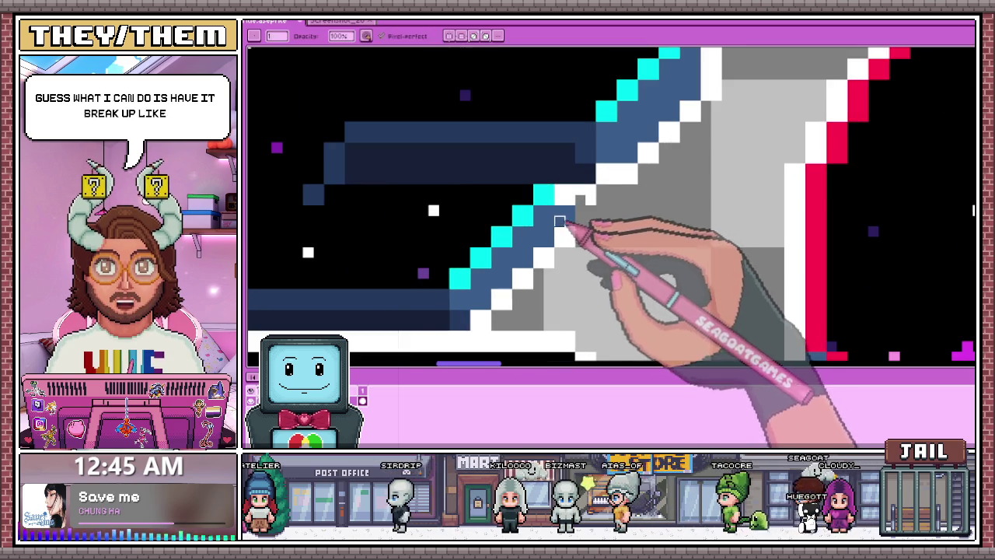
scroll(581, 223, down, 2)
scroll(580, 222, up, 2)
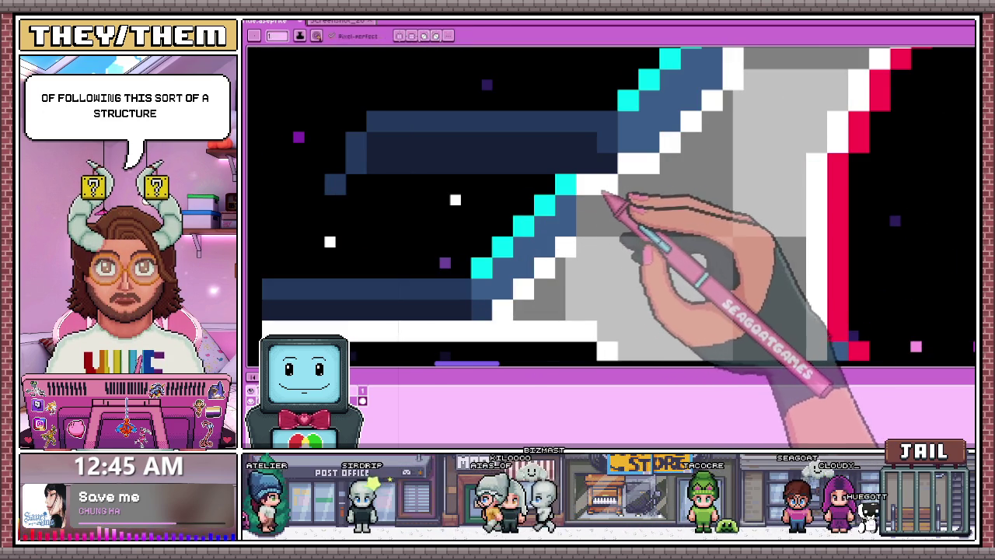
scroll(614, 187, down, 1)
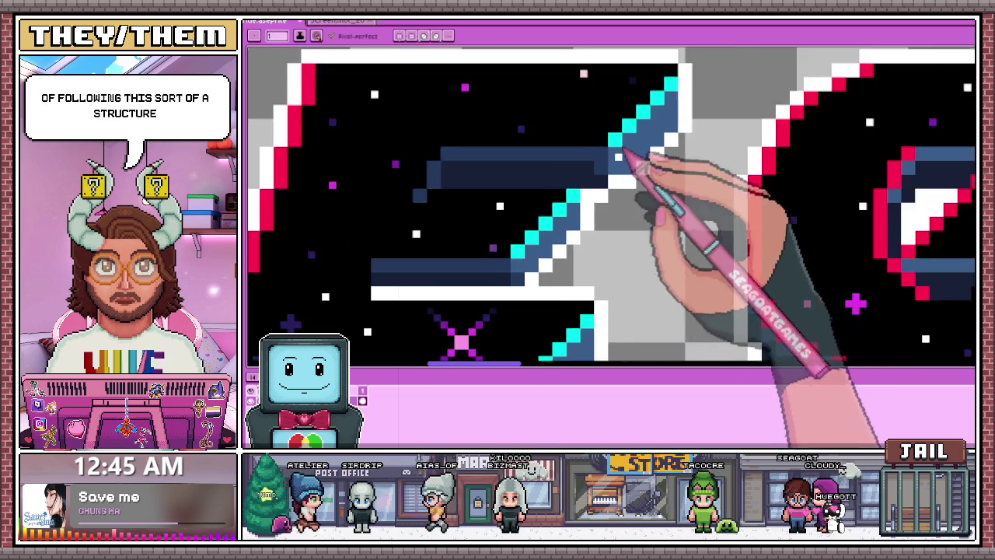
scroll(628, 233, down, 2)
scroll(628, 261, down, 2)
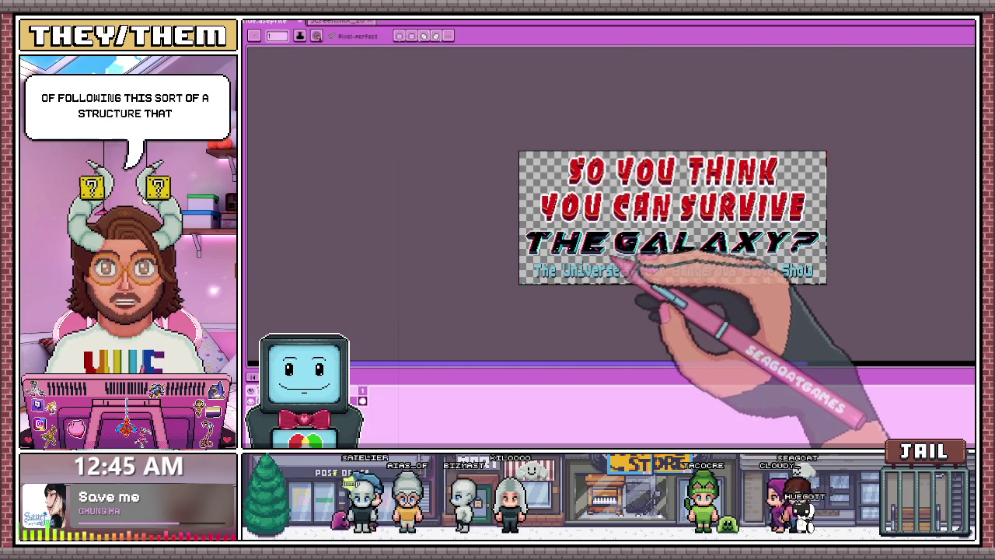
scroll(628, 266, up, 2)
scroll(645, 278, up, 1)
scroll(595, 223, up, 1)
scroll(583, 200, down, 1)
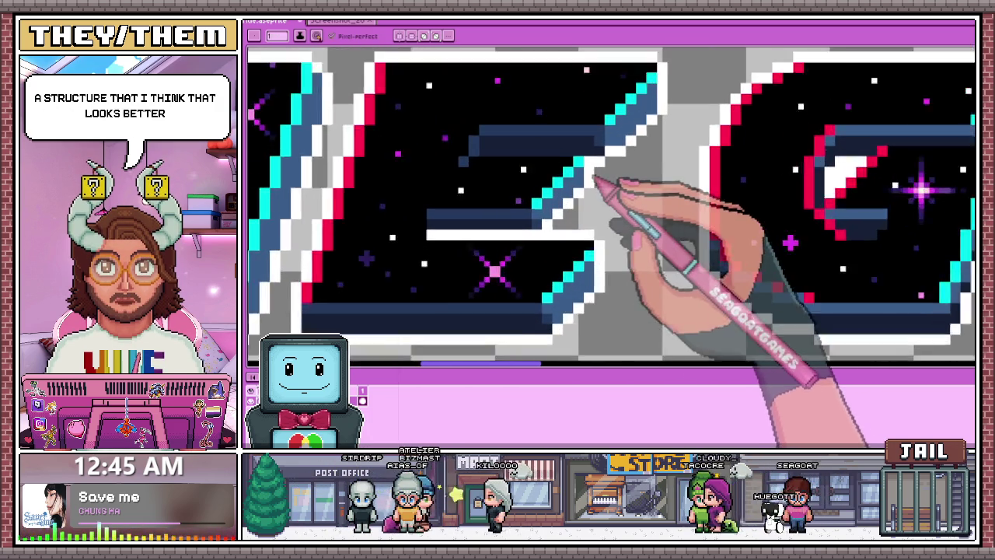
scroll(595, 195, up, 1)
scroll(595, 210, down, 1)
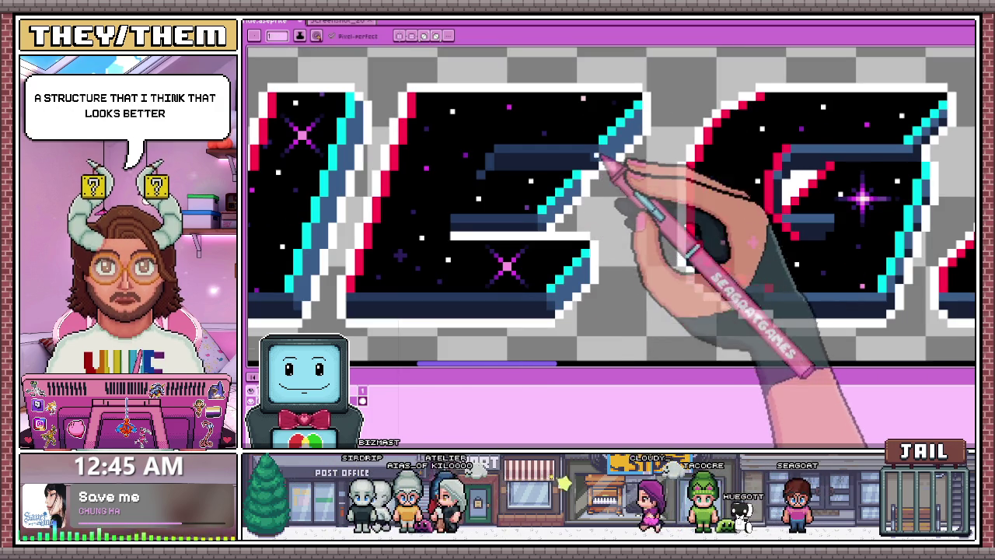
scroll(595, 171, up, 1)
scroll(592, 187, up, 1)
scroll(589, 176, down, 1)
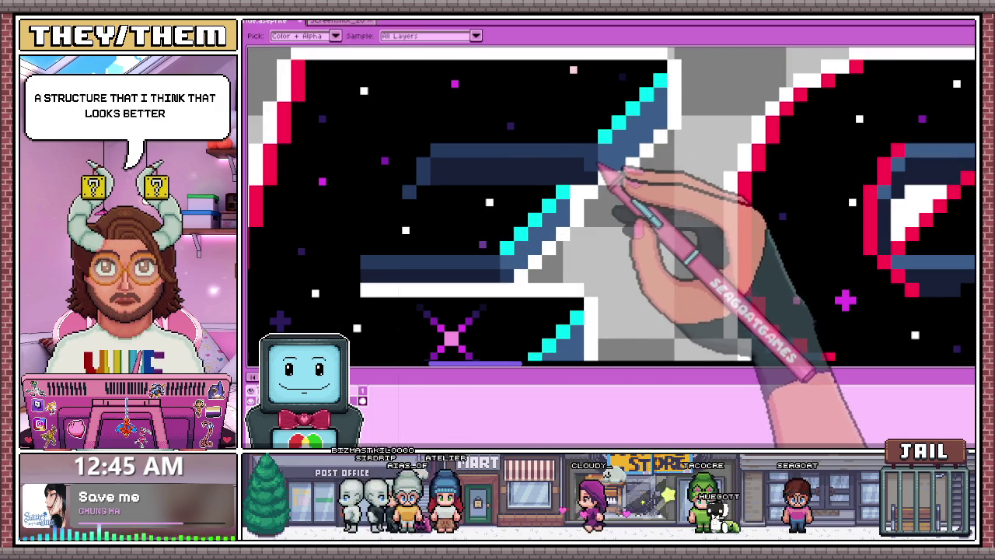
scroll(597, 165, up, 1)
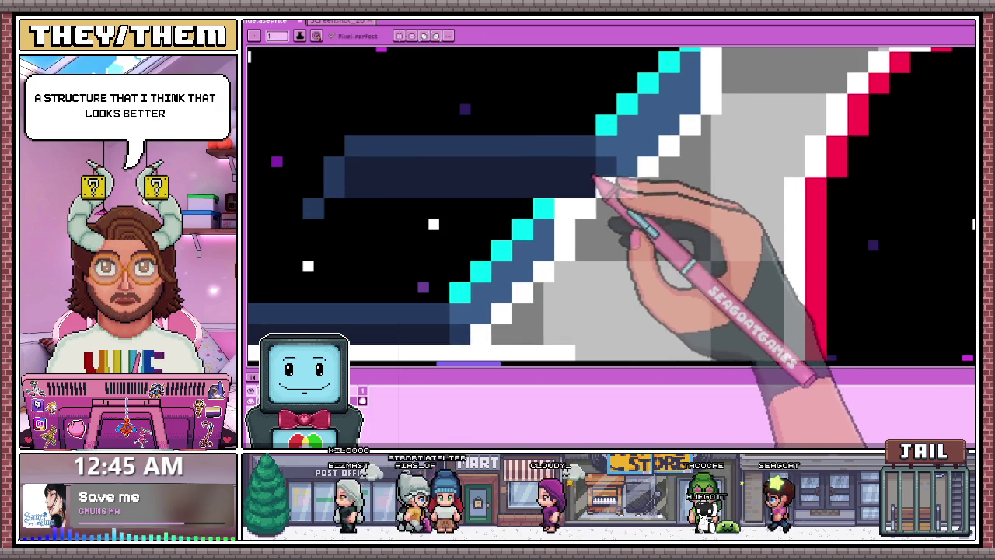
scroll(595, 202, down, 2)
scroll(600, 224, down, 1)
scroll(614, 232, down, 1)
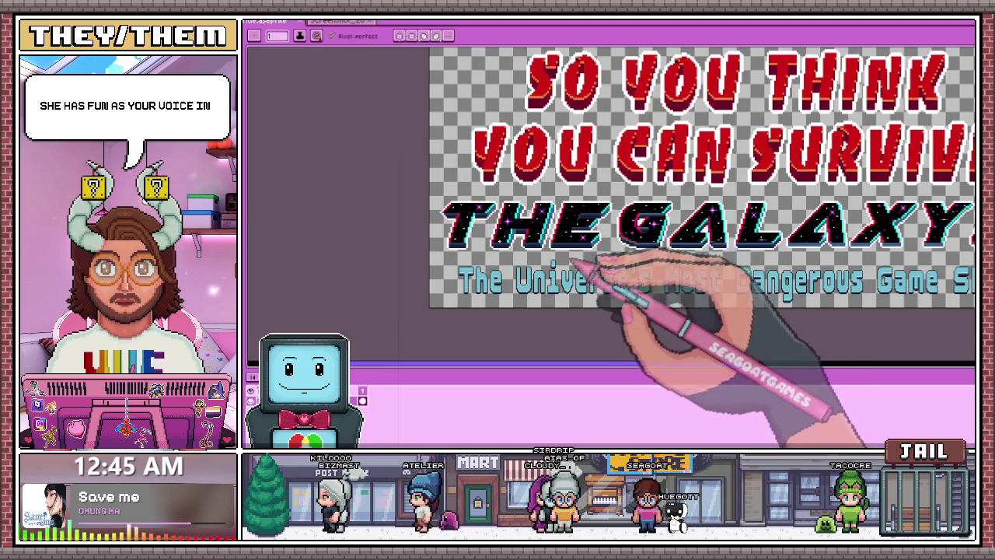
scroll(605, 212, up, 2)
scroll(587, 206, up, 1)
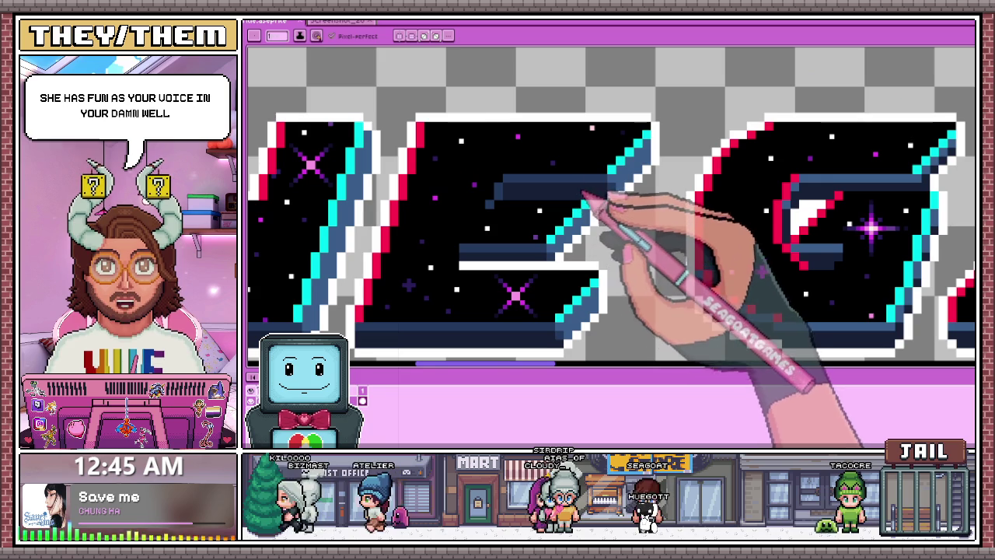
scroll(622, 187, up, 1)
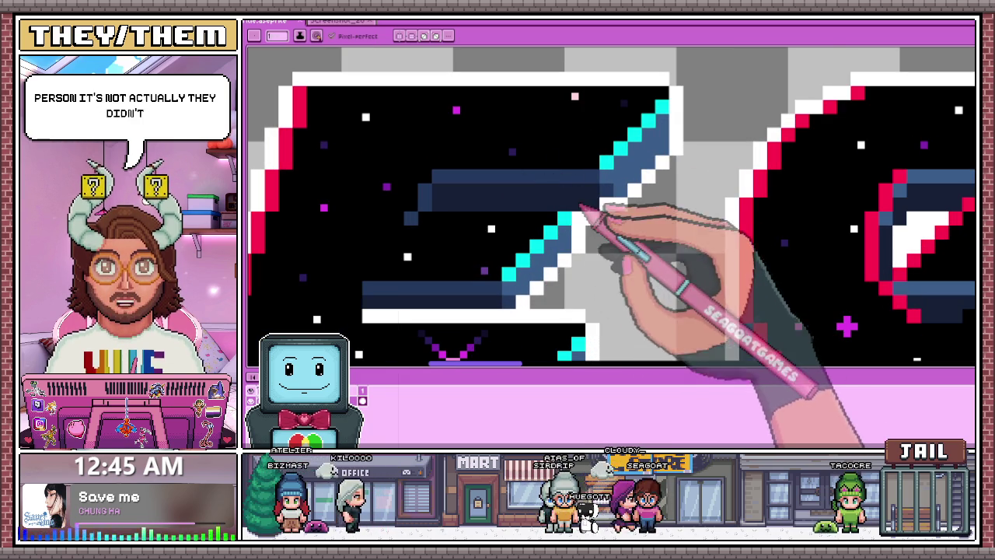
scroll(600, 212, down, 2)
scroll(609, 219, down, 1)
scroll(604, 212, up, 1)
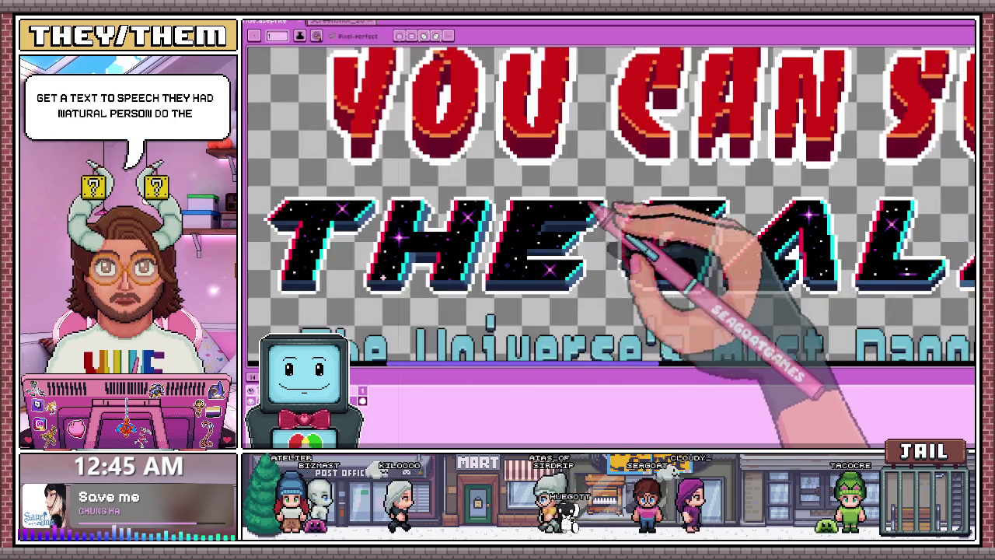
scroll(575, 233, up, 1)
scroll(548, 241, up, 2)
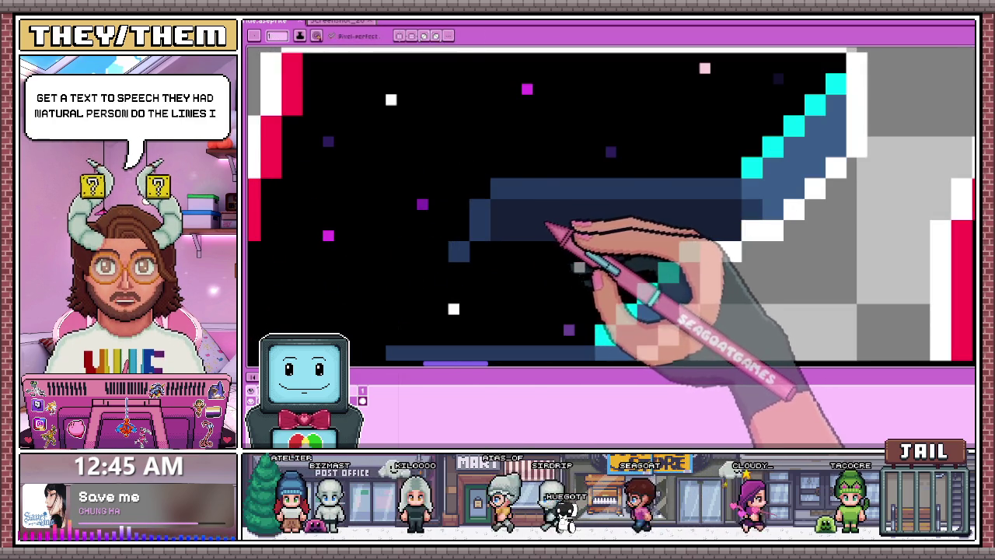
scroll(547, 225, down, 3)
scroll(566, 196, up, 1)
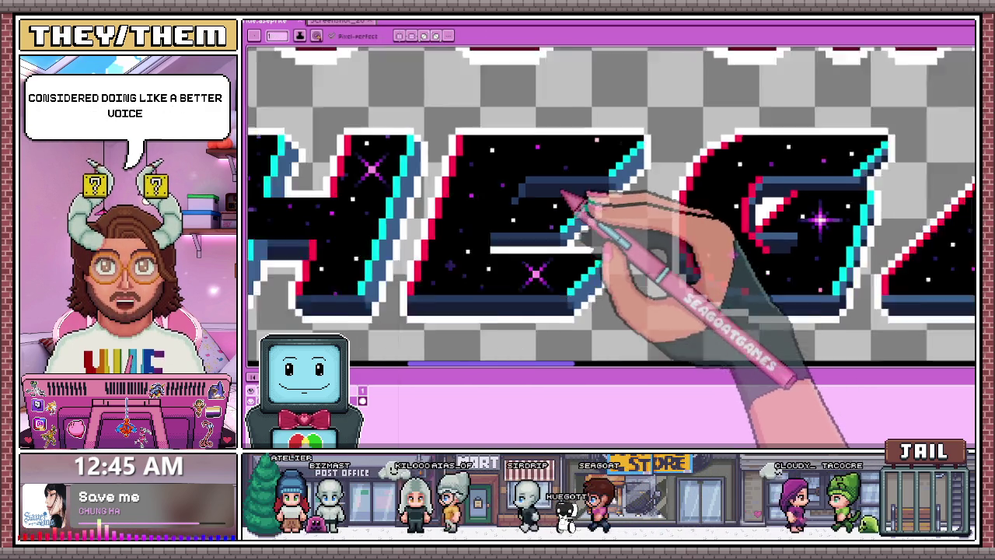
scroll(568, 193, down, 2)
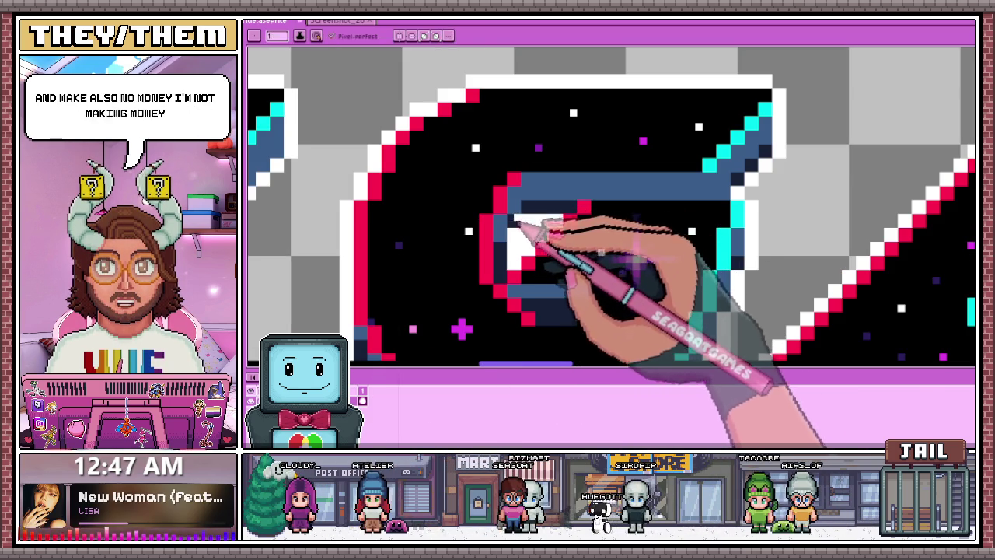
scroll(556, 218, down, 1)
scroll(568, 225, down, 1)
scroll(563, 225, up, 1)
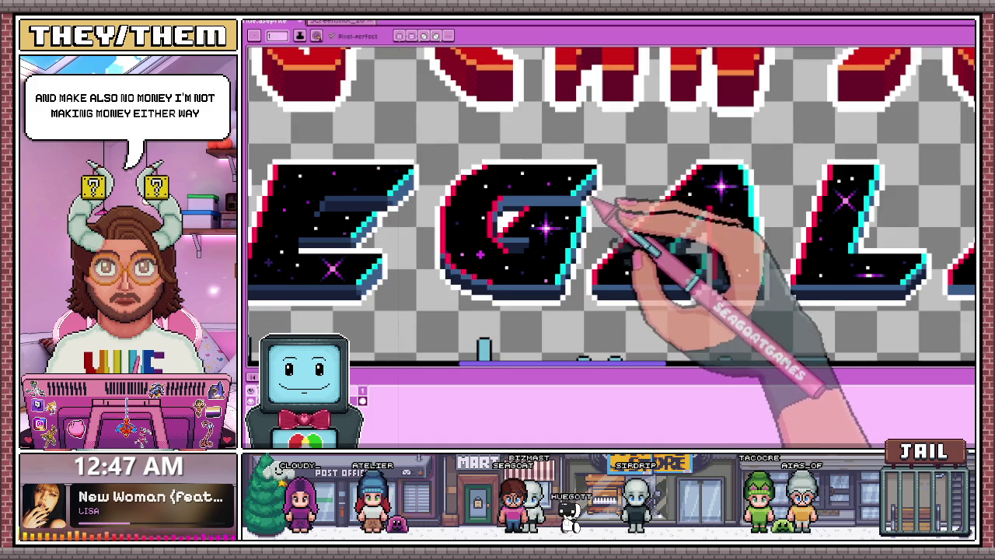
scroll(600, 199, up, 1)
scroll(614, 191, up, 1)
scroll(607, 167, up, 1)
scroll(605, 163, down, 2)
scroll(497, 217, down, 1)
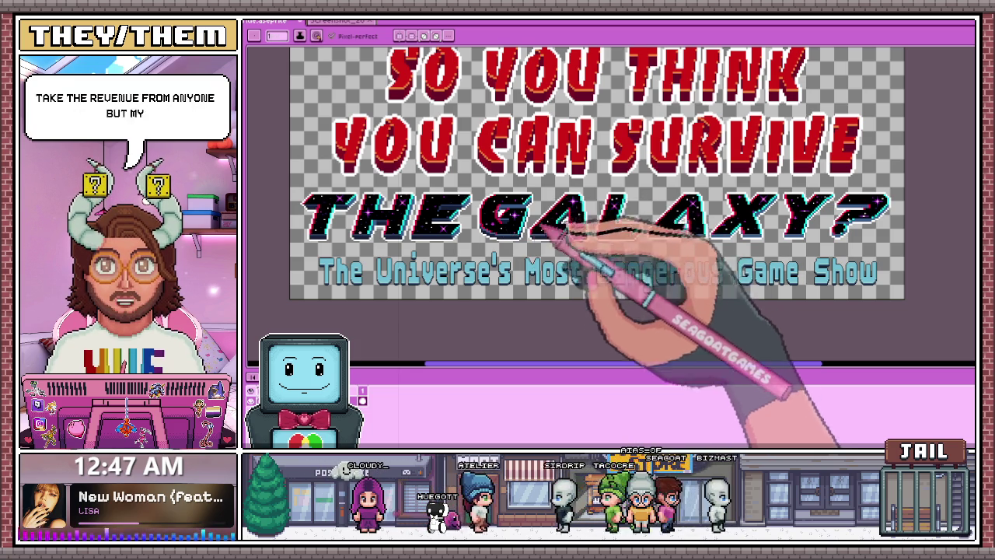
scroll(506, 235, up, 2)
scroll(519, 202, up, 2)
scroll(459, 222, up, 1)
scroll(389, 225, up, 1)
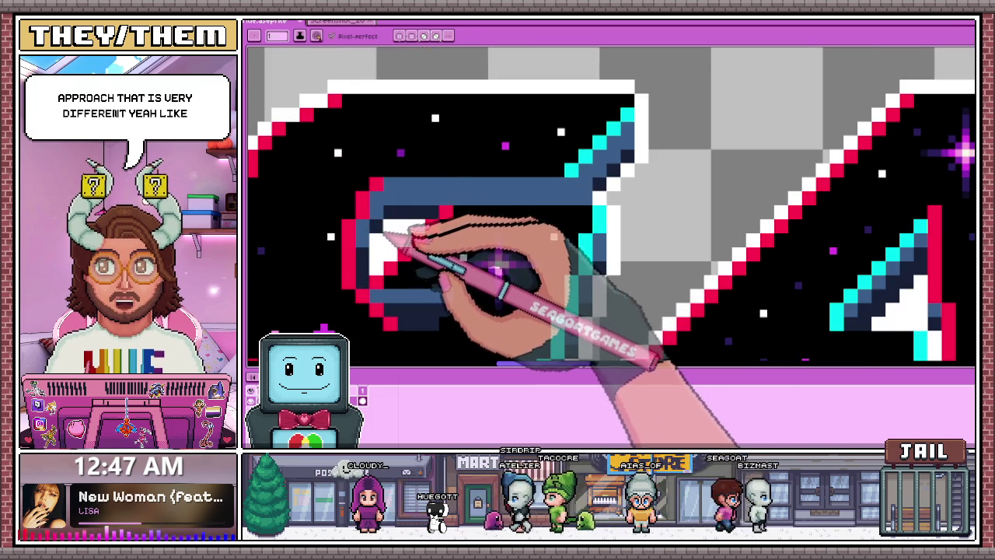
scroll(381, 228, down, 2)
scroll(377, 226, down, 1)
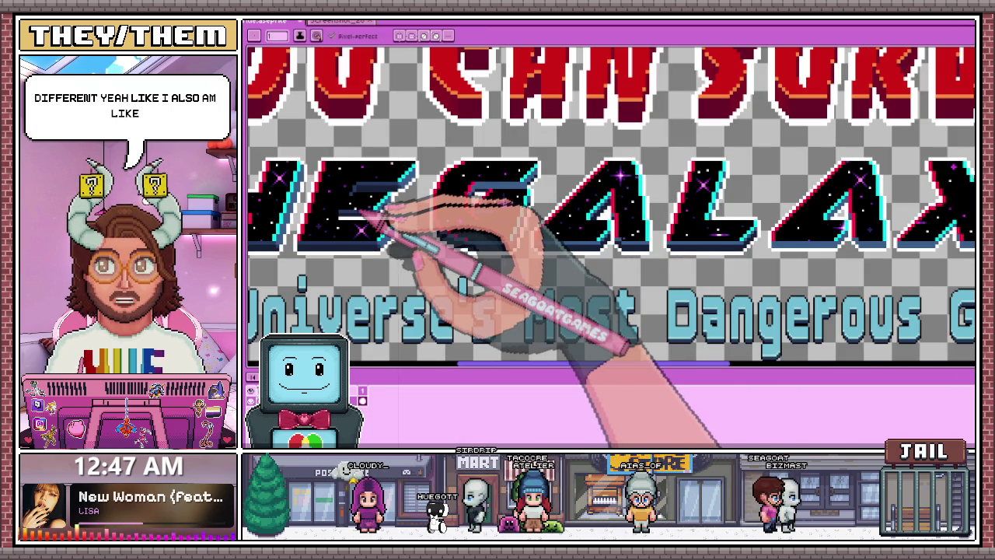
scroll(381, 222, down, 3)
scroll(382, 218, up, 3)
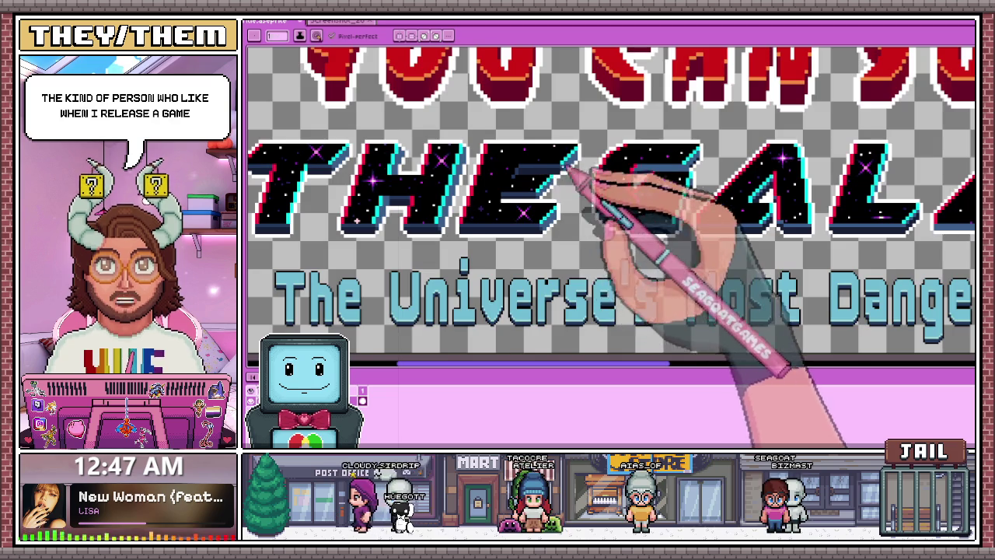
scroll(561, 220, down, 3)
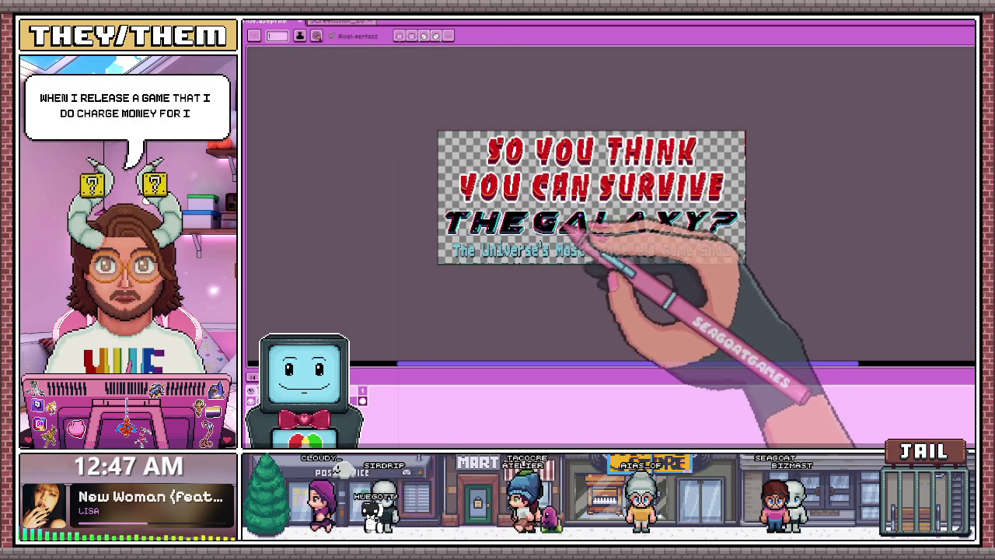
scroll(573, 226, up, 2)
scroll(559, 214, up, 1)
scroll(544, 222, up, 1)
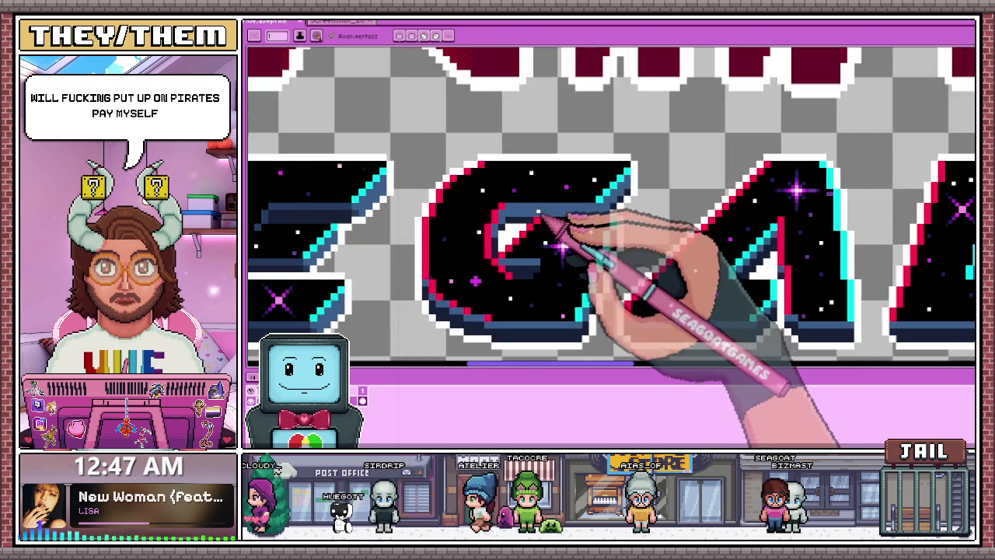
scroll(536, 233, up, 1)
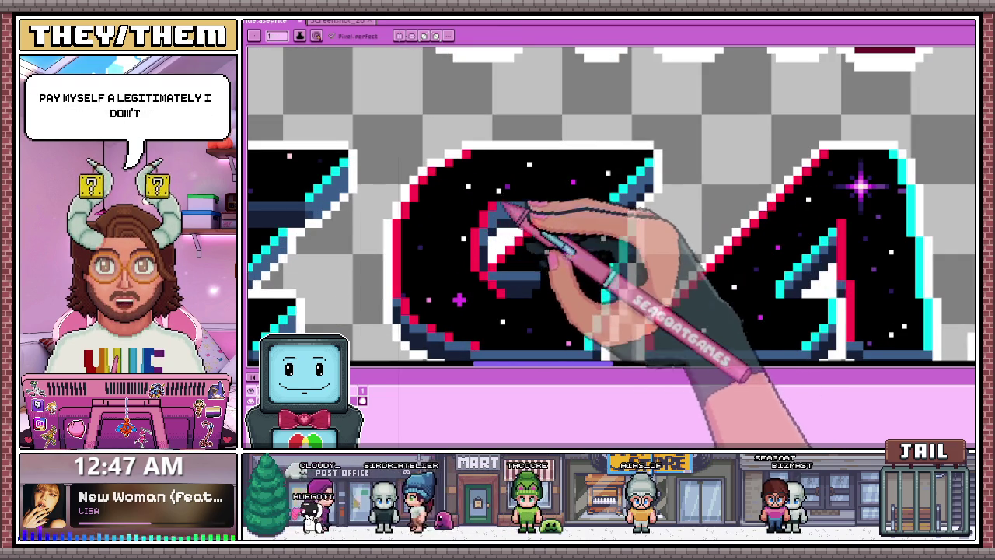
scroll(499, 208, up, 1)
scroll(505, 202, up, 1)
scroll(595, 195, down, 1)
scroll(595, 285, down, 1)
scroll(545, 303, up, 1)
scroll(536, 301, up, 1)
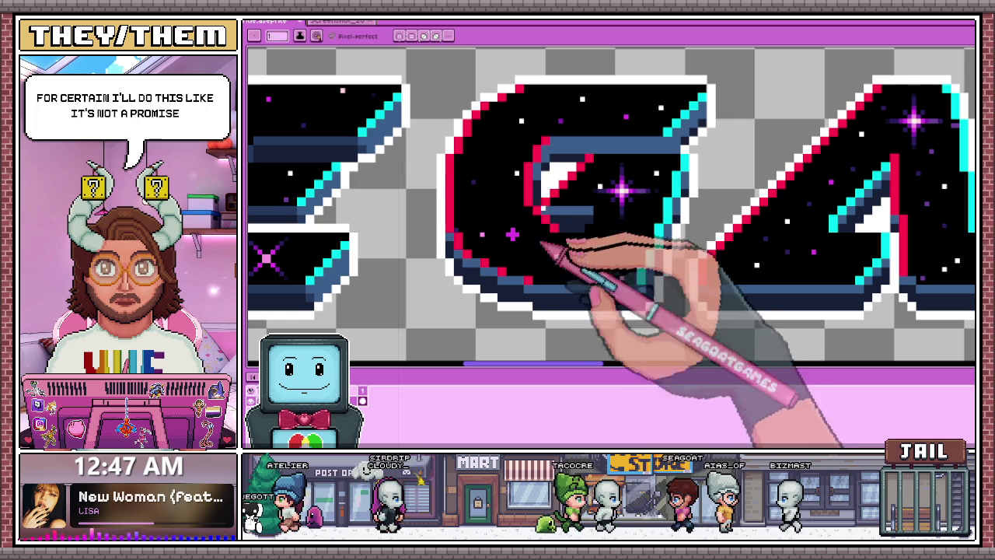
scroll(565, 264, down, 1)
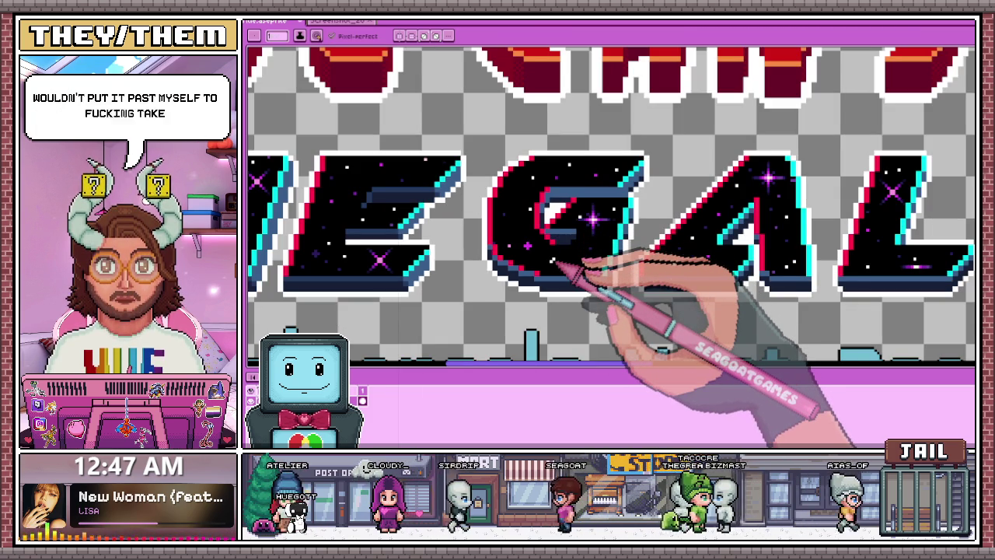
scroll(631, 204, up, 1)
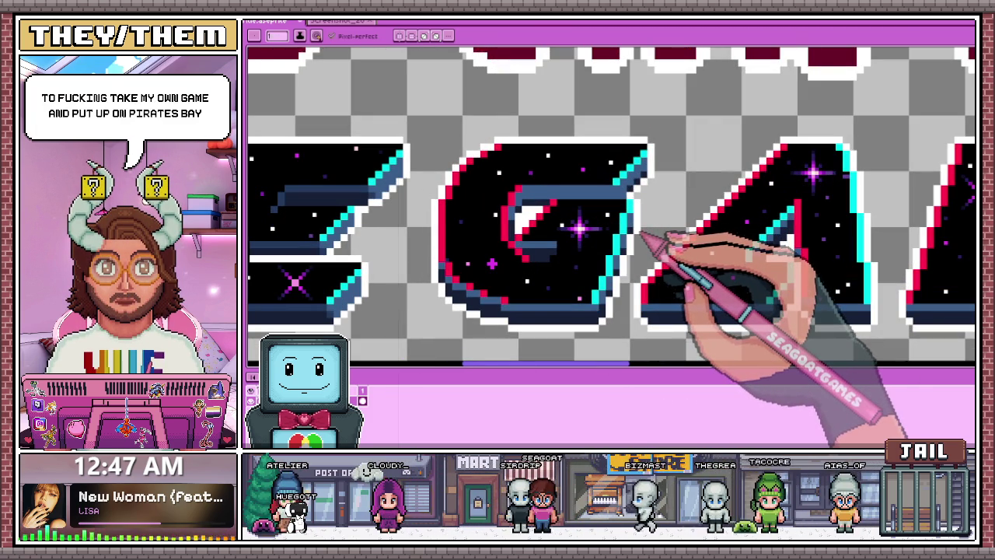
scroll(572, 217, down, 1)
scroll(536, 211, down, 1)
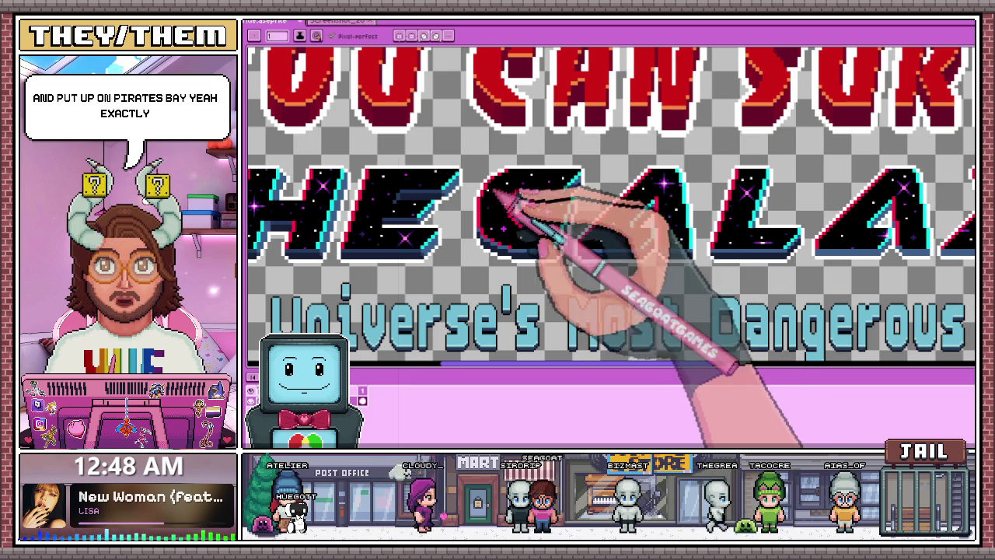
scroll(464, 198, up, 1)
scroll(666, 199, up, 1)
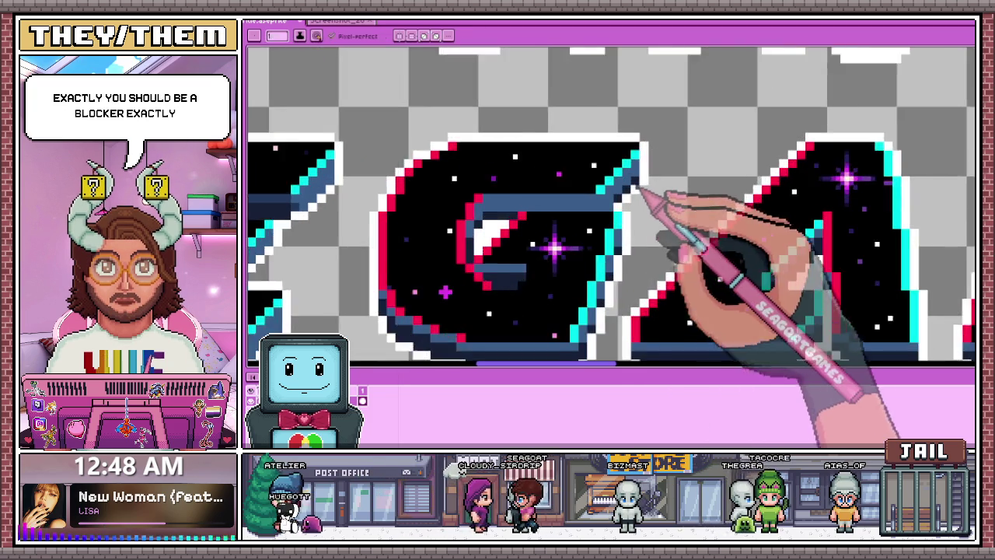
scroll(630, 206, down, 2)
scroll(627, 201, up, 2)
scroll(631, 196, up, 1)
scroll(618, 203, up, 1)
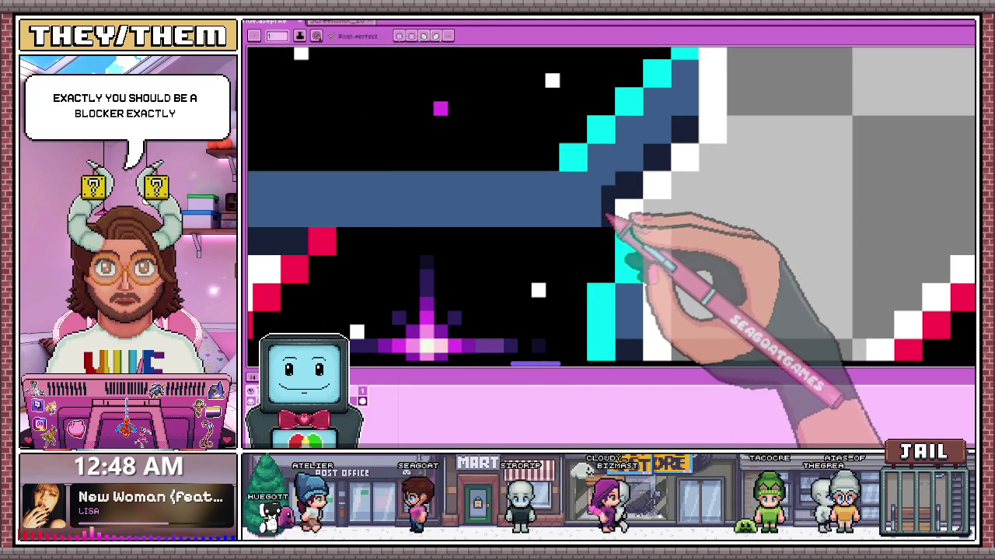
scroll(607, 214, down, 2)
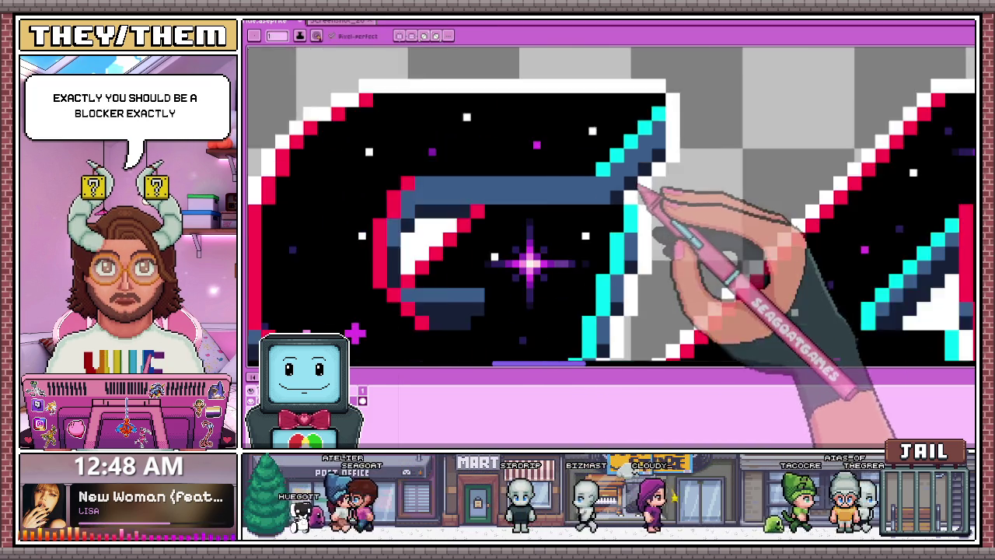
scroll(644, 200, down, 1)
scroll(591, 280, down, 2)
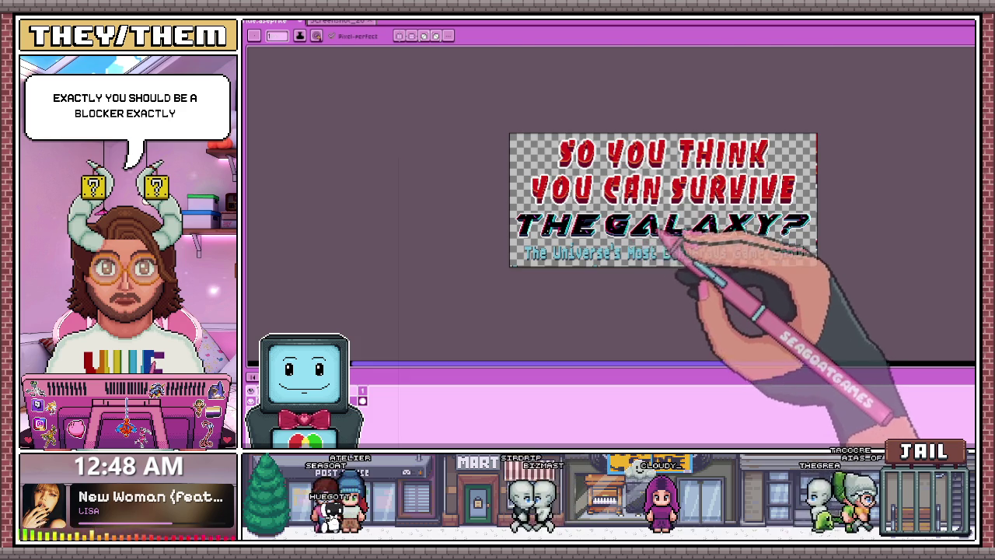
scroll(666, 233, up, 1)
scroll(591, 249, up, 1)
scroll(587, 233, up, 1)
scroll(622, 247, down, 3)
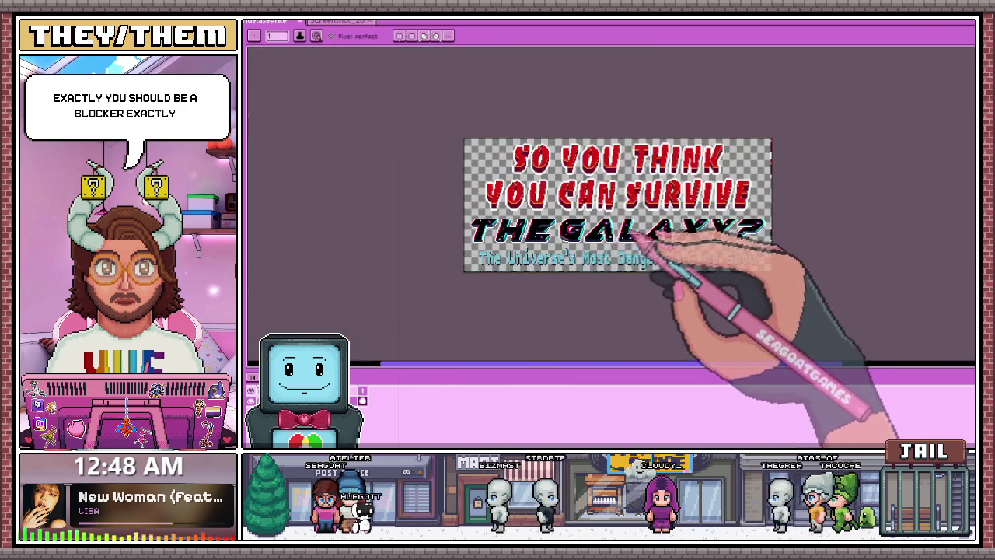
scroll(622, 265, up, 2)
scroll(544, 252, down, 1)
scroll(529, 255, up, 2)
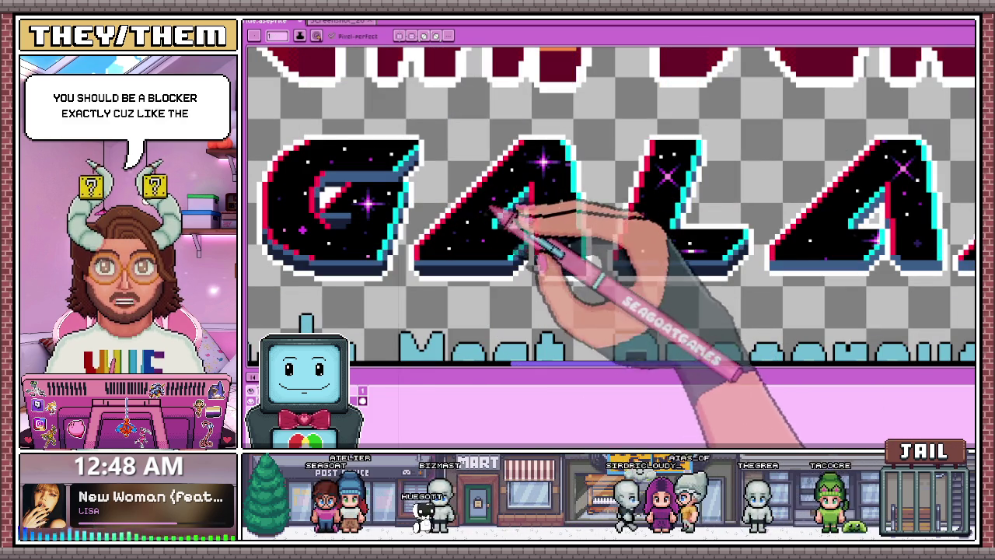
scroll(506, 260, down, 1)
scroll(516, 218, down, 1)
scroll(441, 197, up, 3)
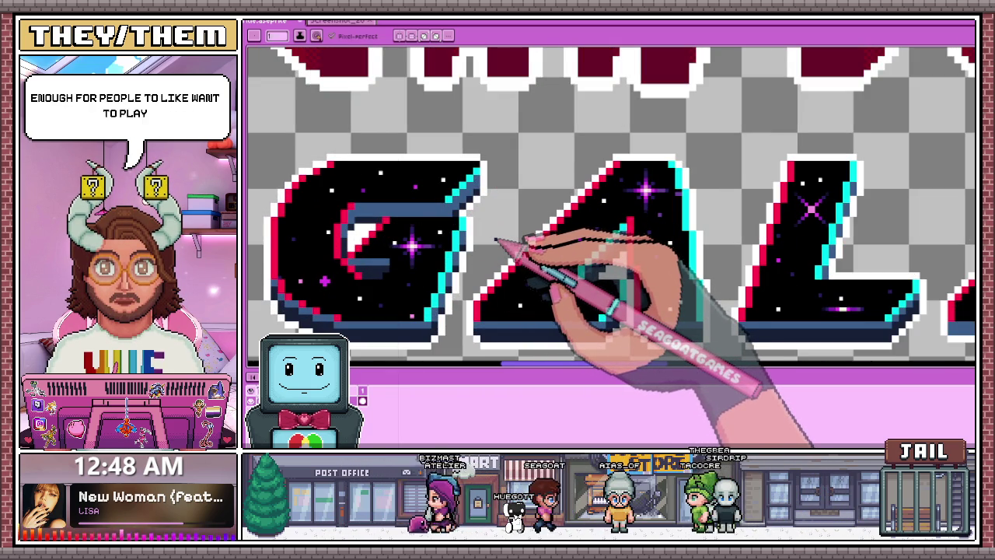
scroll(511, 159, down, 2)
scroll(515, 163, down, 2)
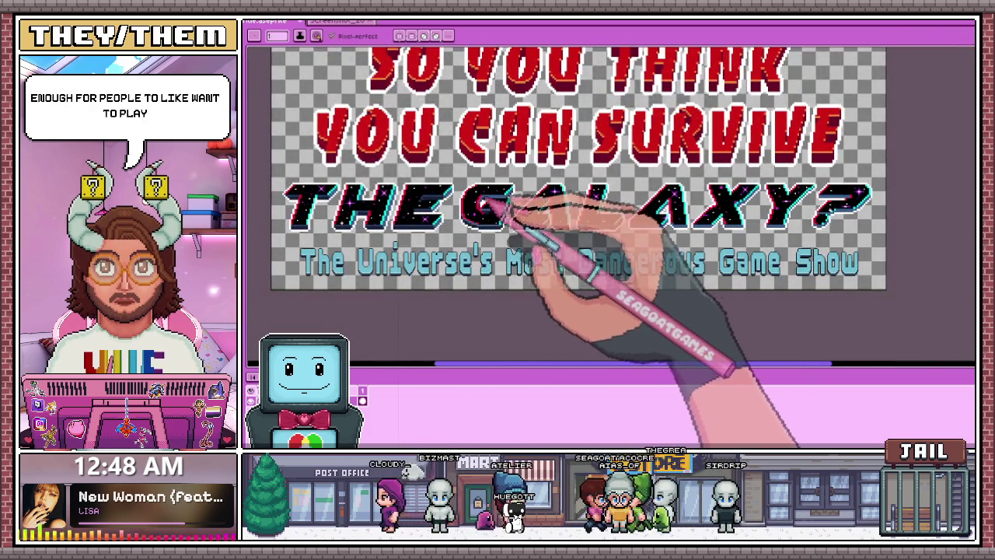
scroll(440, 204, up, 3)
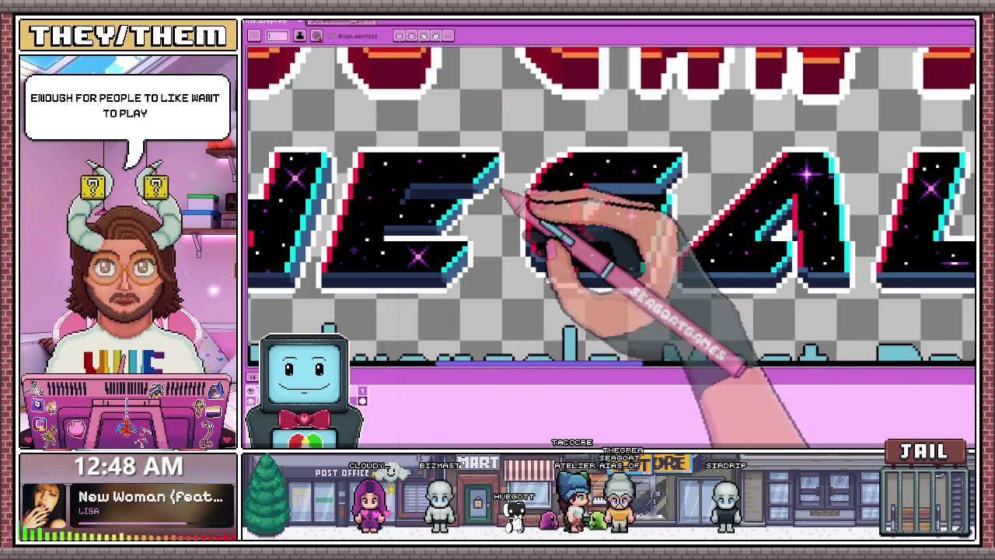
scroll(688, 194, up, 2)
scroll(699, 192, up, 1)
scroll(699, 193, up, 1)
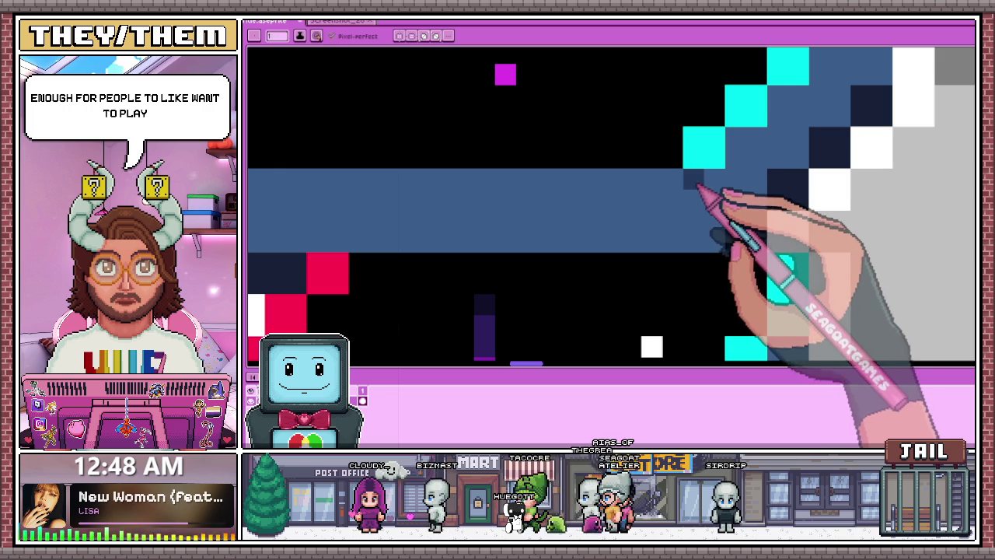
scroll(723, 225, down, 3)
scroll(436, 229, up, 2)
scroll(397, 229, down, 3)
scroll(435, 248, up, 3)
scroll(498, 202, down, 2)
scroll(467, 256, down, 1)
scroll(455, 268, up, 2)
scroll(451, 233, up, 2)
scroll(463, 229, down, 1)
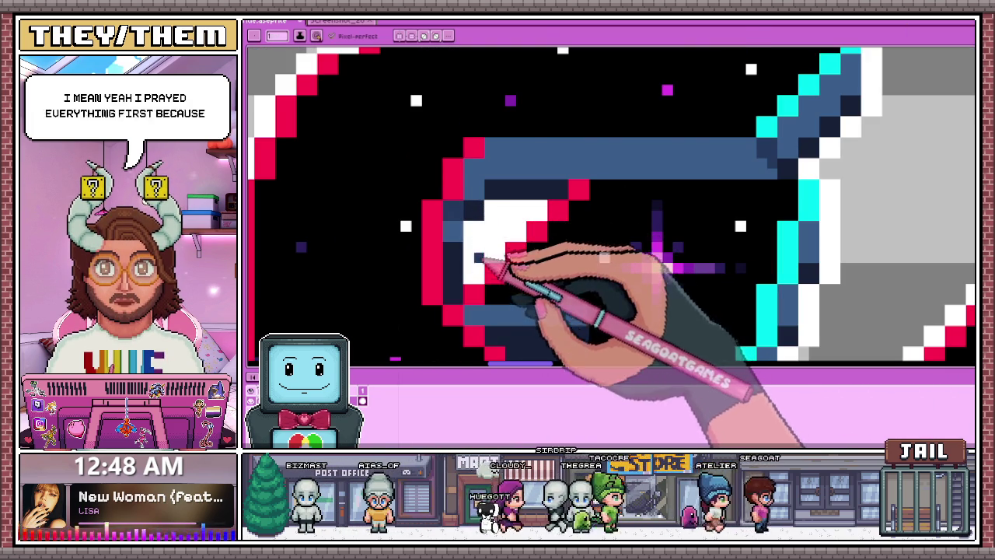
- Sample the G's middle blue and recolour the crossbar's light top row with it
key(alt)
alt+click(498, 160)
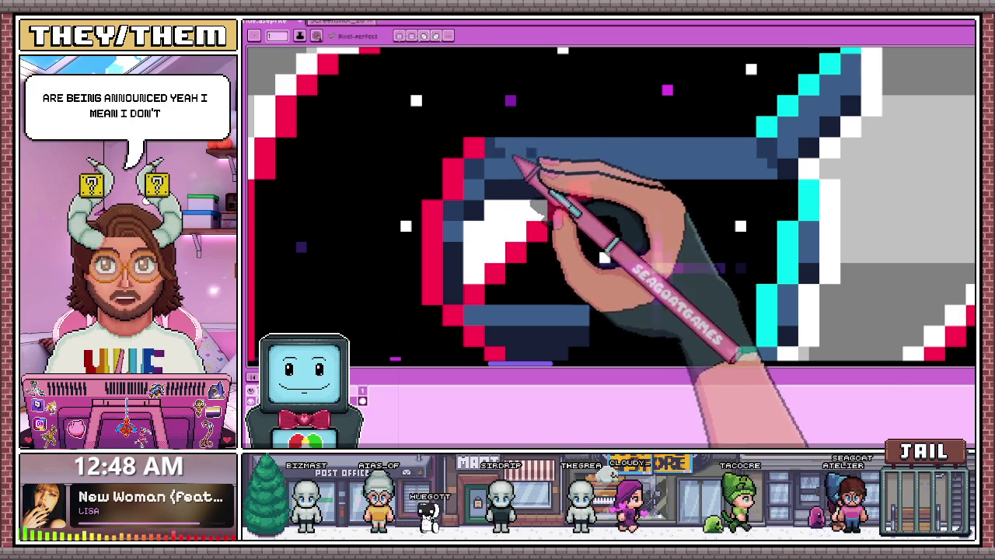
drag(758, 161, 493, 144)
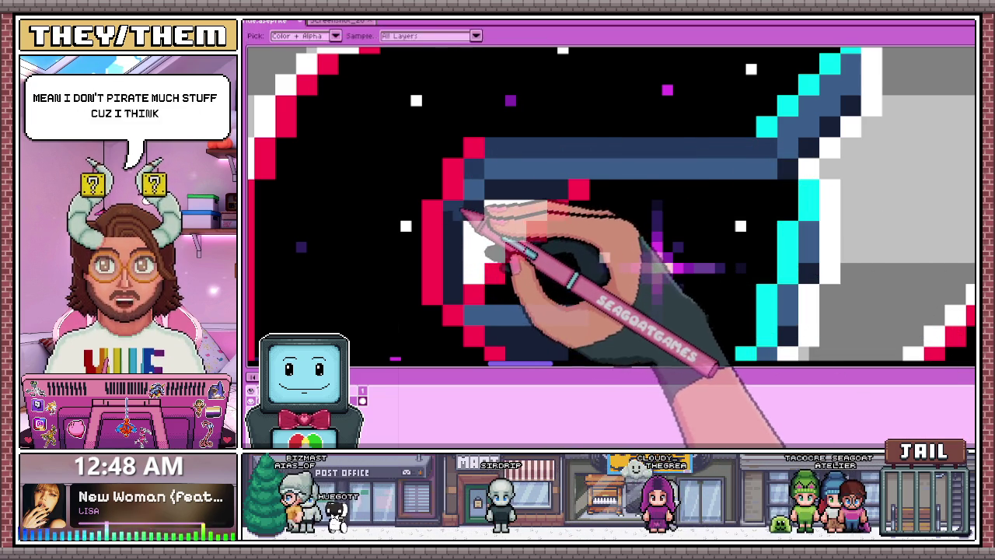
scroll(482, 189, down, 1)
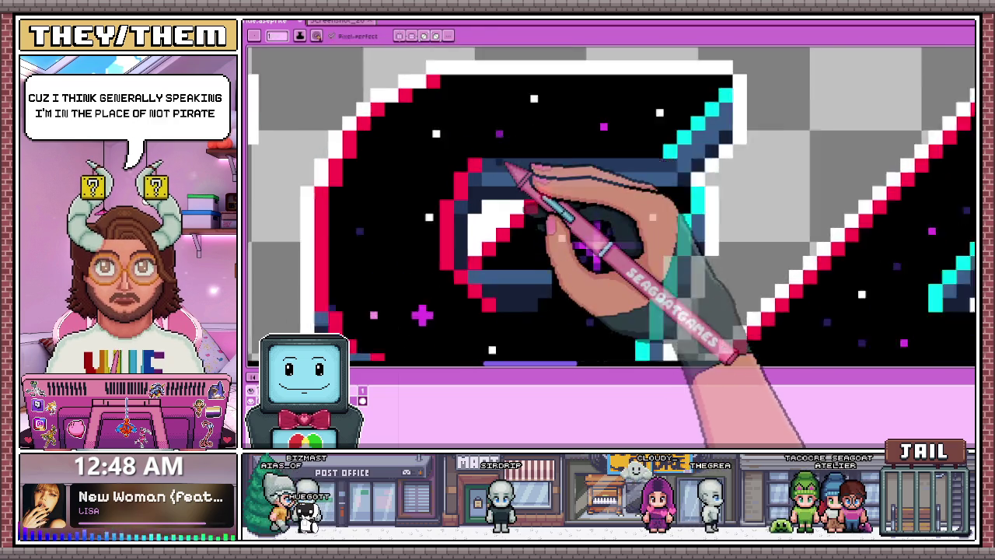
scroll(515, 174, up, 1)
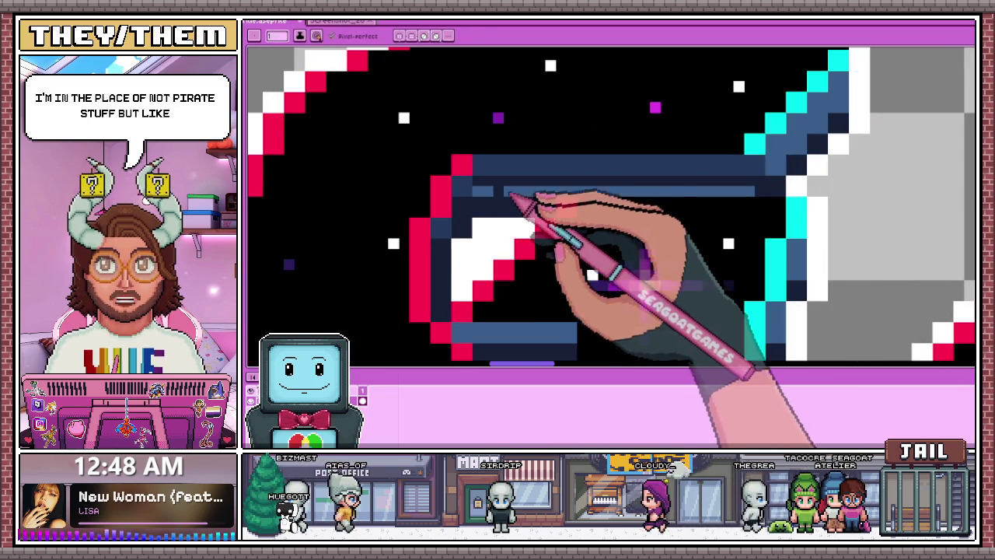
- Repaint the light blue highlight stripe along the G's crossbar in dark navy
drag(769, 190, 485, 190)
scroll(520, 201, down, 3)
scroll(532, 206, down, 2)
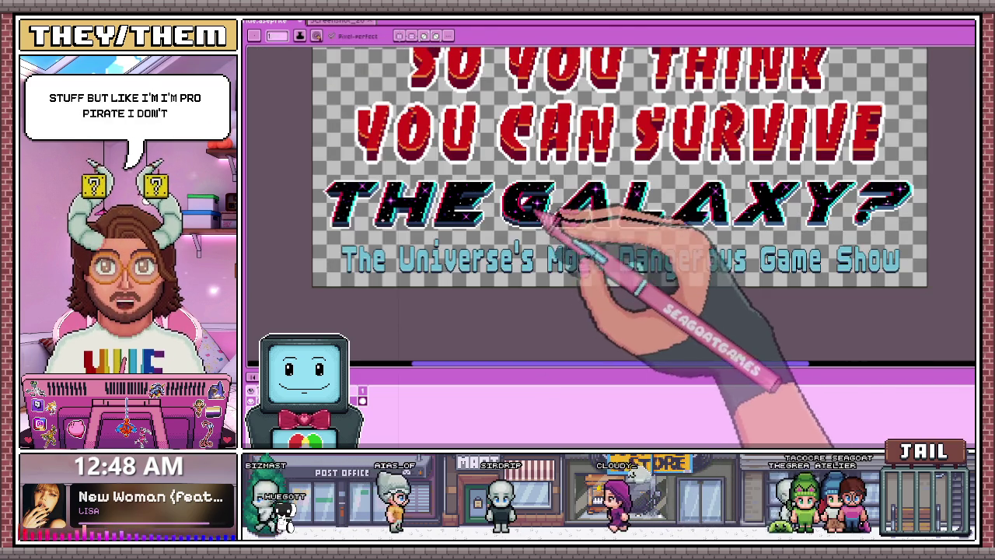
scroll(548, 214, up, 2)
scroll(544, 217, up, 1)
scroll(537, 225, up, 1)
- Switch to the Eyedropper and zoom around the G's crossbar to inspect the shading
key(alt)
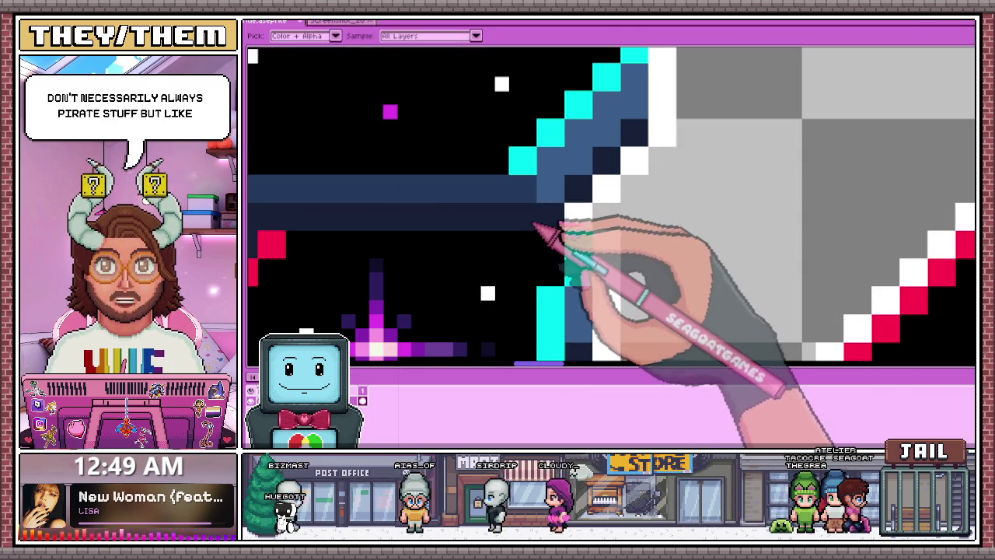
scroll(553, 221, down, 1)
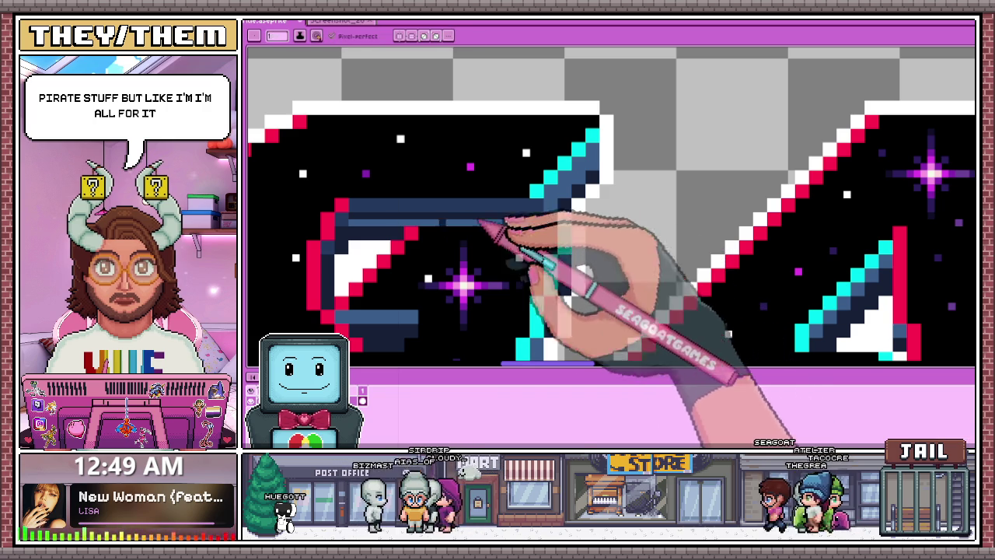
scroll(525, 224, down, 1)
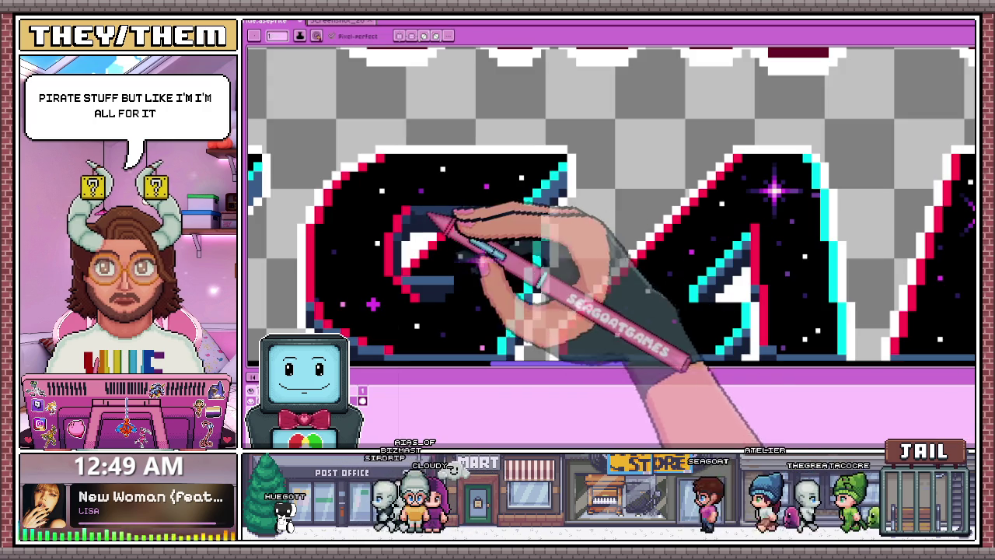
scroll(442, 224, up, 2)
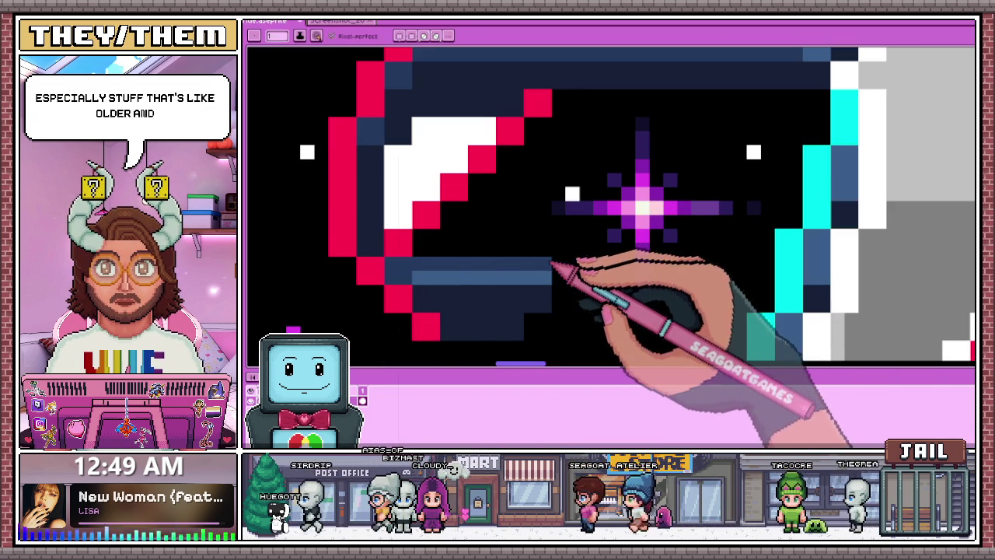
scroll(555, 256, down, 2)
scroll(506, 295, down, 1)
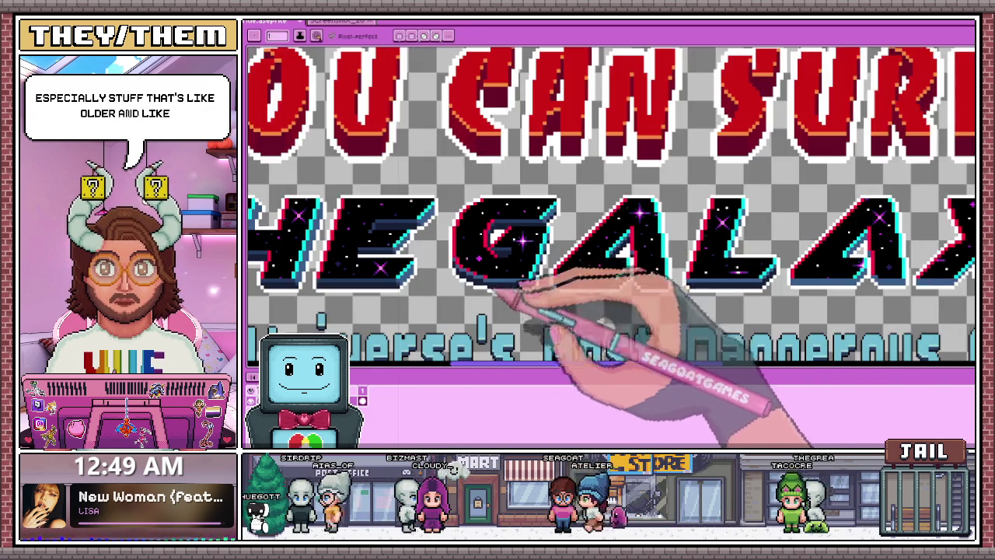
scroll(506, 278, up, 1)
scroll(476, 229, up, 2)
scroll(476, 228, down, 2)
scroll(492, 229, down, 1)
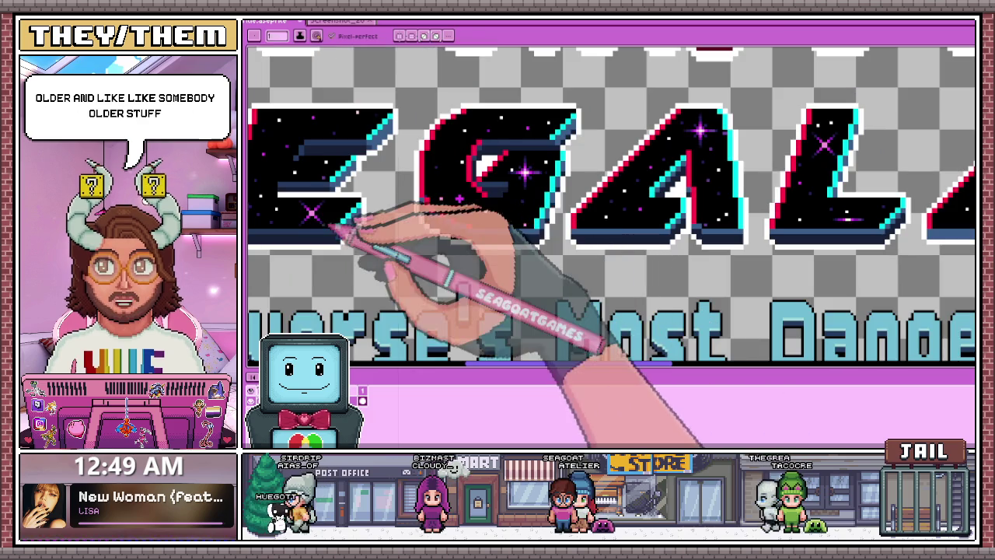
scroll(471, 226, up, 1)
scroll(470, 226, up, 2)
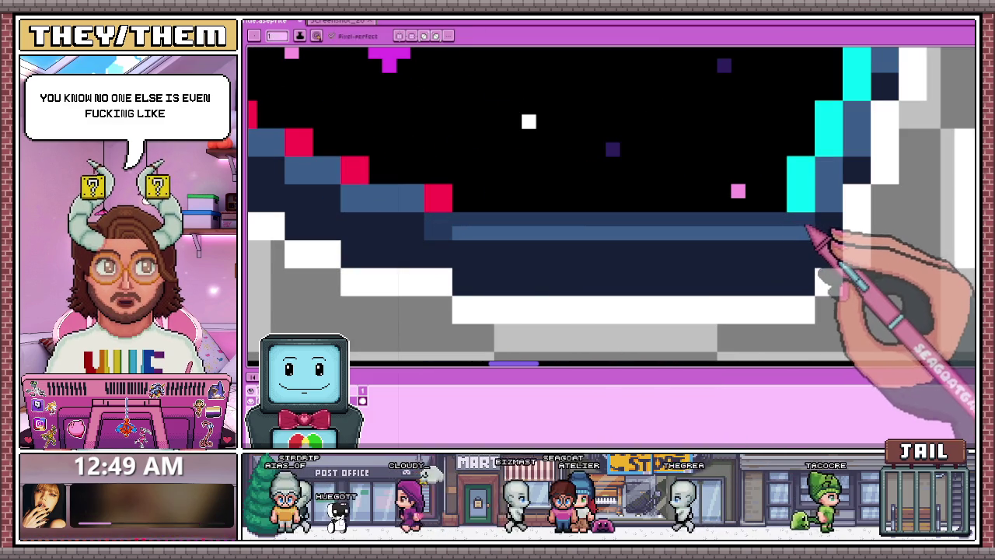
- Zoom in on the gap between the G and A of GALAXY
scroll(468, 236, down, 2)
scroll(539, 311, up, 2)
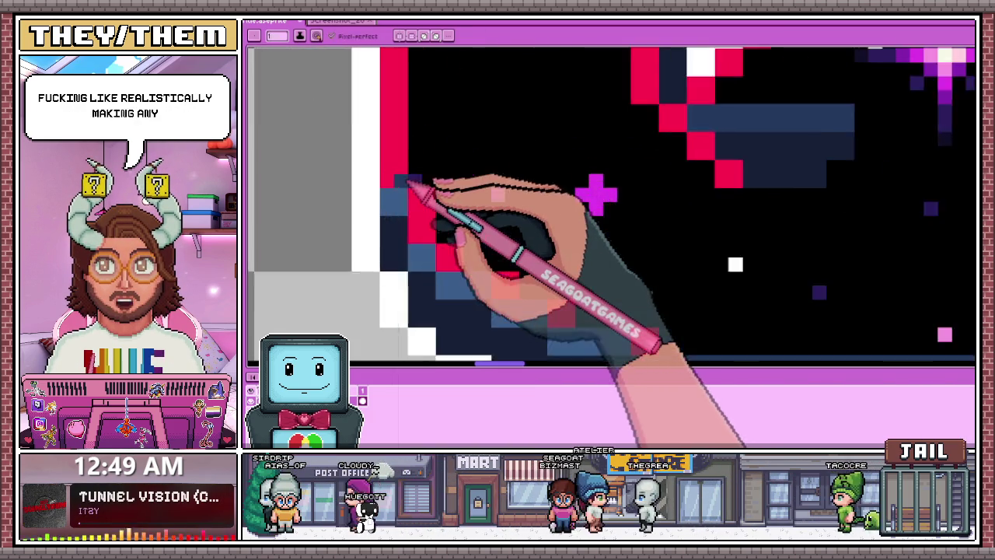
scroll(411, 184, up, 1)
scroll(400, 204, down, 2)
scroll(424, 196, up, 2)
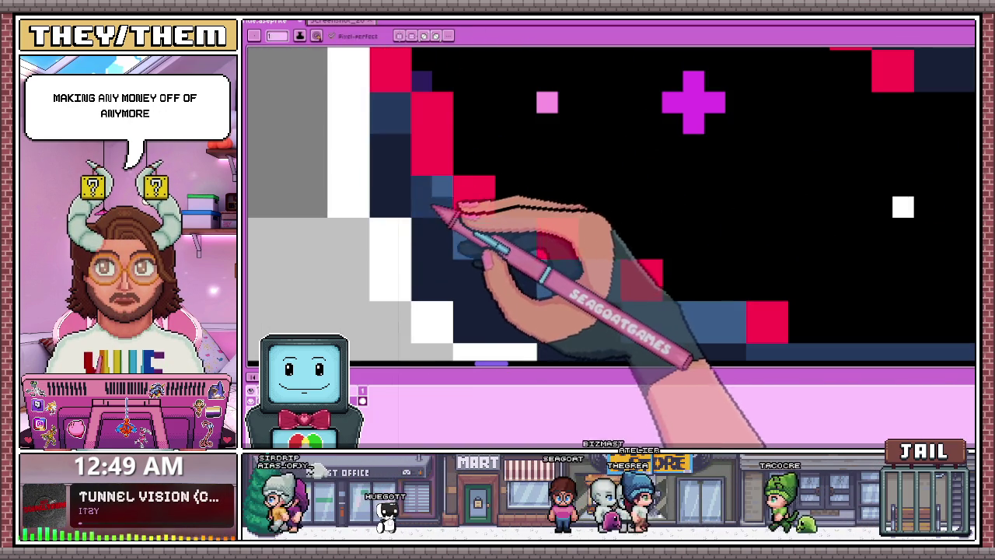
scroll(435, 218, down, 1)
scroll(506, 206, up, 2)
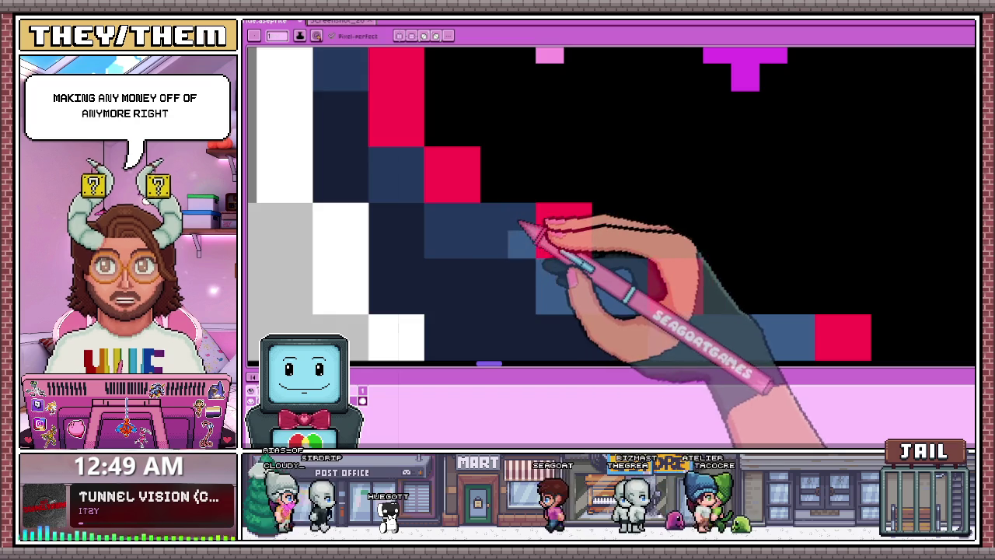
scroll(544, 233, down, 2)
scroll(519, 212, up, 1)
- Sample the lettering colours and redraw the white outline pixels between the G and A
key(i)
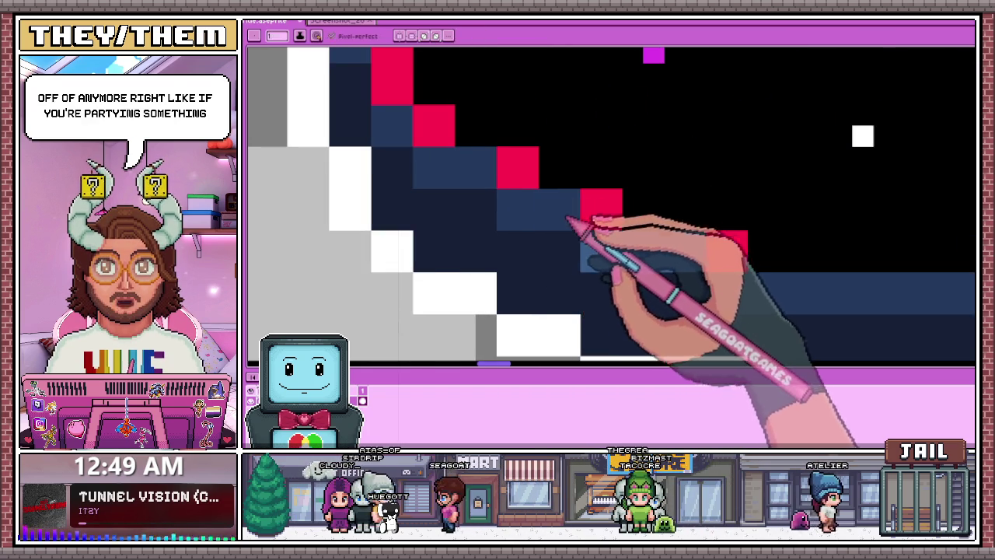
scroll(572, 210, down, 1)
scroll(575, 222, up, 1)
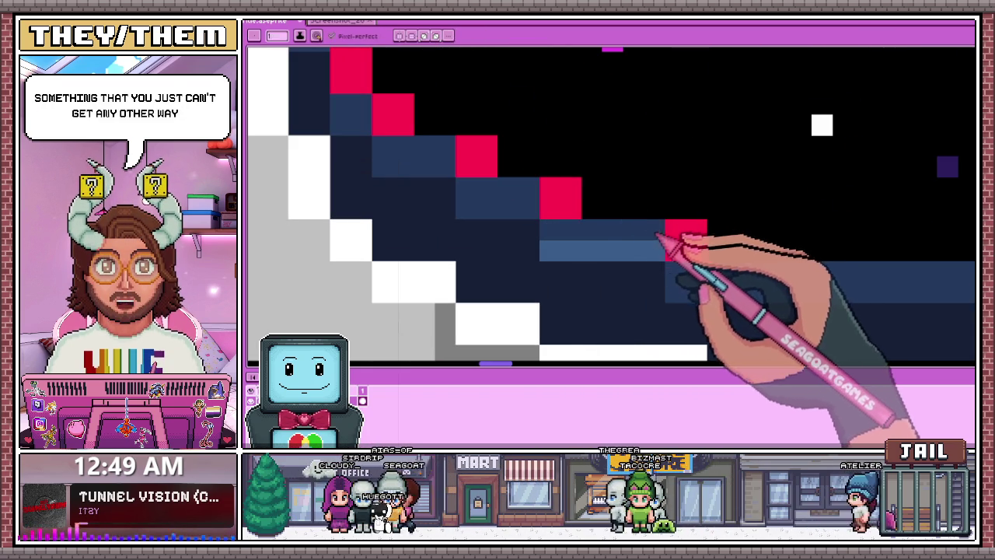
scroll(563, 250, down, 3)
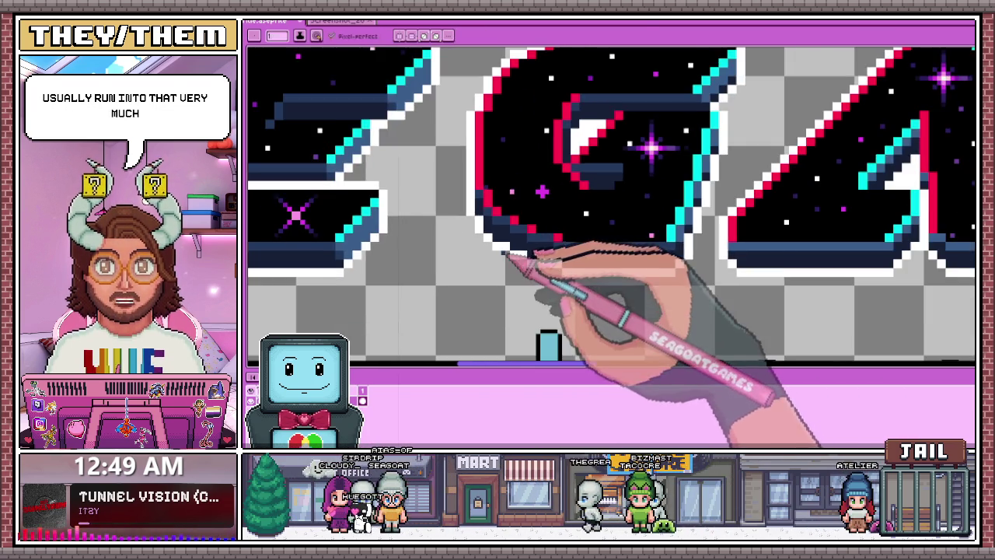
scroll(534, 248, down, 1)
scroll(526, 207, down, 1)
scroll(603, 234, up, 1)
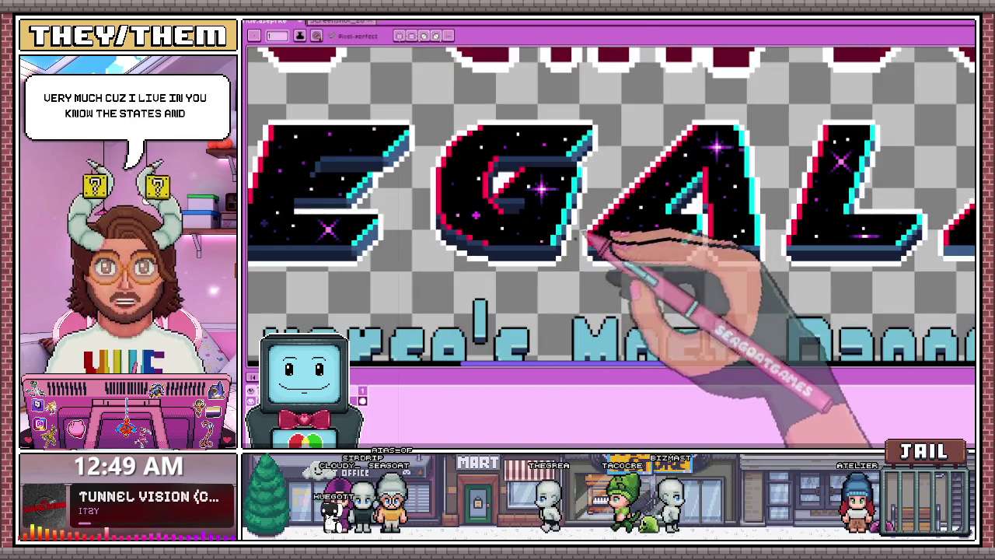
scroll(589, 260, down, 1)
scroll(582, 285, down, 2)
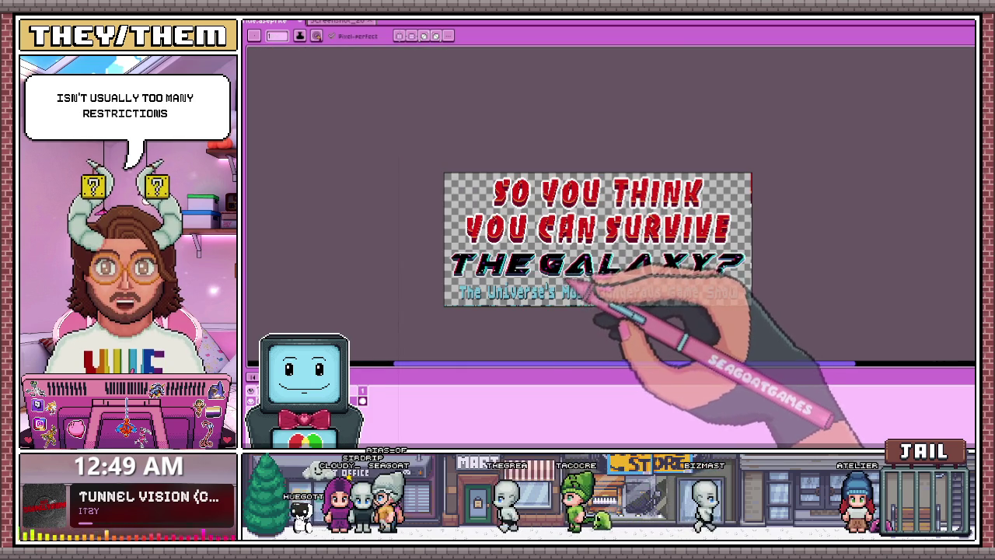
scroll(590, 289, up, 1)
scroll(567, 286, up, 2)
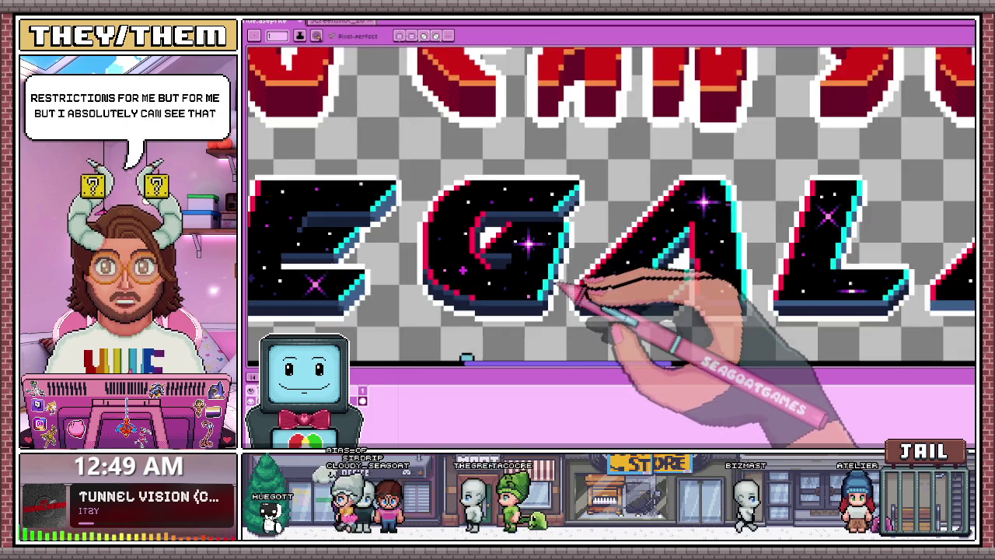
scroll(573, 288, up, 1)
scroll(573, 228, up, 1)
scroll(573, 222, up, 1)
scroll(565, 210, up, 1)
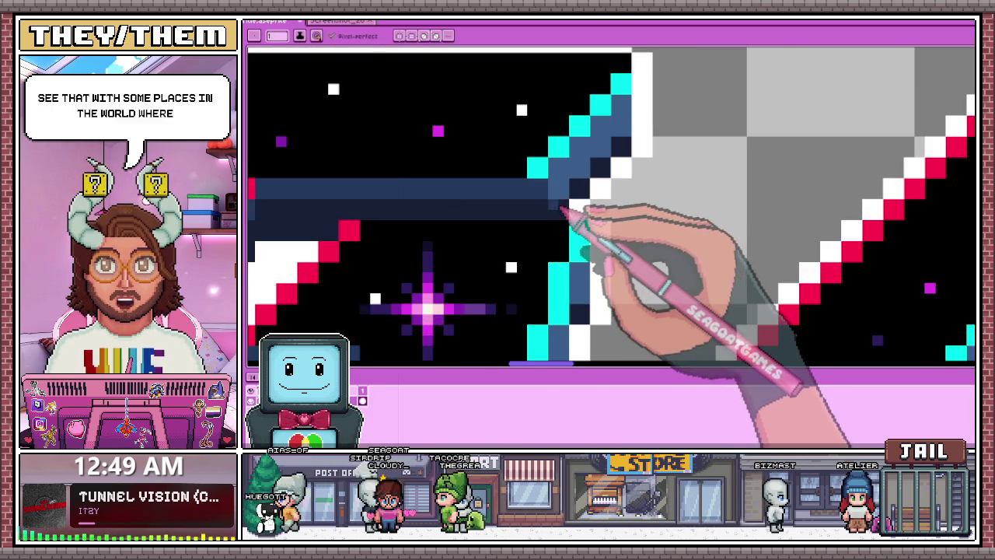
scroll(573, 215, down, 2)
scroll(596, 209, down, 1)
scroll(579, 177, down, 1)
scroll(579, 195, up, 1)
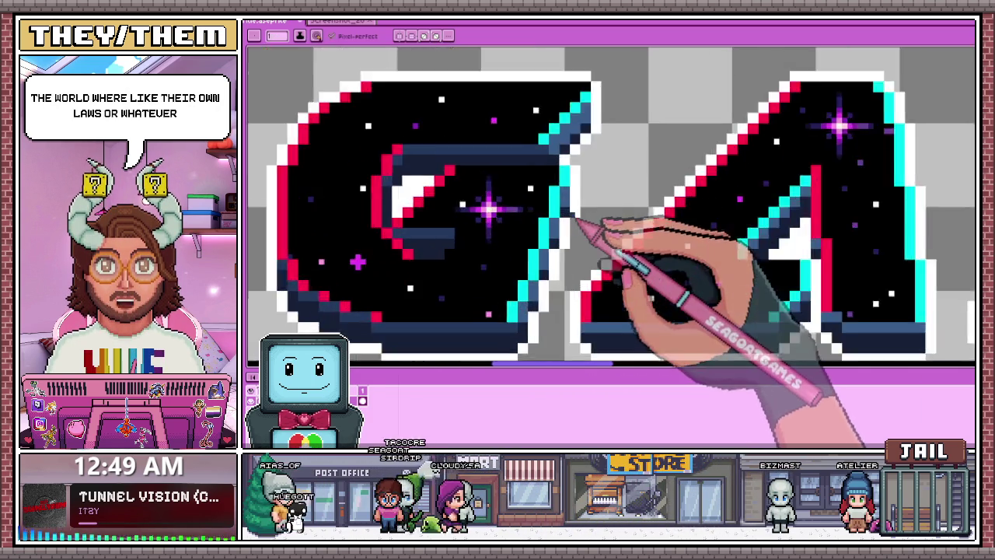
scroll(575, 200, up, 1)
scroll(572, 187, down, 1)
scroll(565, 184, up, 1)
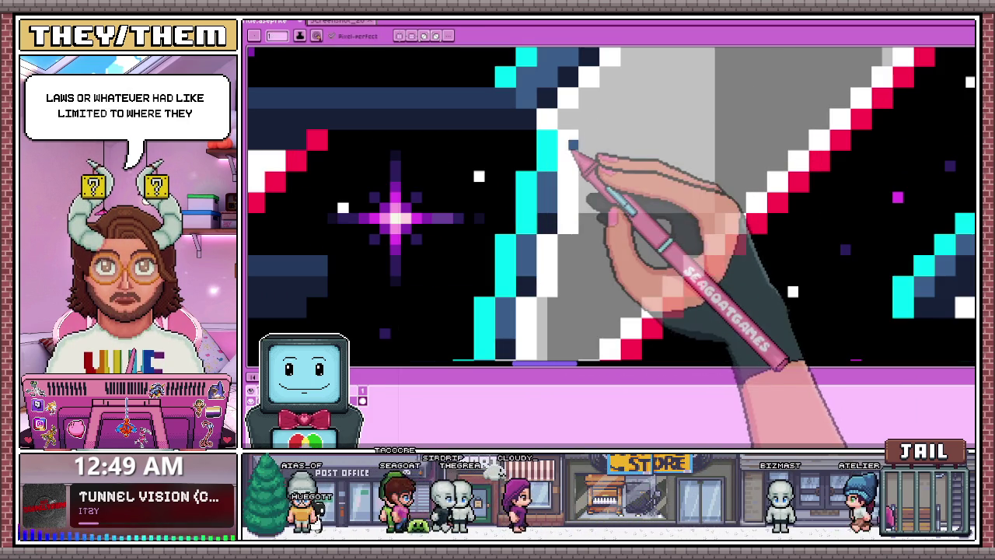
scroll(571, 148, down, 2)
scroll(572, 149, up, 1)
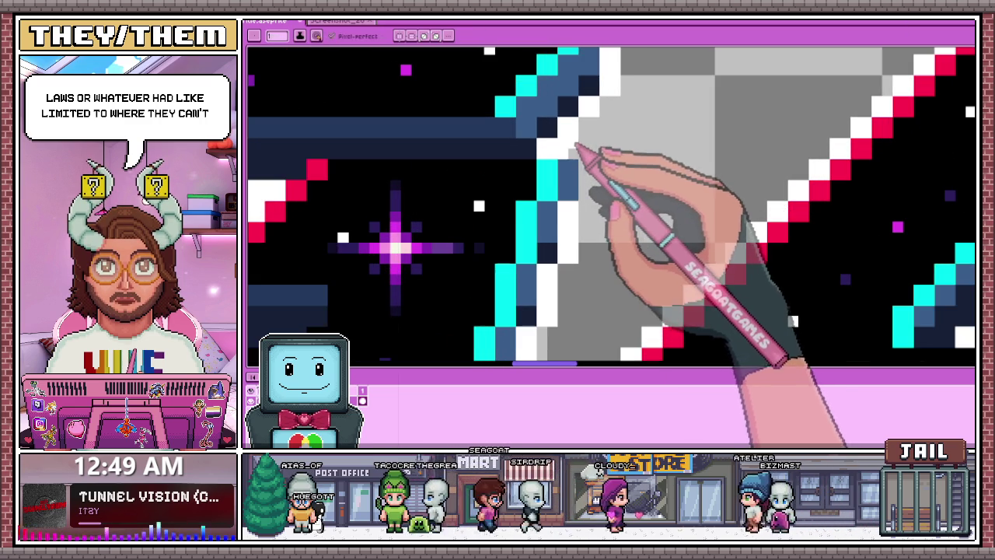
scroll(597, 168, down, 2)
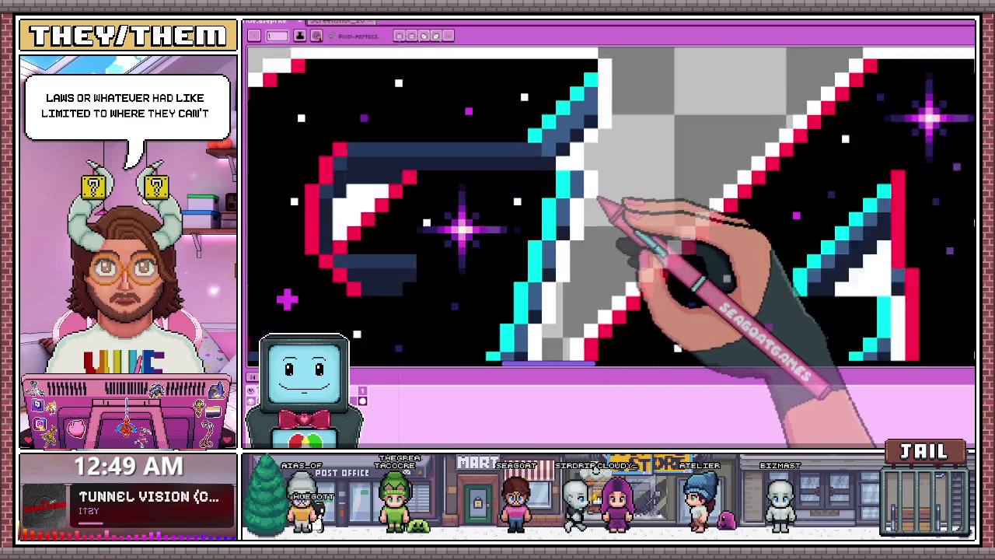
scroll(597, 179, down, 1)
scroll(598, 194, down, 1)
scroll(598, 206, up, 1)
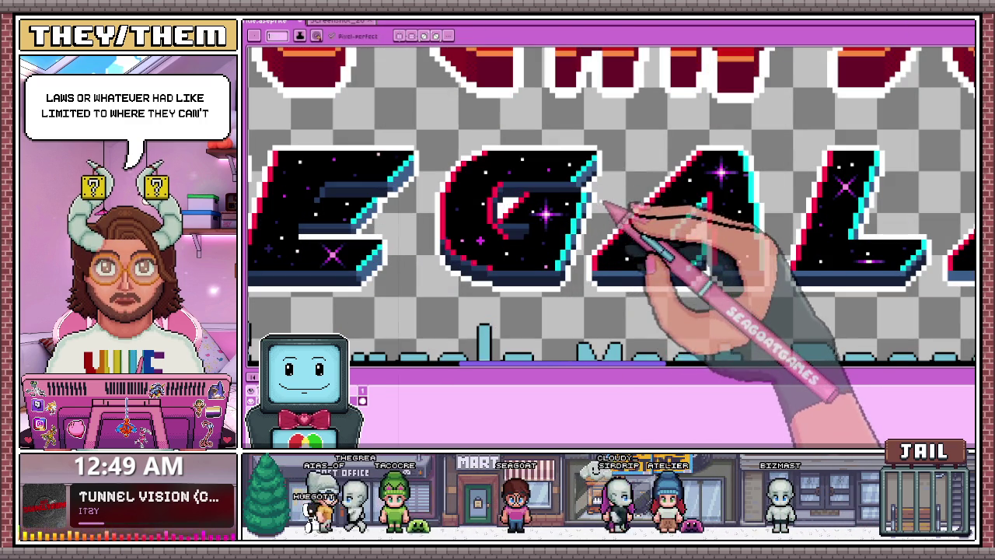
scroll(599, 213, up, 1)
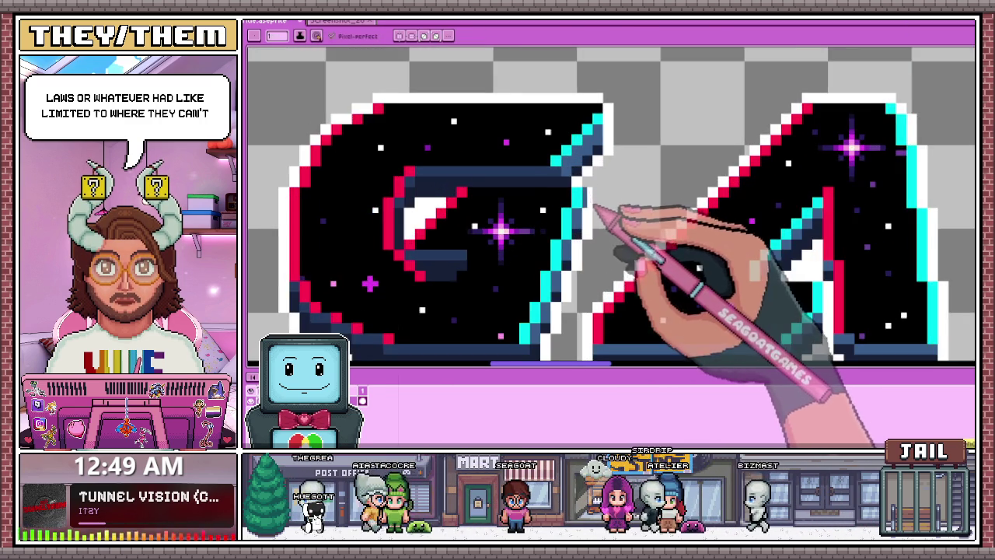
scroll(587, 233, up, 2)
scroll(567, 256, down, 2)
scroll(552, 248, up, 2)
scroll(555, 264, up, 1)
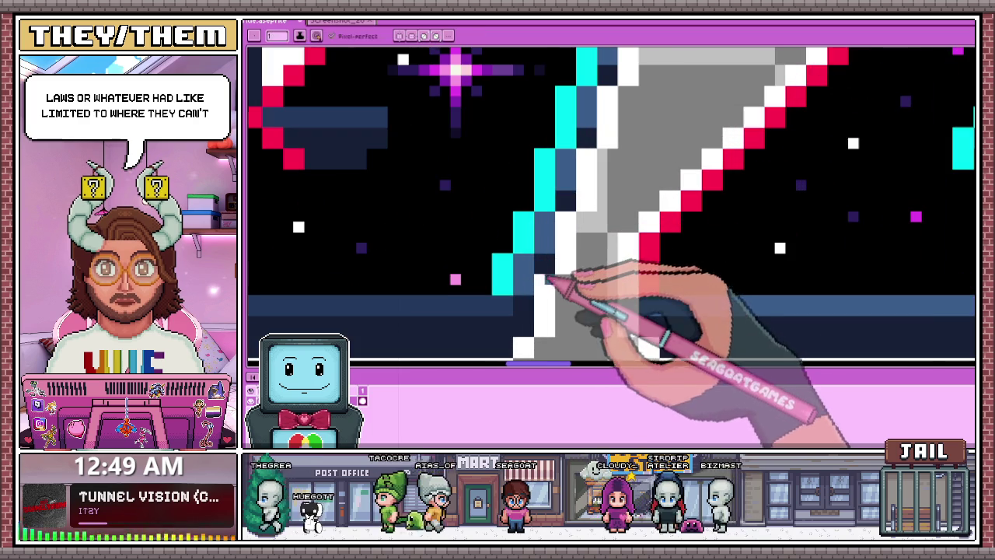
scroll(561, 256, down, 2)
scroll(565, 257, up, 2)
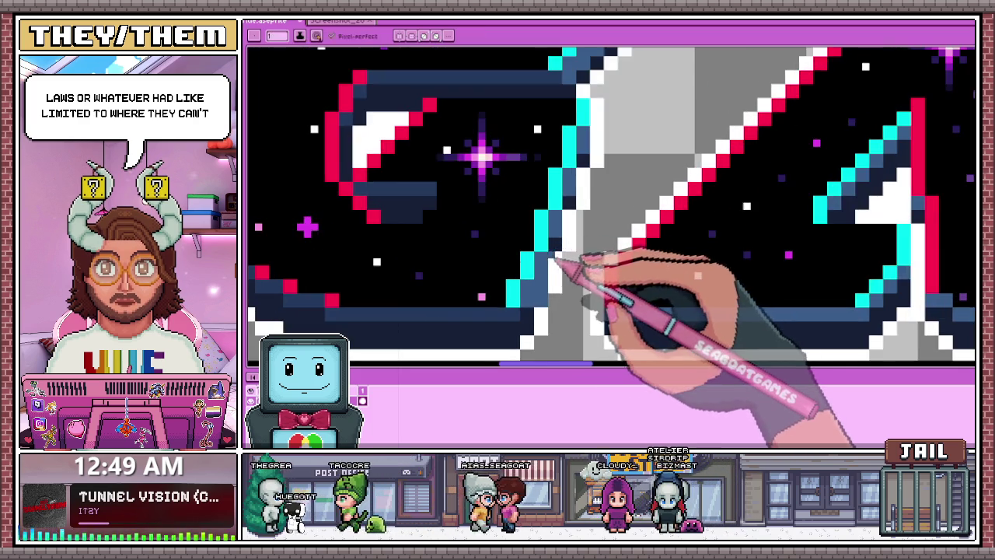
scroll(568, 262, up, 1)
scroll(577, 241, down, 1)
scroll(581, 224, up, 1)
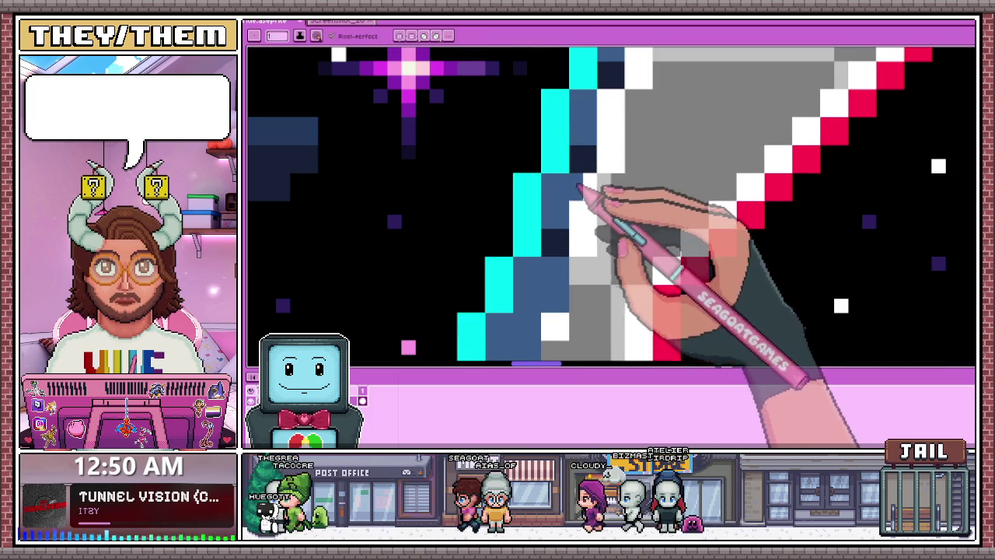
scroll(591, 245, down, 2)
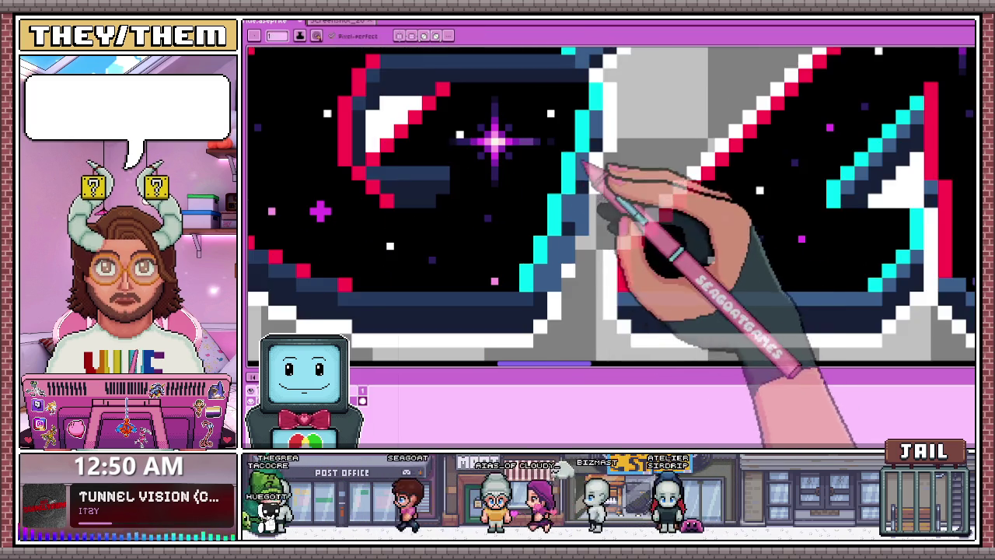
scroll(589, 195, down, 1)
scroll(567, 259, down, 1)
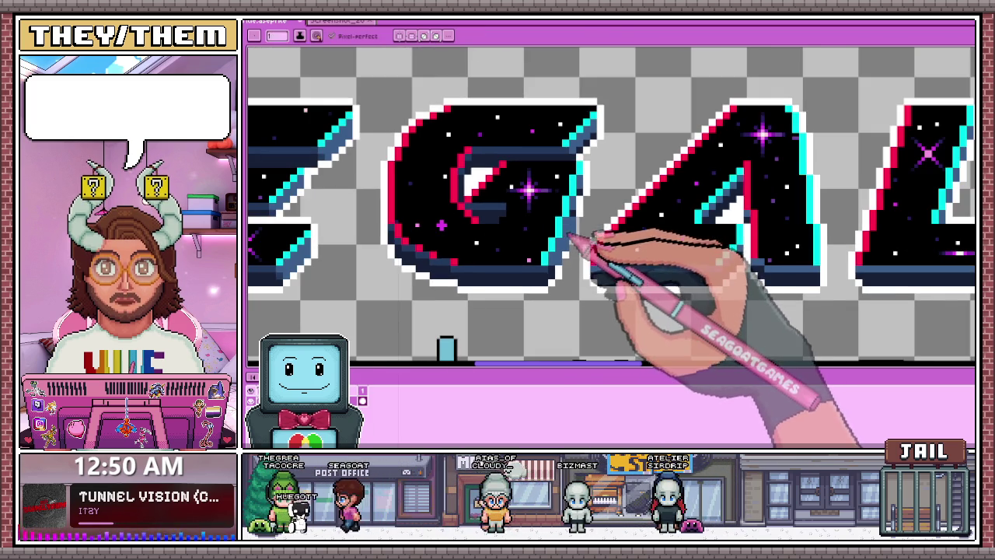
scroll(579, 226, down, 2)
scroll(591, 249, down, 1)
scroll(576, 237, up, 3)
scroll(571, 233, up, 1)
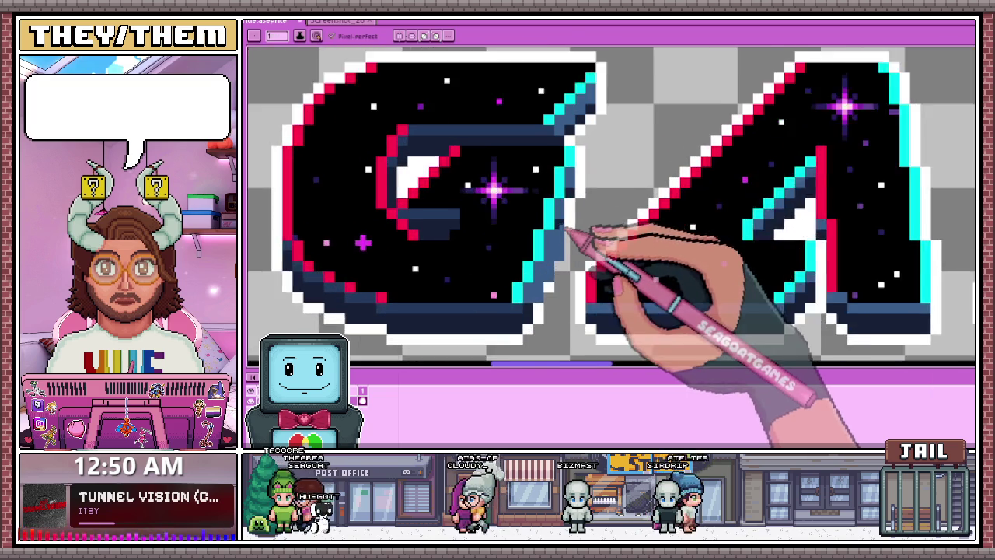
scroll(567, 230, up, 1)
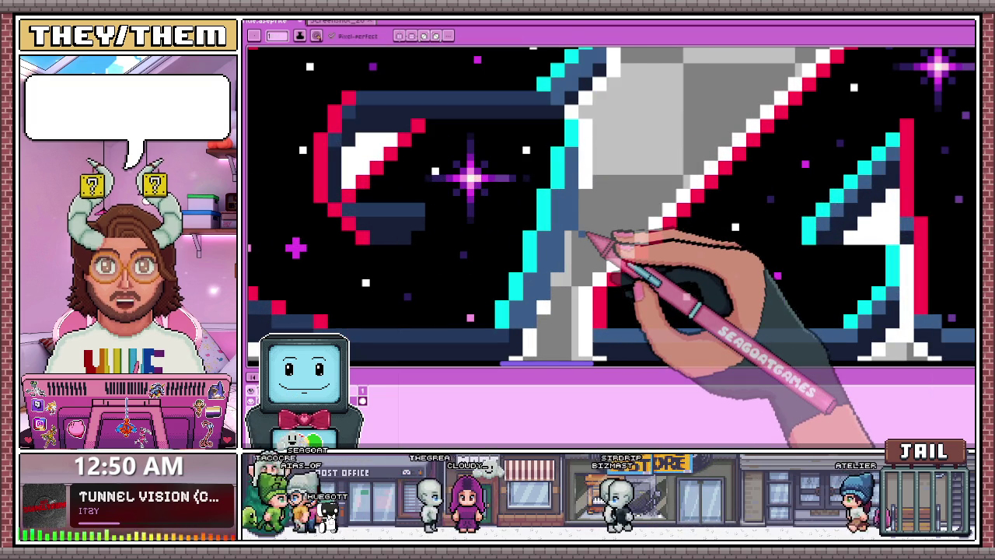
scroll(593, 175, up, 1)
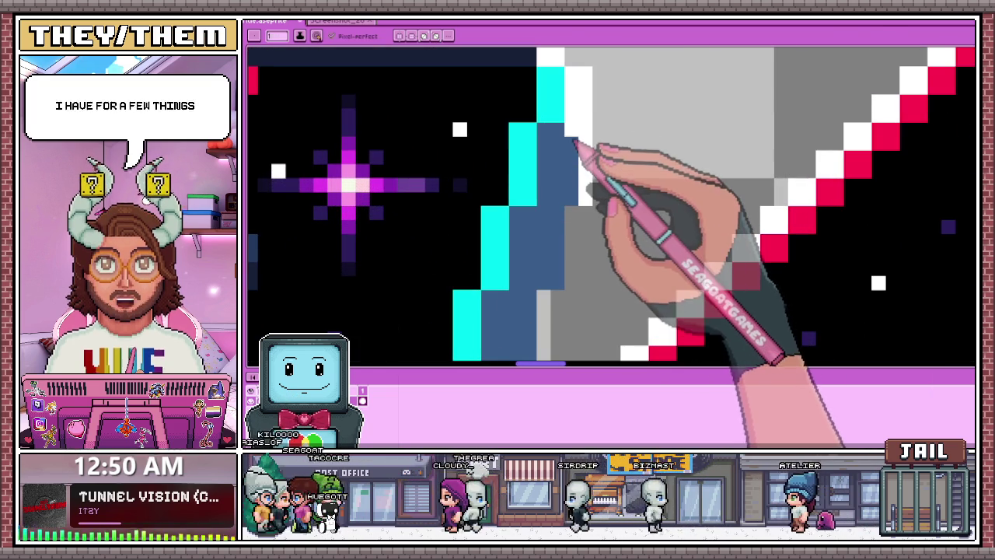
scroll(590, 196, down, 1)
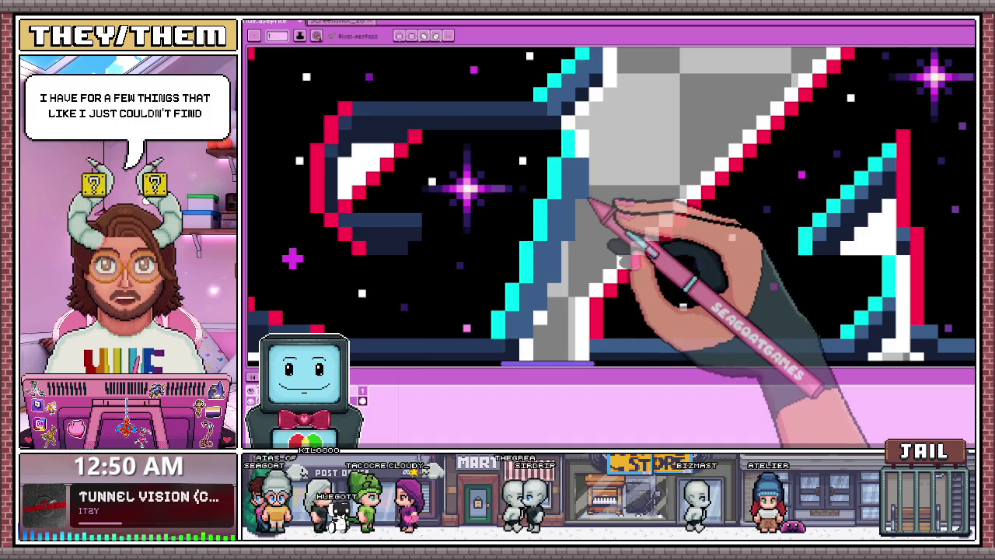
scroll(587, 210, down, 1)
scroll(576, 245, up, 2)
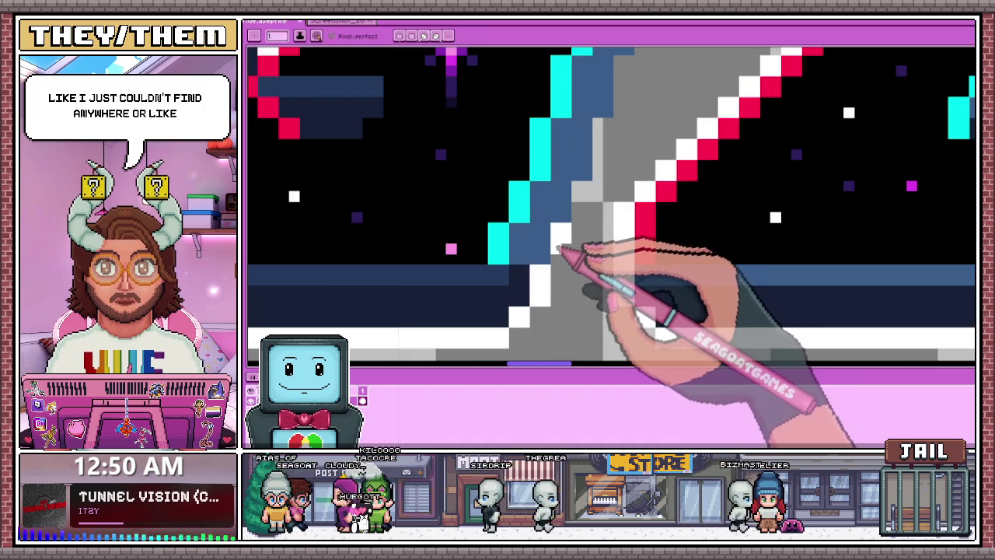
scroll(565, 255, down, 2)
scroll(582, 211, up, 2)
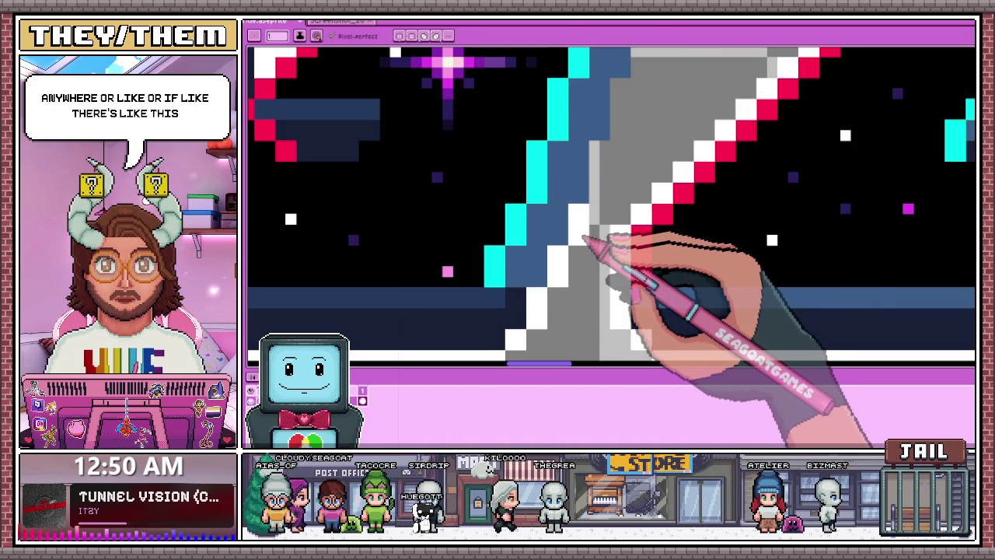
scroll(584, 240, down, 2)
scroll(556, 202, up, 2)
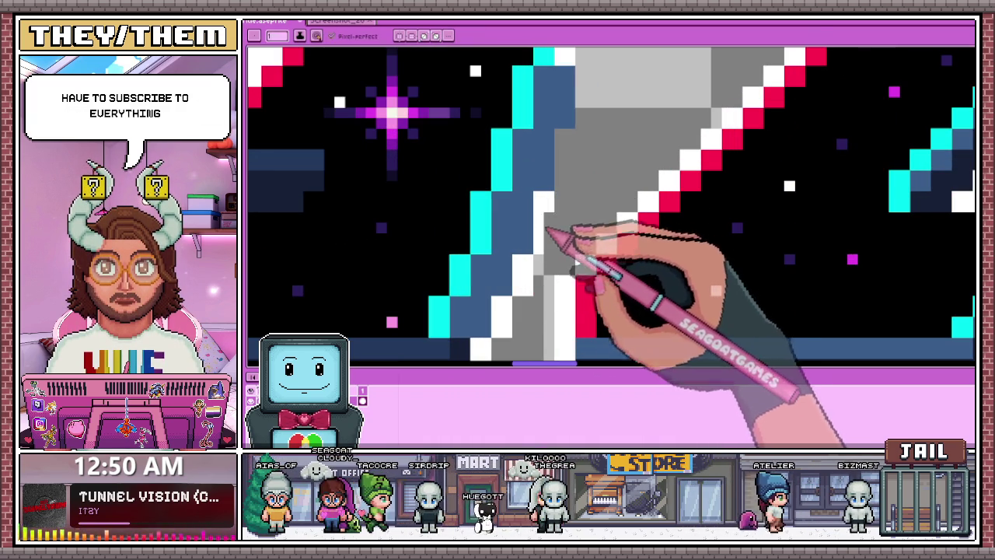
scroll(551, 241, down, 2)
scroll(549, 185, up, 2)
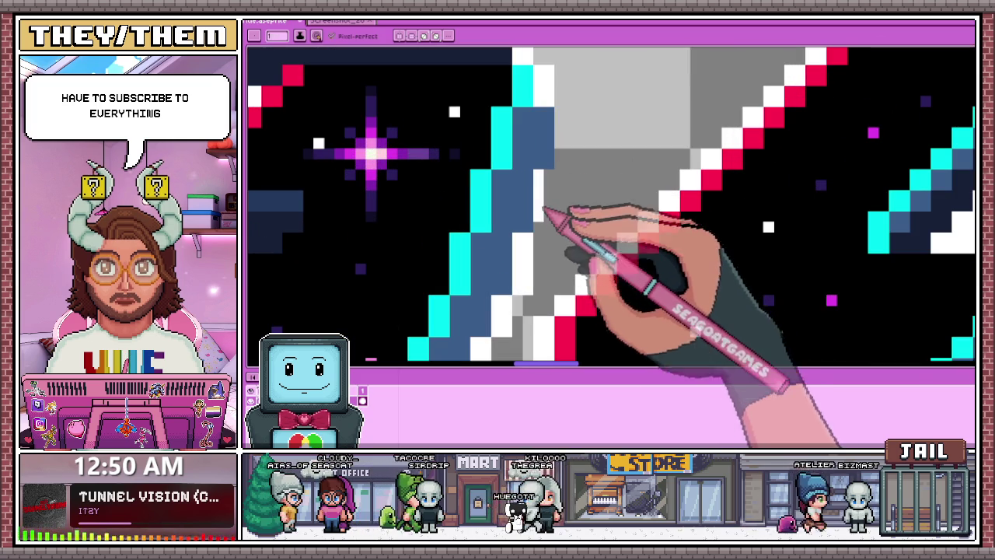
scroll(553, 198, down, 2)
scroll(560, 206, up, 2)
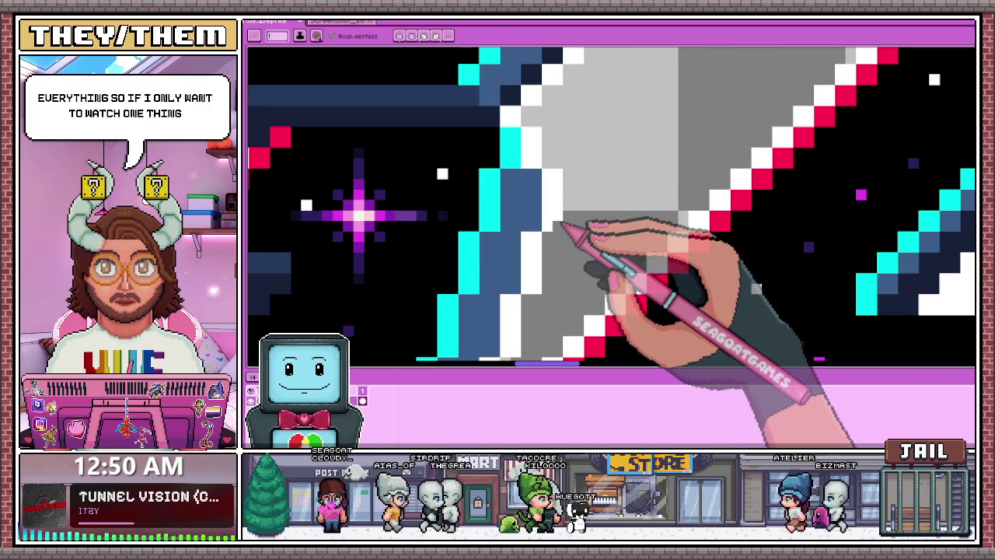
scroll(556, 222, down, 2)
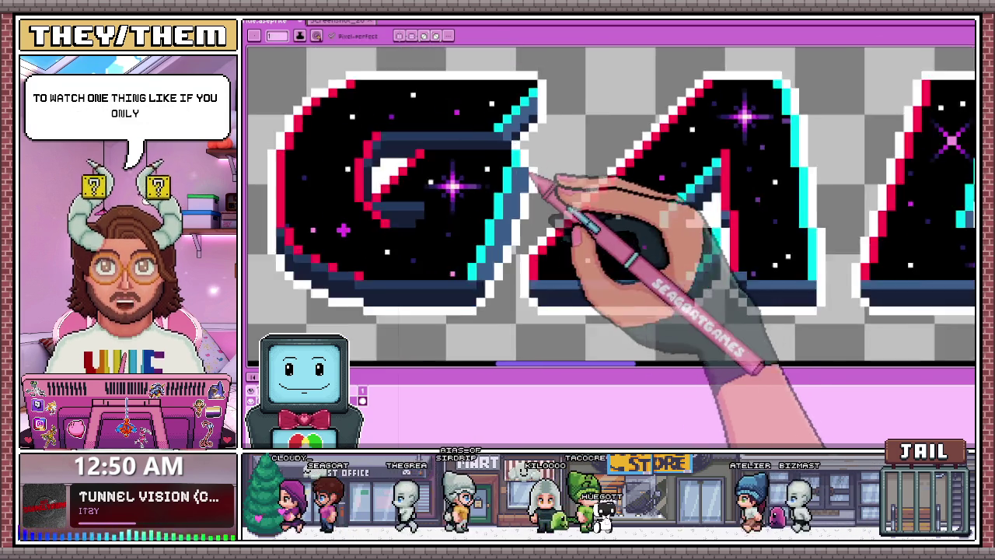
scroll(544, 225, down, 2)
scroll(544, 226, up, 2)
scroll(583, 202, up, 1)
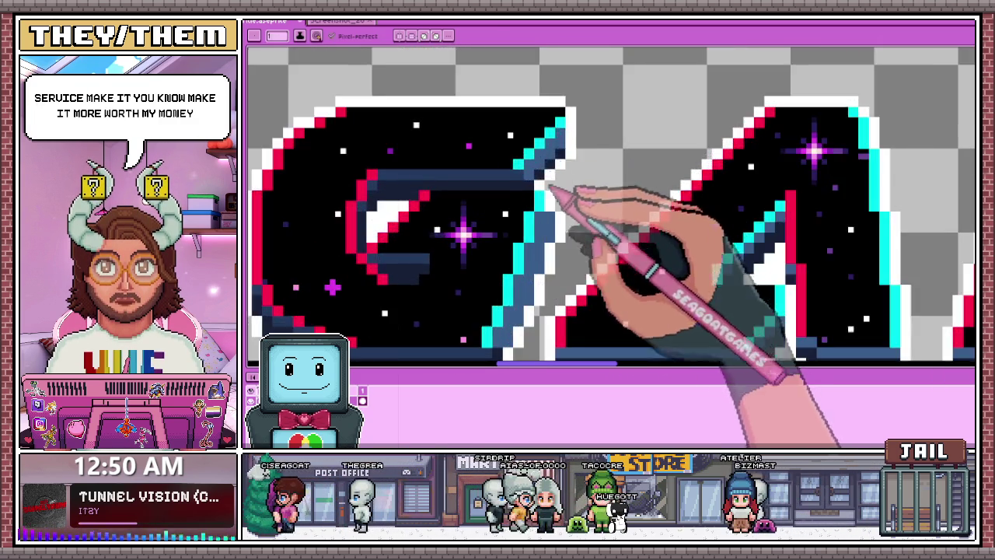
scroll(575, 233, down, 3)
scroll(567, 243, up, 5)
key(alt)
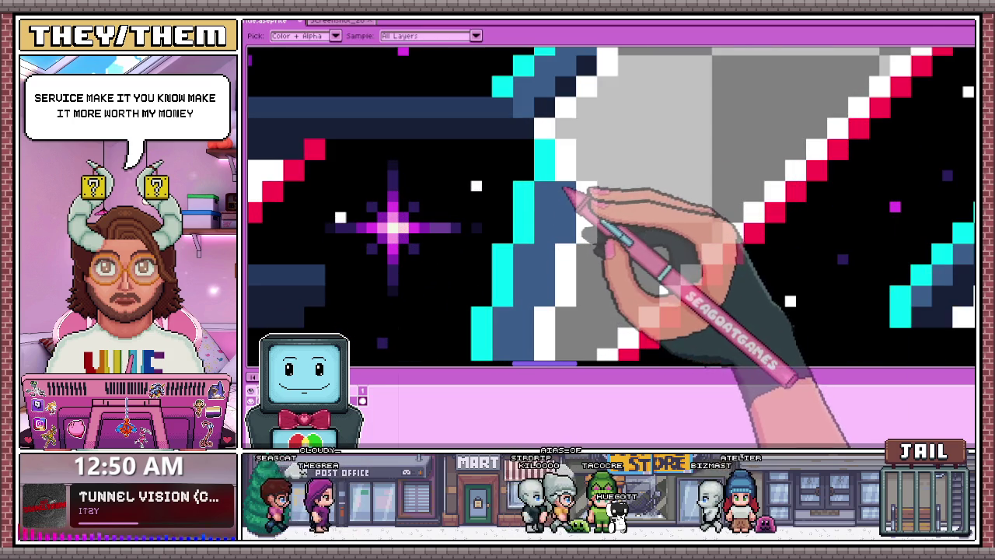
- Sample the letter-edge colour and erase the shared pixels between the G and A
alt+click(566, 187)
key(e)
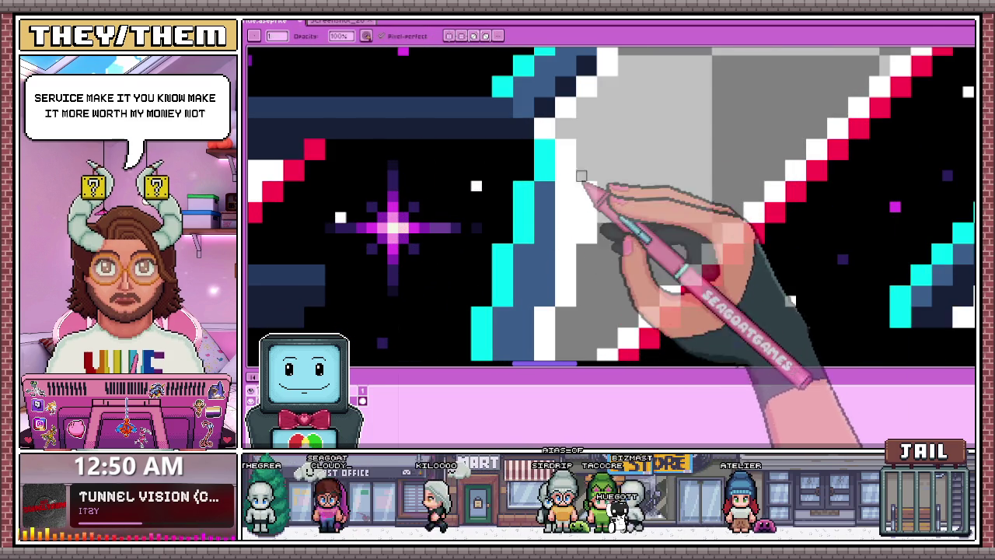
scroll(590, 195, down, 2)
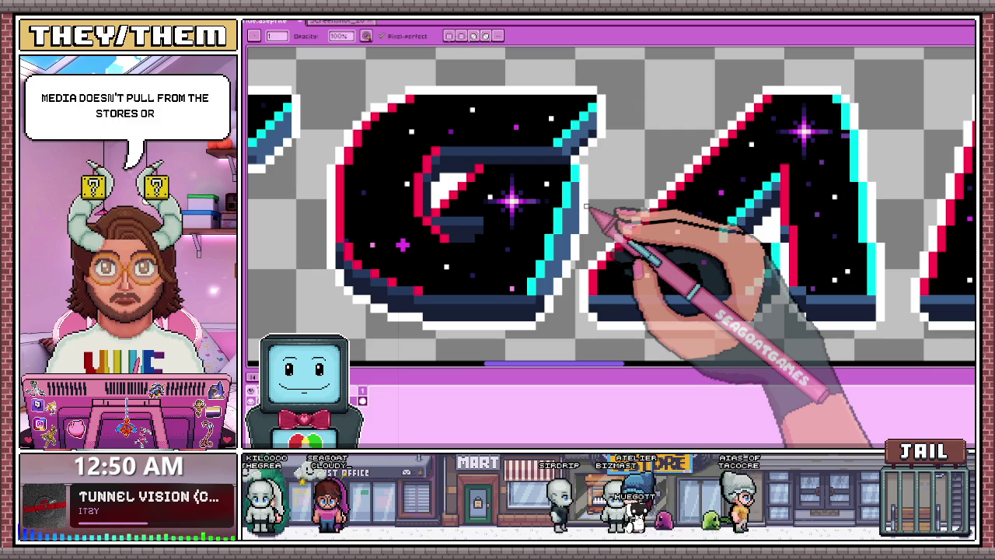
scroll(587, 206, down, 1)
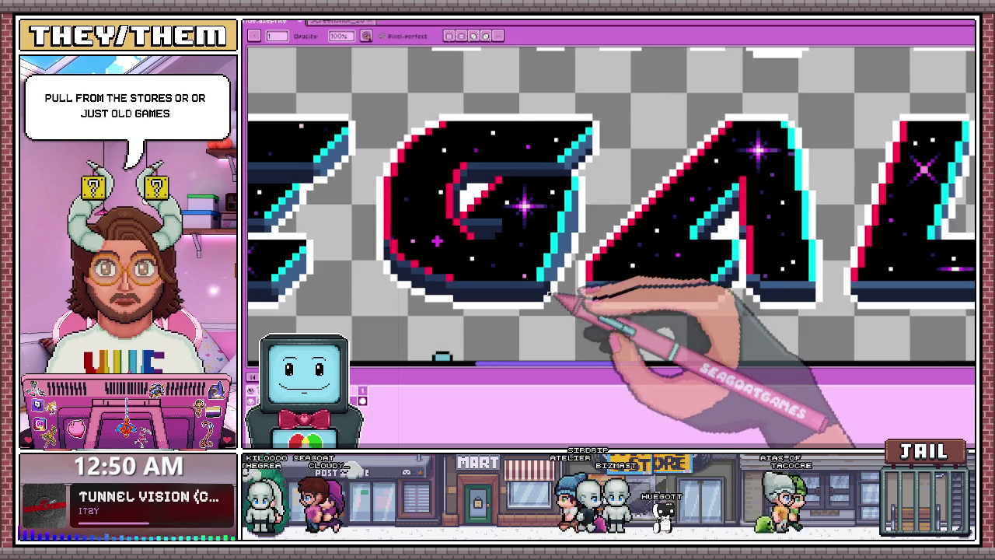
scroll(547, 271, up, 2)
scroll(547, 271, up, 1)
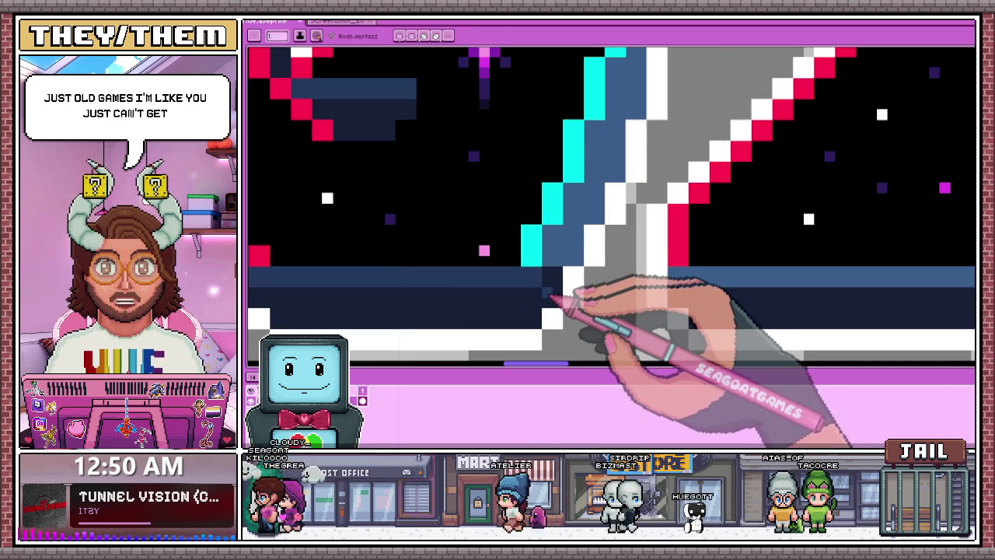
- Re-sample the GA colours and finish giving each letter its own outline with transparent space between
key(alt)
scroll(578, 278, down, 2)
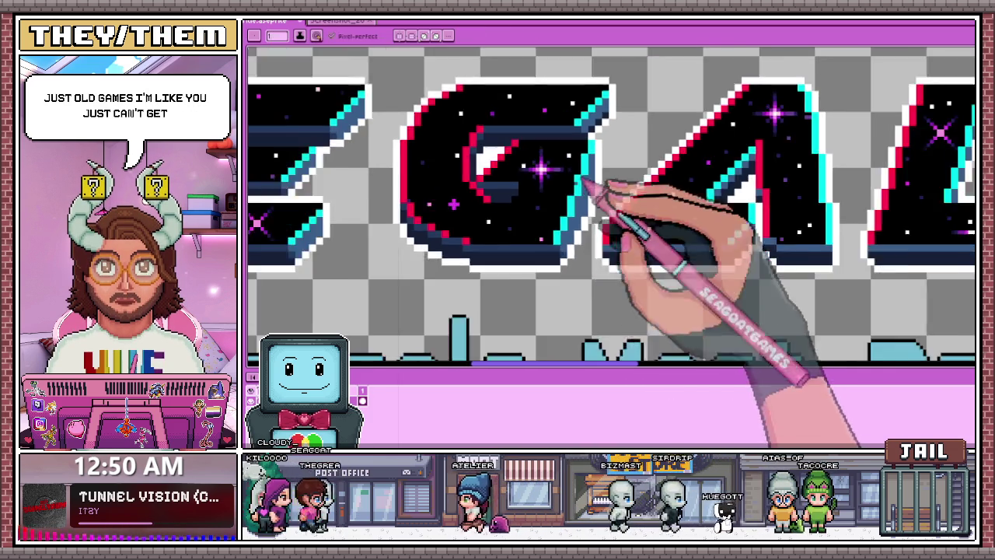
scroll(595, 195, down, 1)
scroll(582, 244, up, 2)
key(alt)
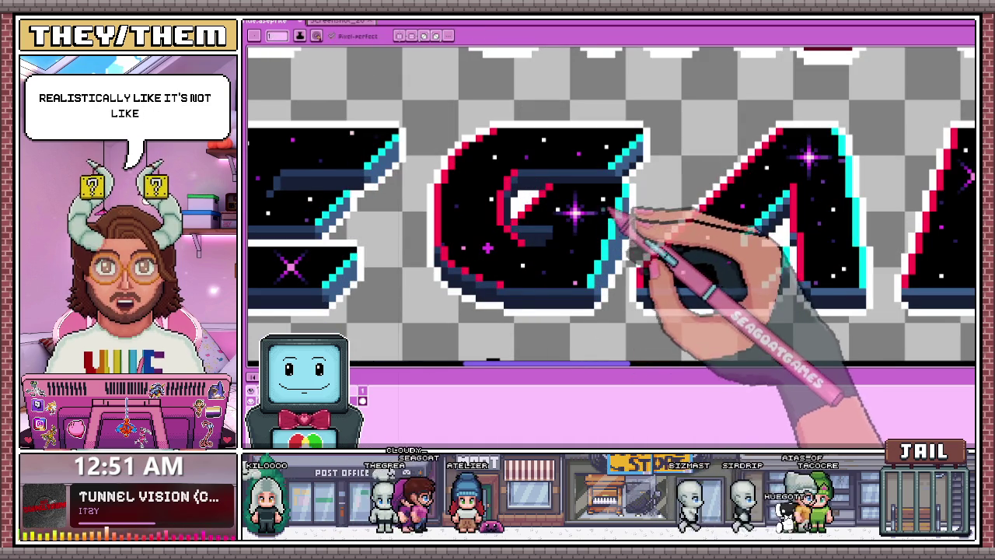
scroll(628, 223, down, 1)
scroll(583, 195, down, 1)
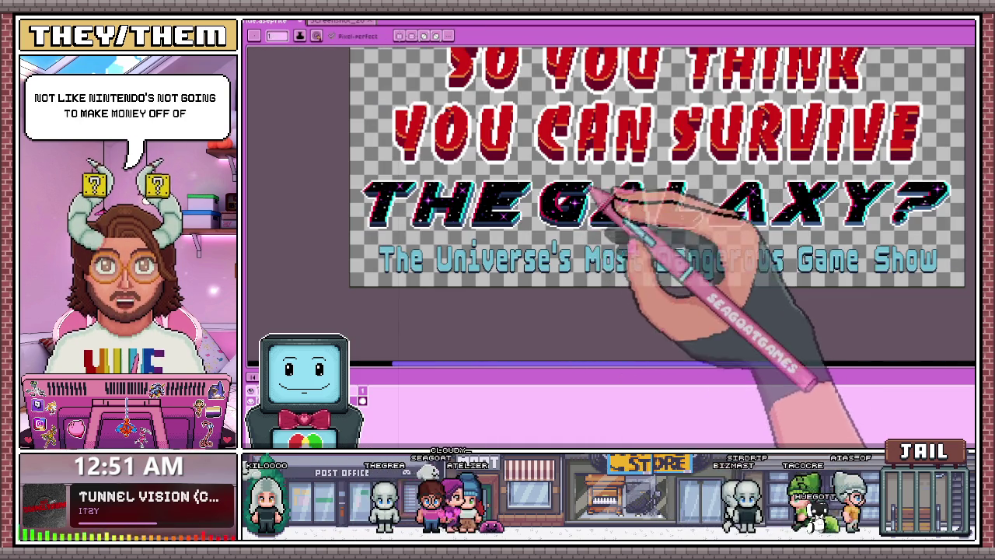
scroll(596, 204, up, 2)
scroll(577, 221, up, 1)
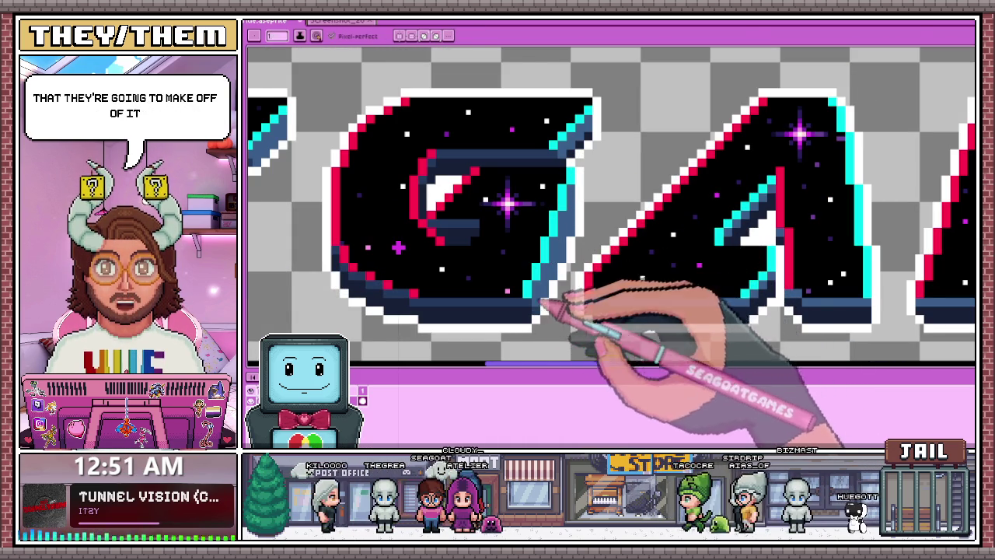
scroll(544, 301, down, 2)
scroll(572, 226, up, 2)
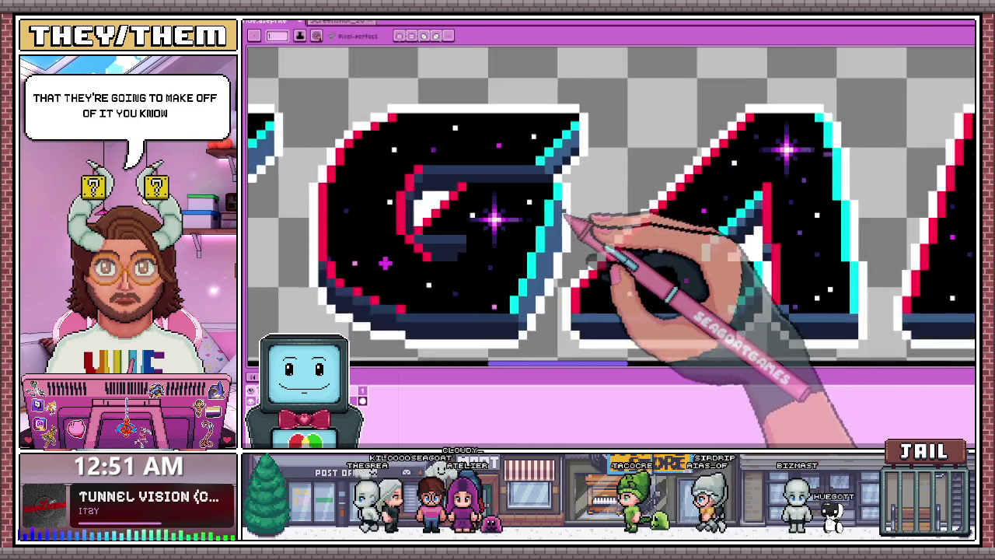
scroll(566, 216, up, 1)
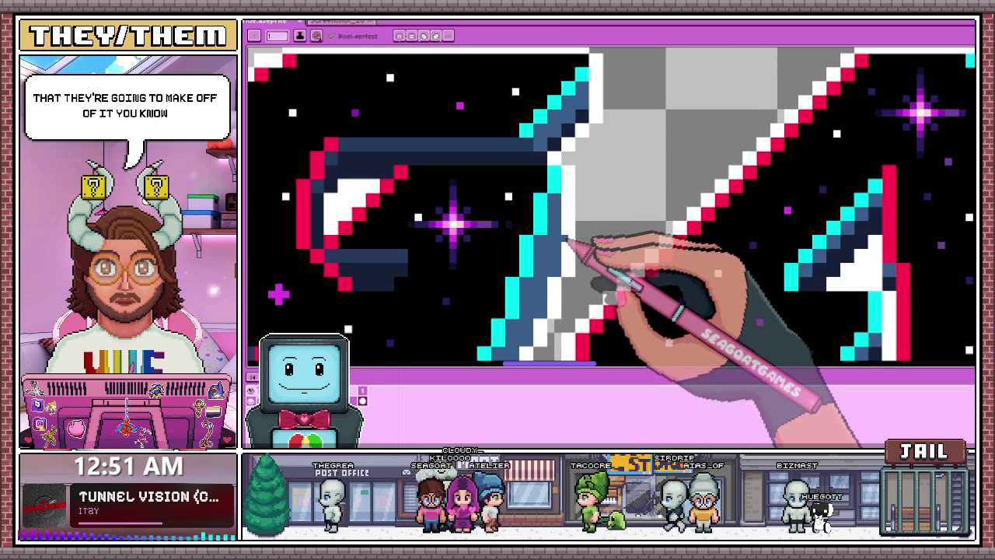
scroll(571, 242, down, 2)
scroll(583, 246, down, 2)
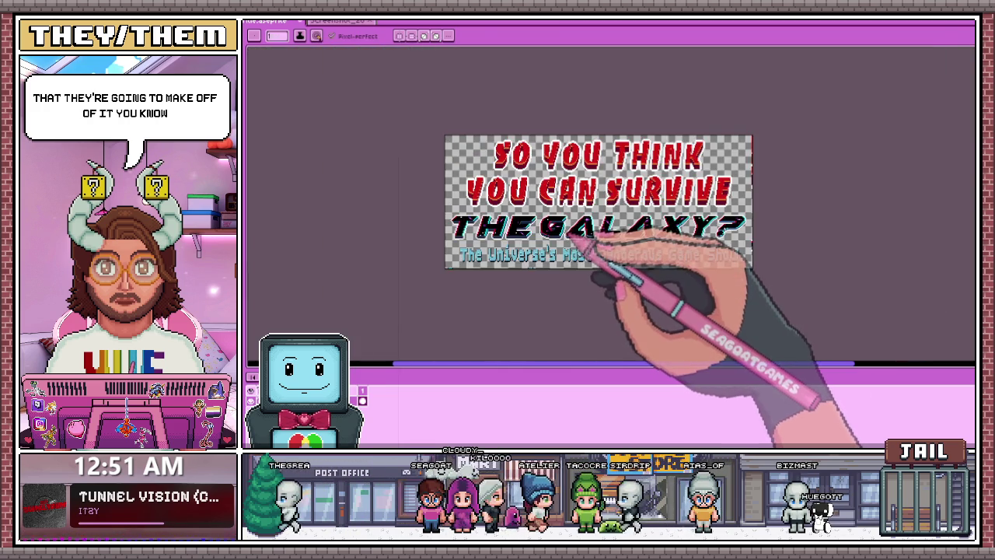
scroll(566, 233, up, 2)
scroll(561, 212, up, 2)
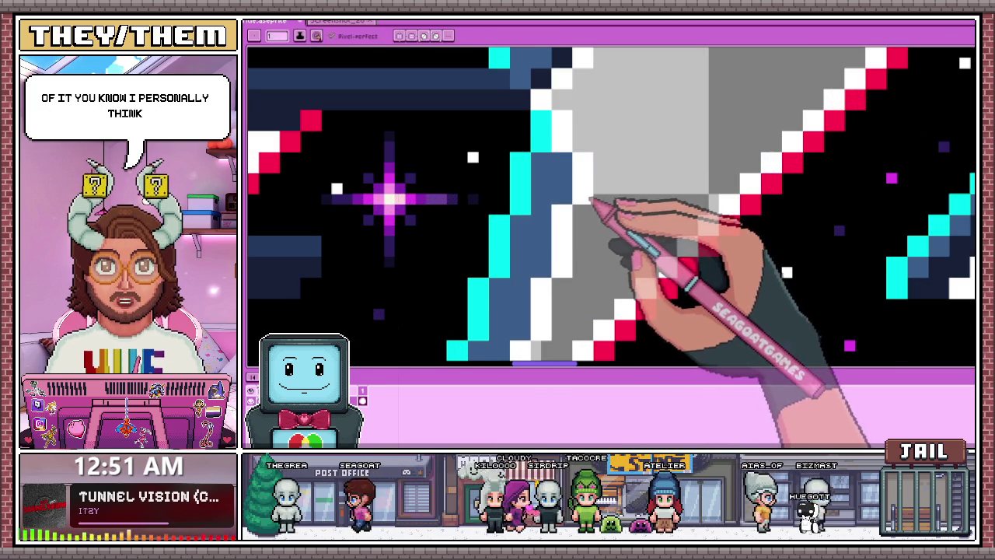
scroll(593, 201, down, 3)
scroll(587, 218, down, 1)
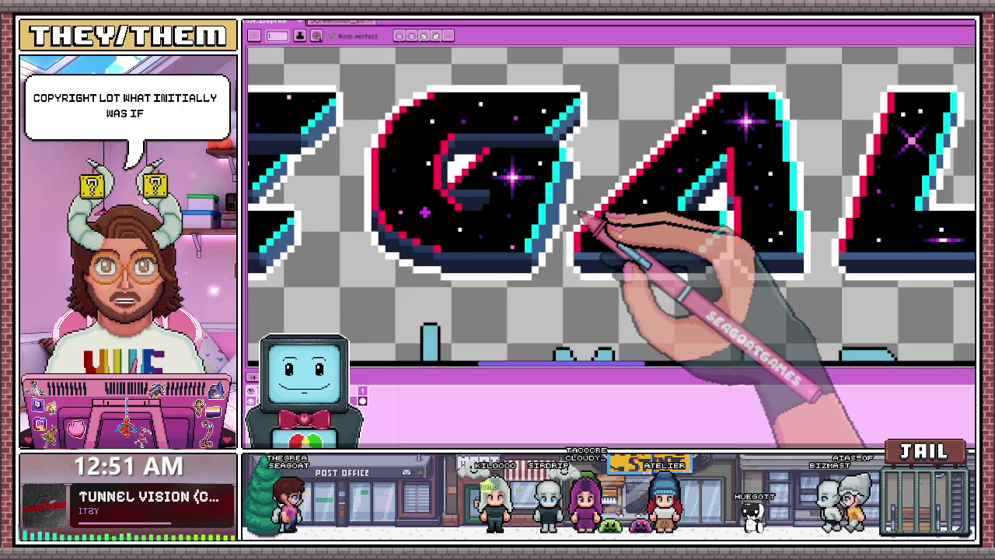
scroll(583, 194, up, 1)
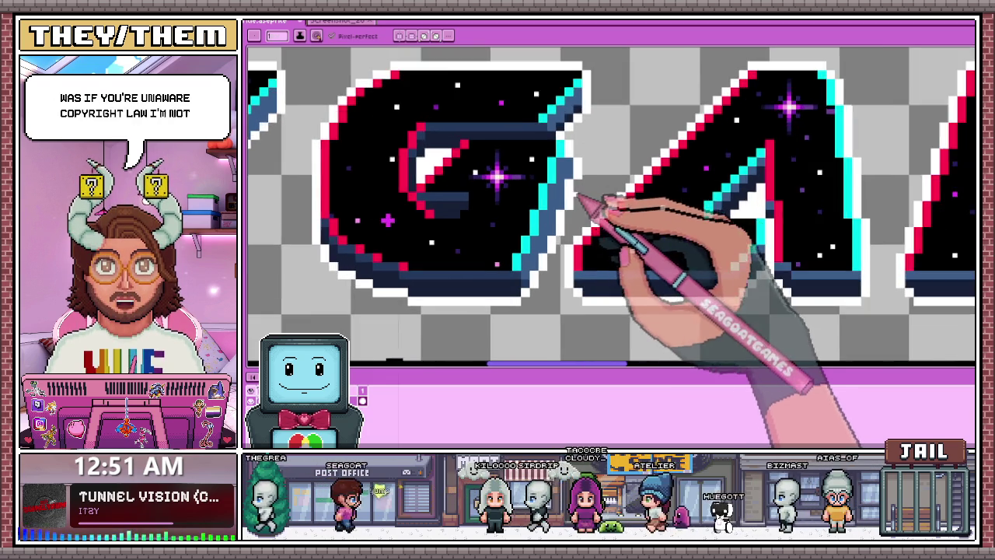
scroll(581, 195, up, 2)
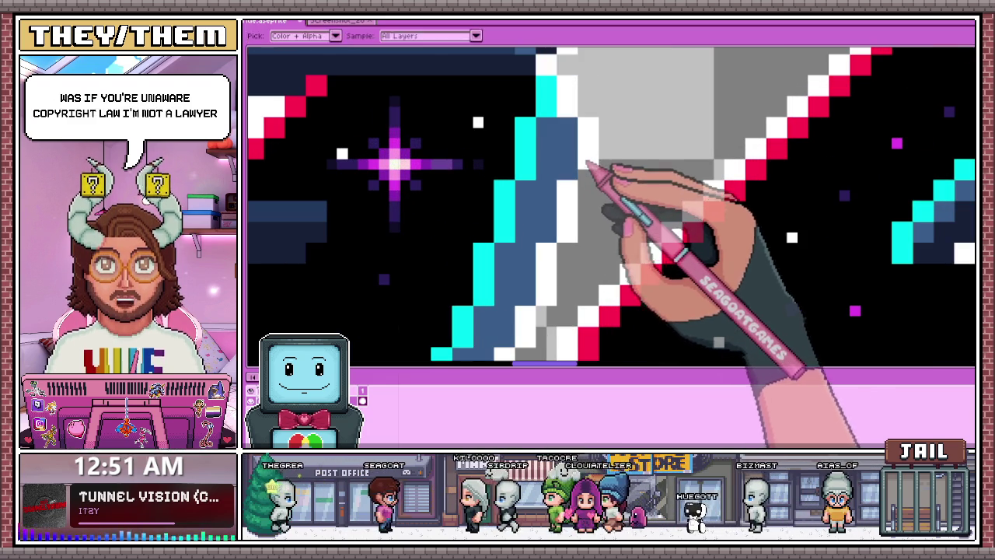
scroll(597, 165, down, 2)
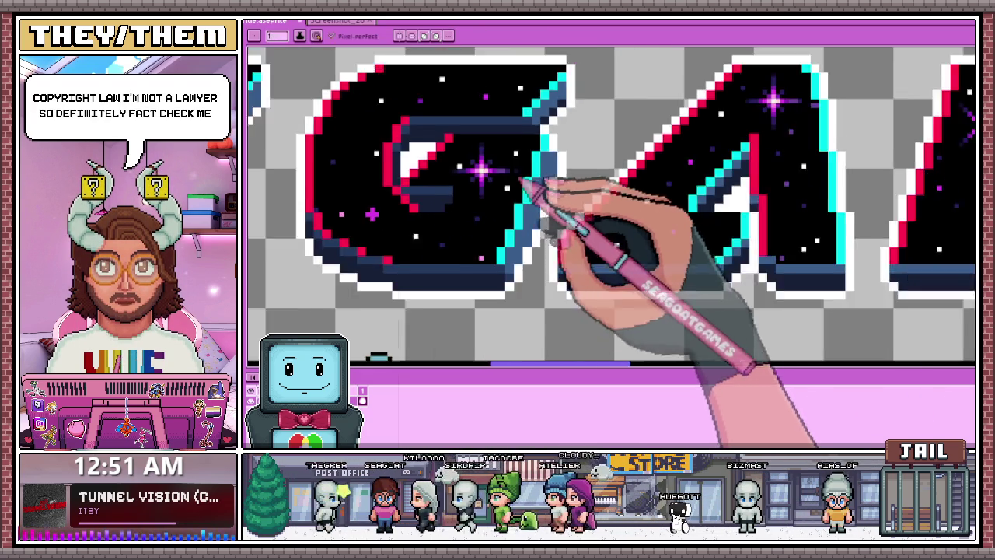
scroll(576, 186, up, 2)
scroll(549, 200, down, 1)
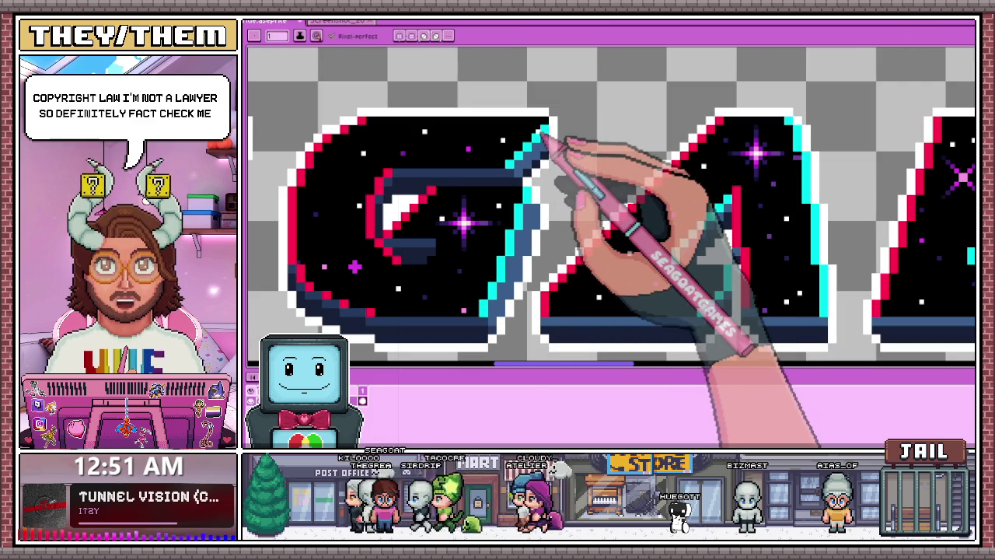
scroll(544, 138, up, 1)
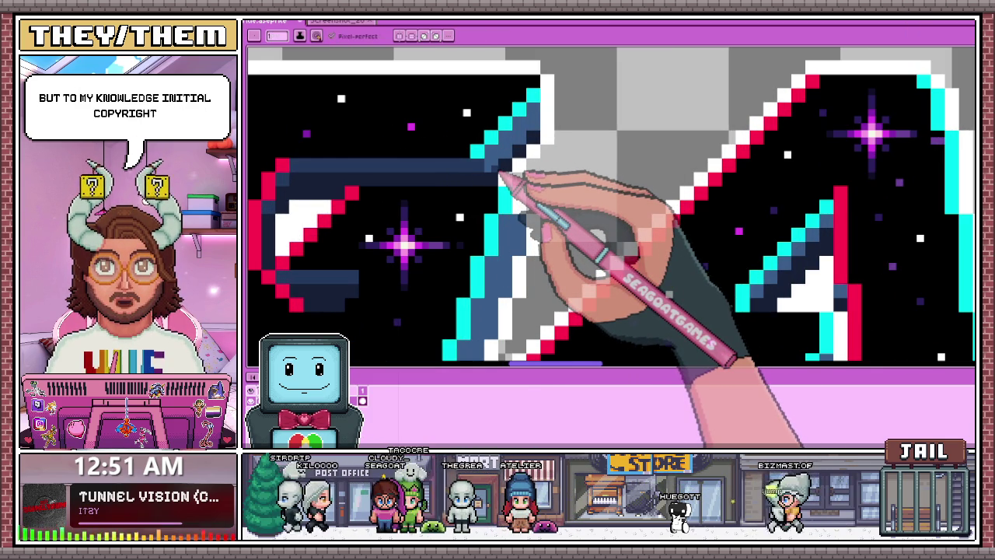
scroll(478, 186, down, 1)
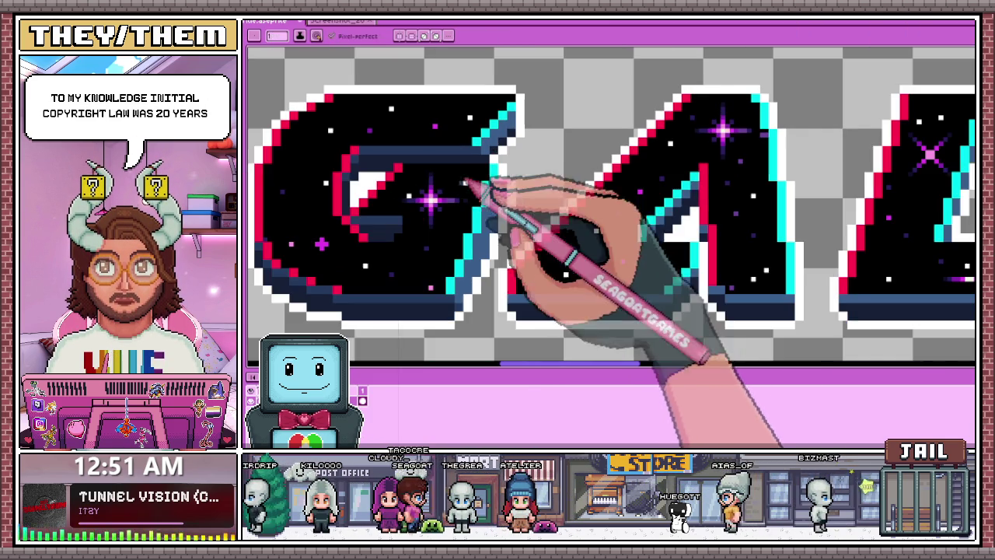
scroll(470, 208, up, 1)
scroll(489, 171, down, 1)
scroll(501, 136, up, 2)
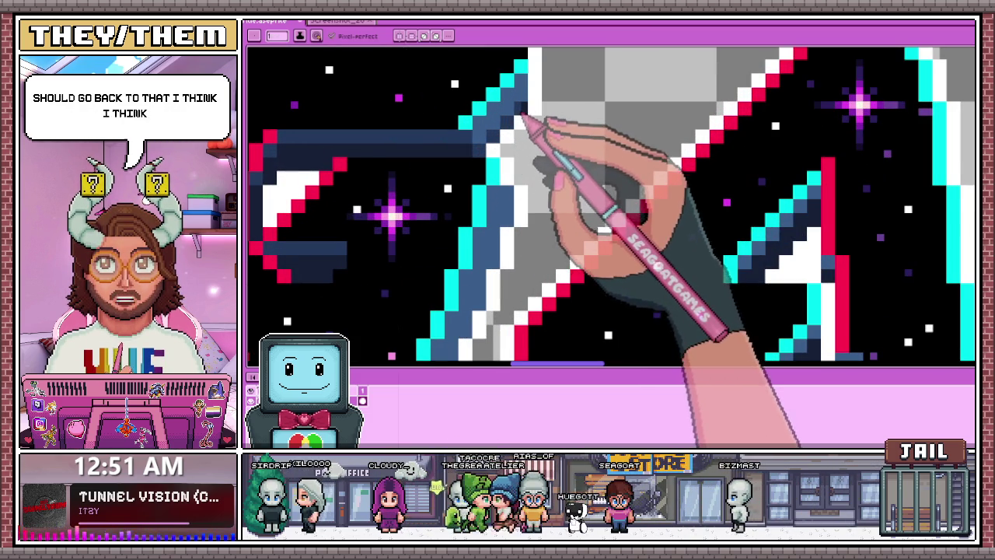
scroll(521, 116, down, 3)
scroll(548, 183, down, 3)
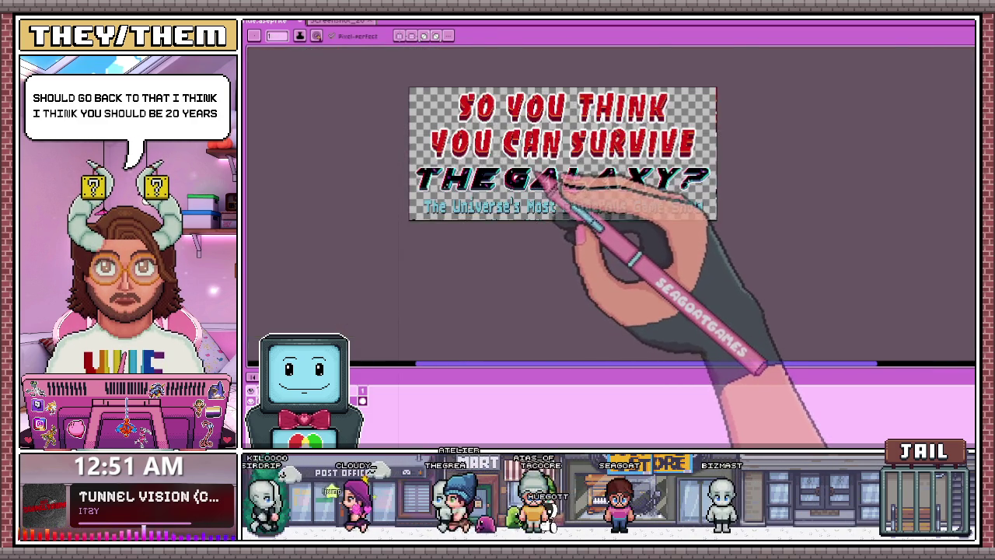
scroll(545, 177, up, 1)
scroll(542, 179, up, 1)
scroll(539, 177, up, 2)
scroll(537, 174, up, 1)
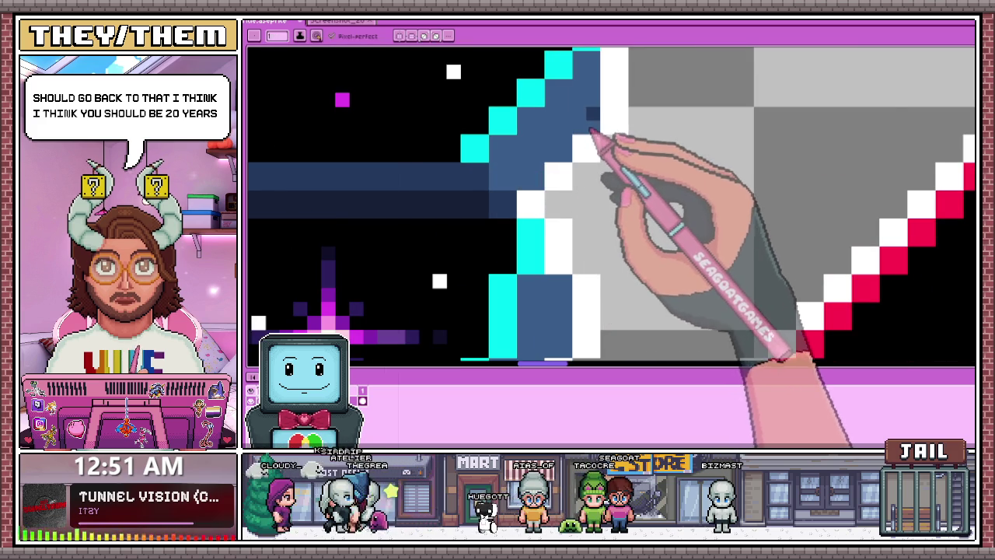
scroll(563, 162, down, 2)
scroll(571, 179, down, 1)
scroll(559, 227, up, 1)
scroll(598, 275, down, 2)
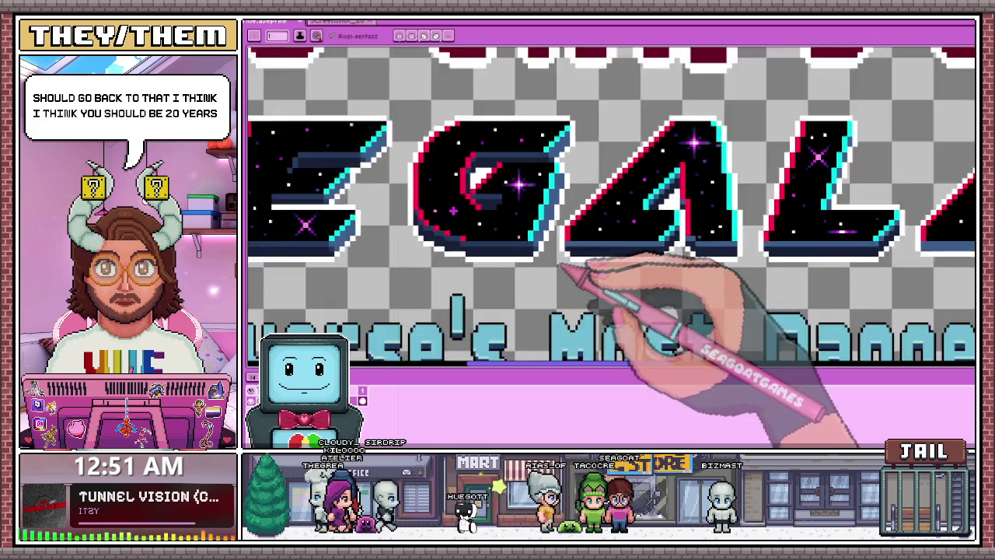
scroll(591, 284, down, 3)
scroll(579, 276, up, 2)
scroll(582, 244, up, 1)
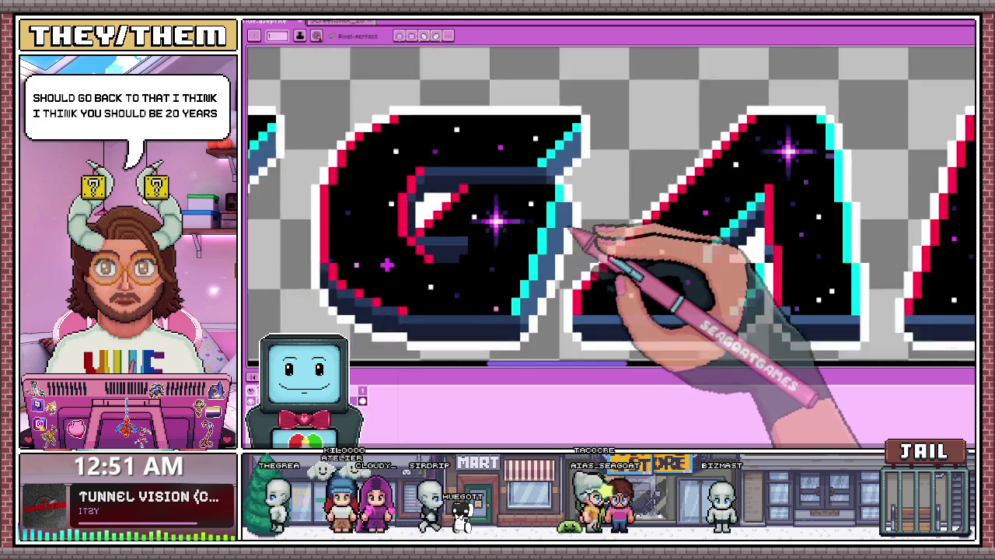
scroll(582, 210, up, 1)
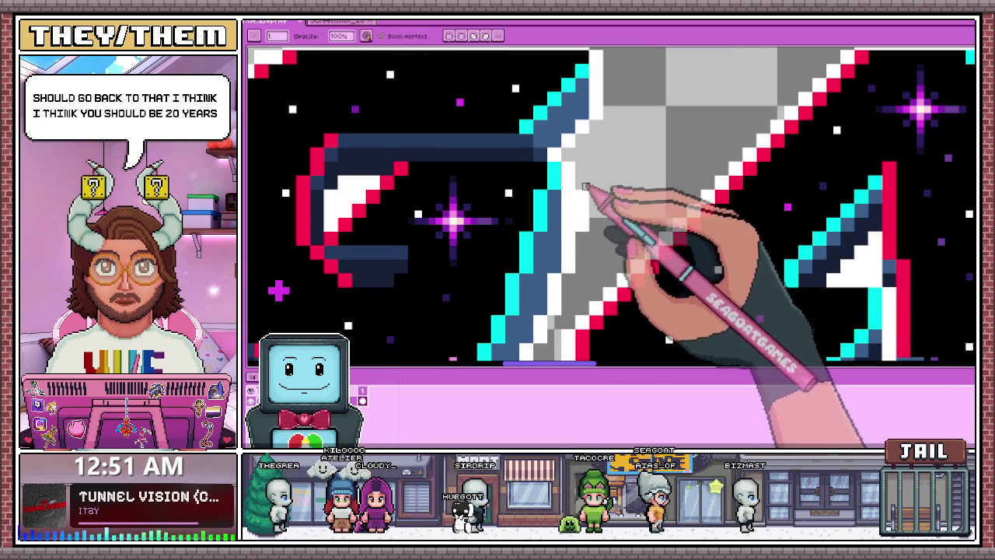
scroll(583, 210, down, 1)
scroll(602, 202, down, 2)
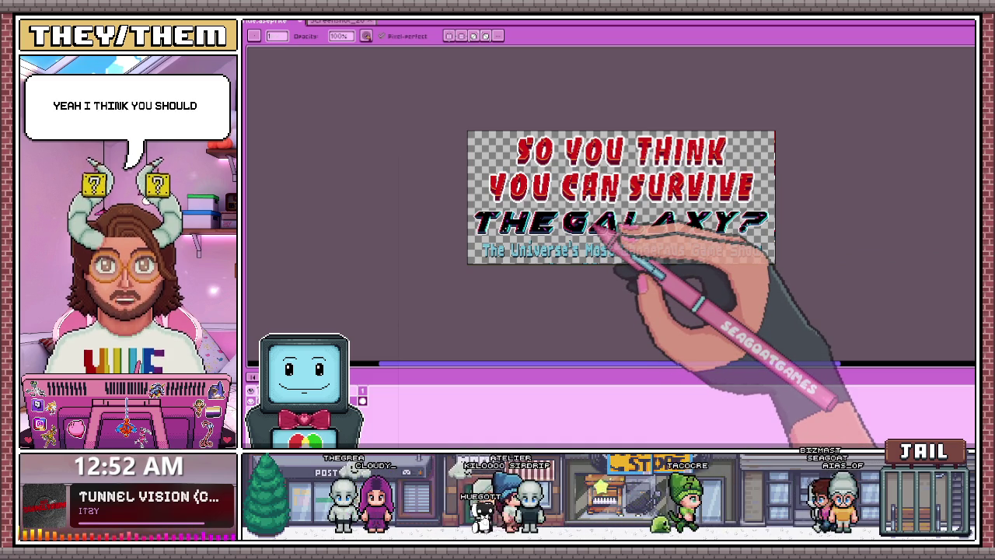
scroll(638, 256, up, 3)
scroll(634, 280, up, 2)
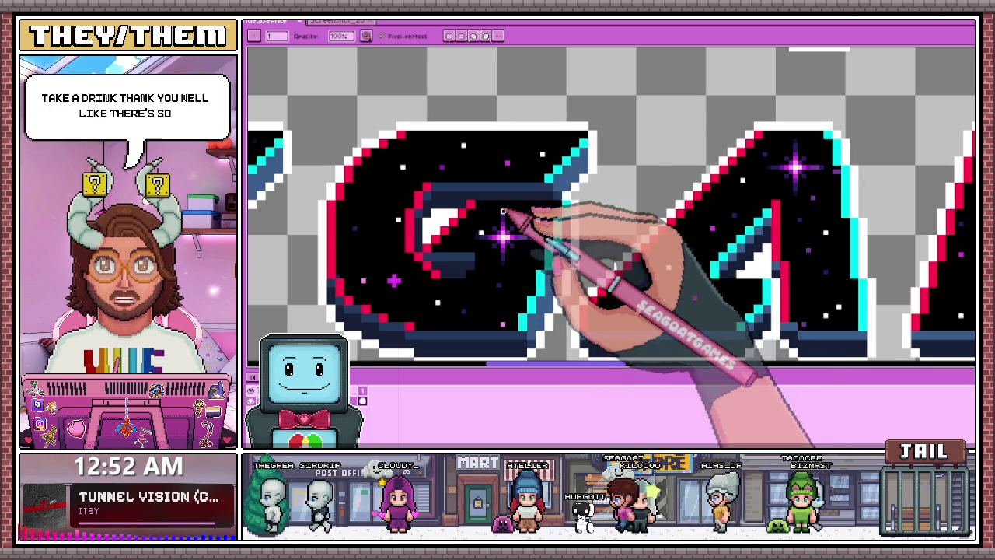
scroll(568, 200, down, 2)
scroll(568, 200, down, 2)
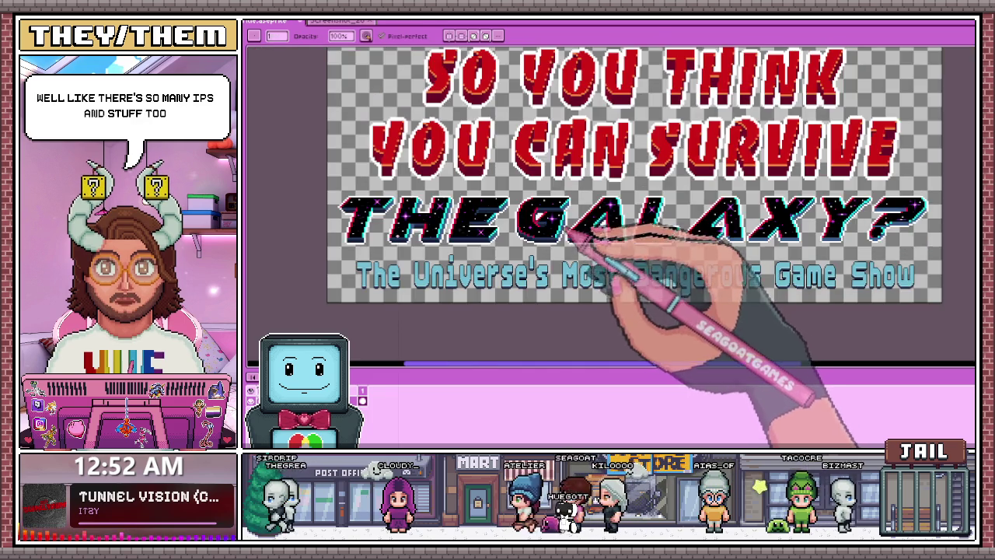
scroll(568, 231, up, 2)
scroll(557, 222, up, 2)
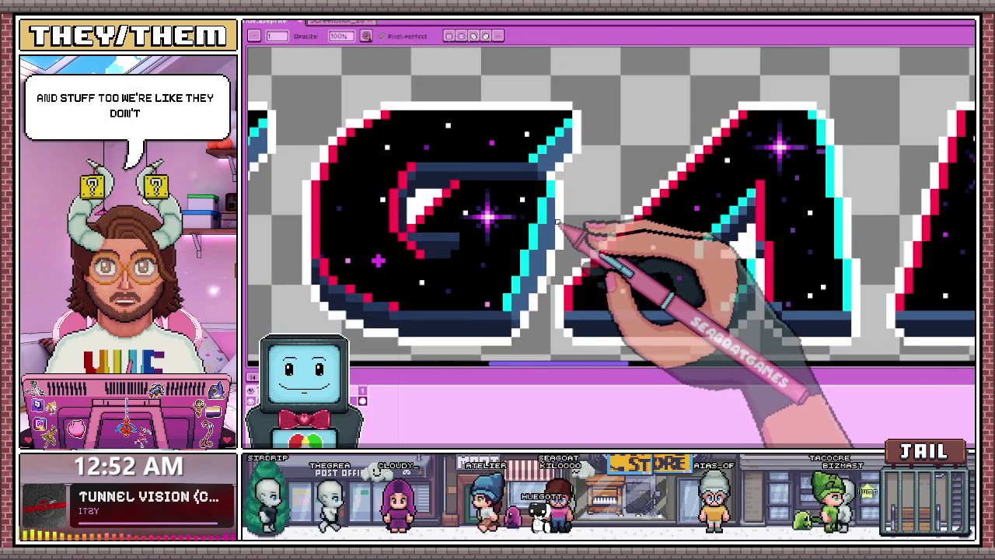
key(i)
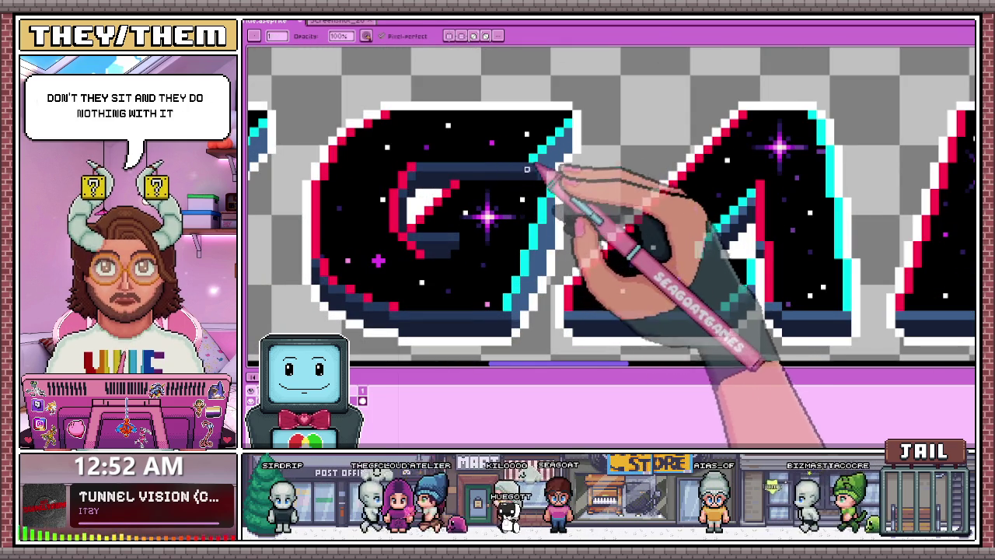
key(b)
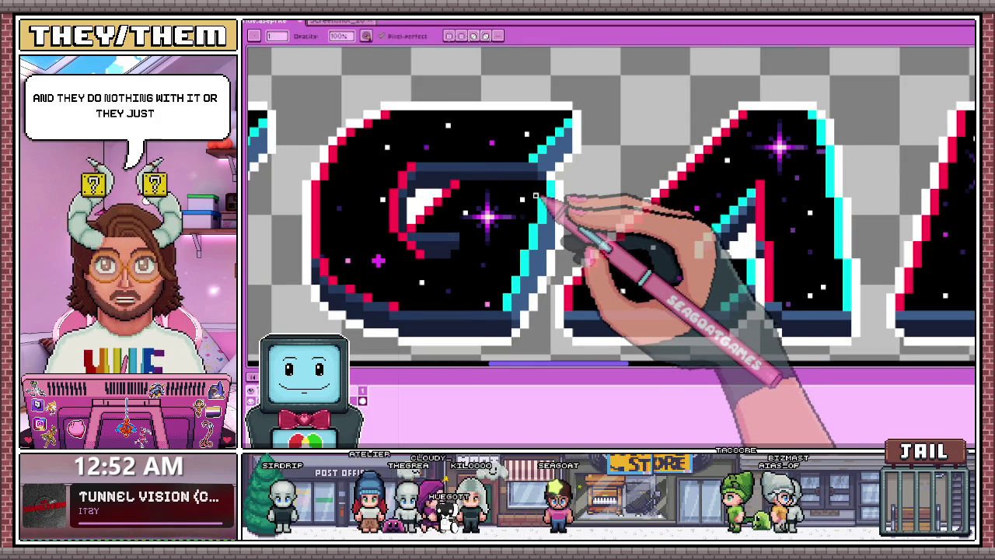
scroll(535, 196, down, 1)
scroll(536, 159, down, 1)
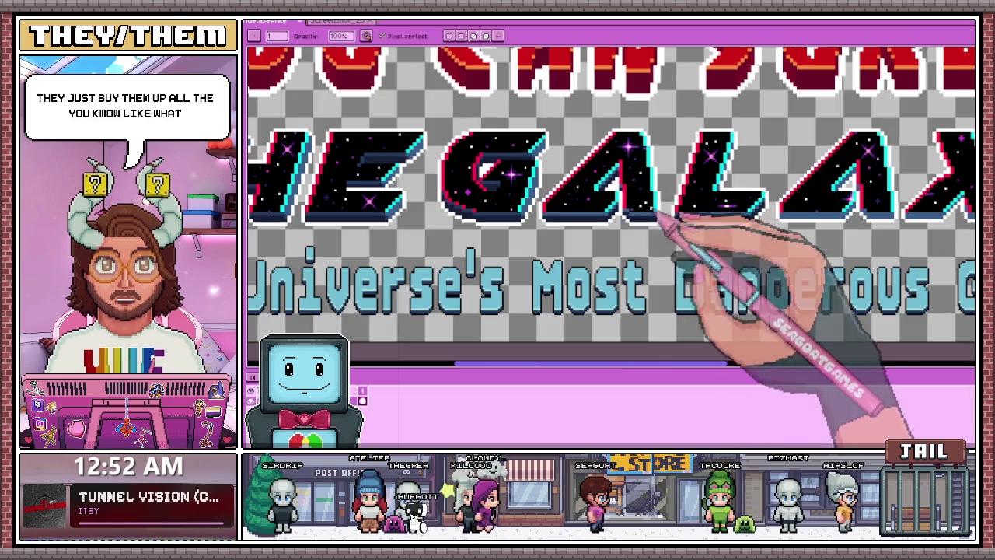
- Paint a pixel on the A's right edge and the white strip beside it dark blue
scroll(618, 156, up, 1)
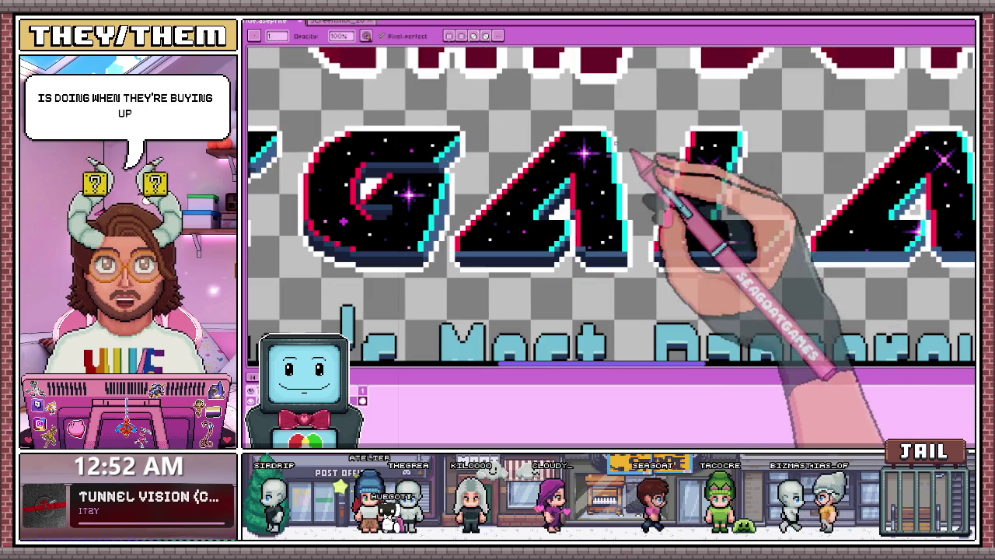
scroll(616, 140, up, 1)
scroll(614, 117, up, 2)
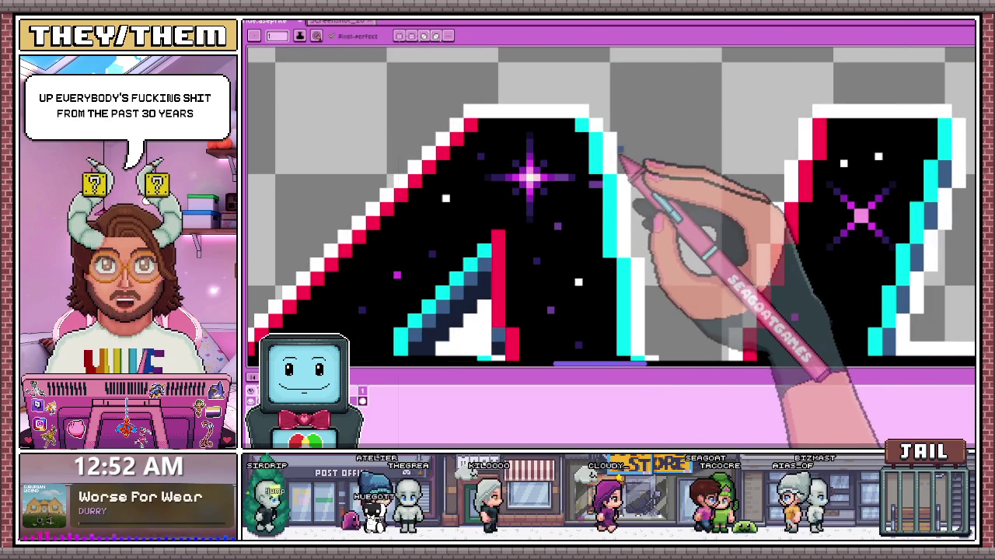
scroll(612, 141, up, 1)
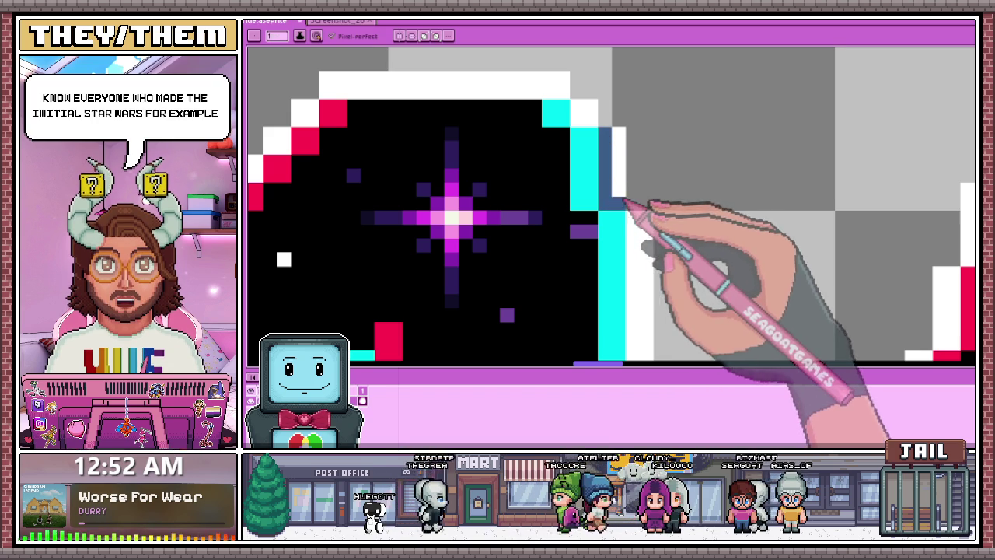
click(590, 107)
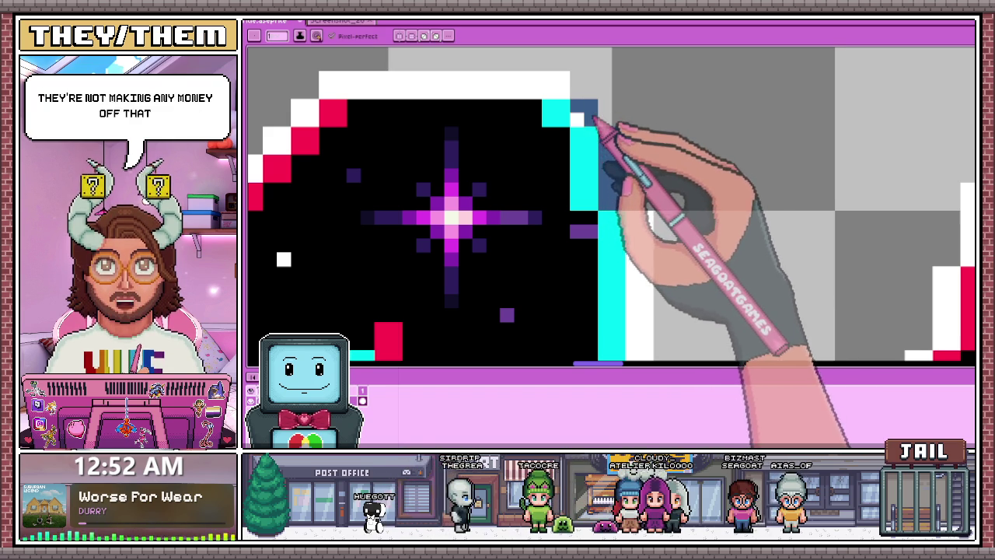
scroll(588, 115, down, 2)
scroll(621, 141, up, 2)
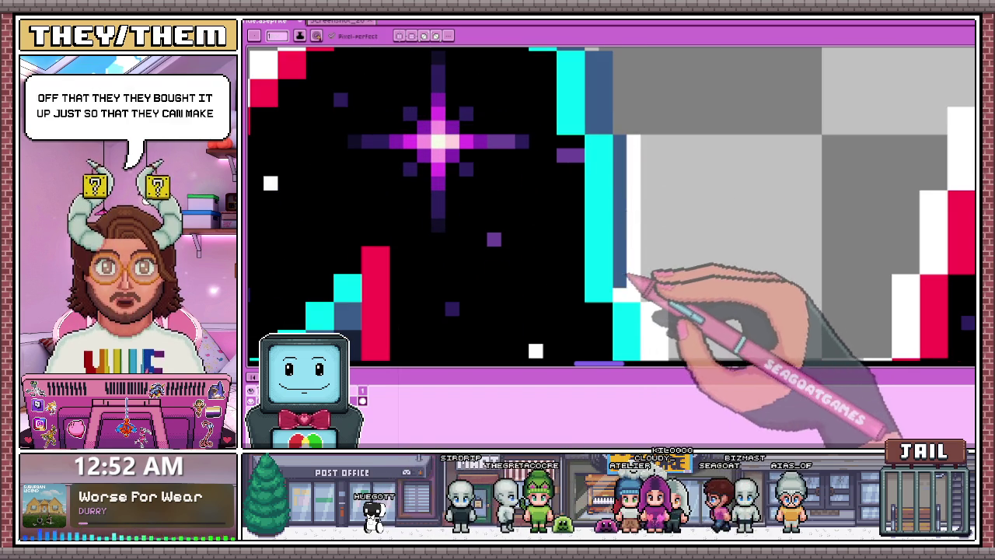
drag(631, 296, 628, 198)
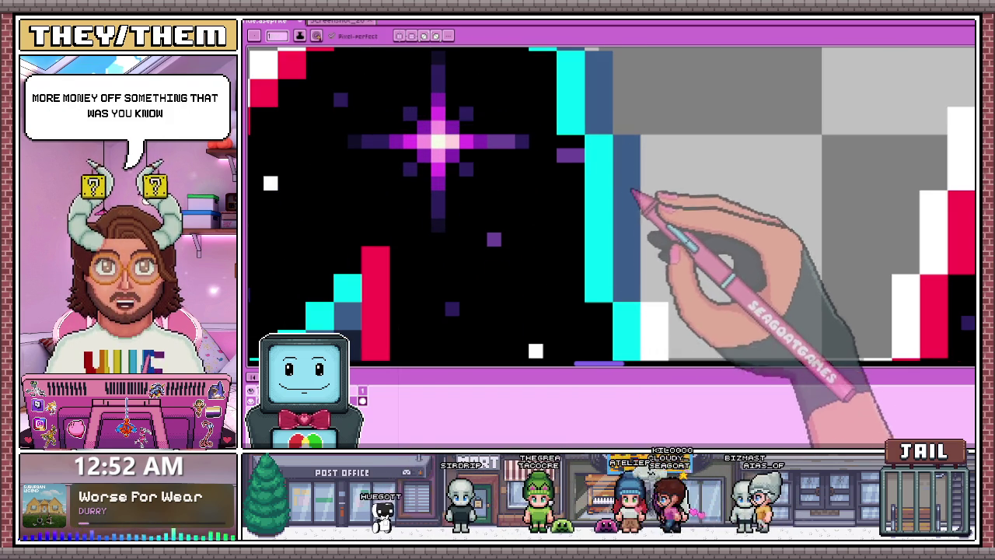
- Inspect the A's right edge and fill the last white edge pixel with dark blue
scroll(641, 202, down, 2)
scroll(644, 204, up, 1)
scroll(634, 234, up, 1)
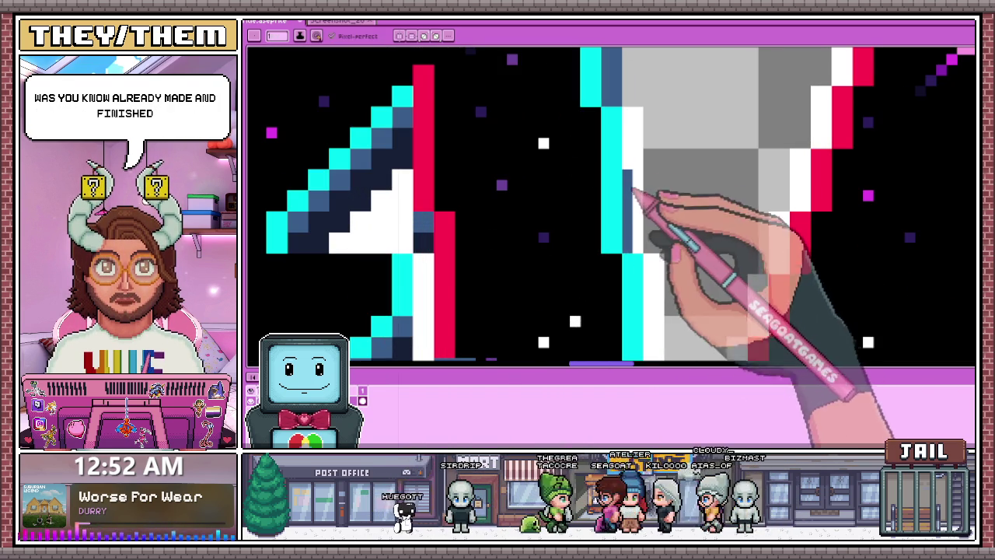
scroll(644, 228, down, 2)
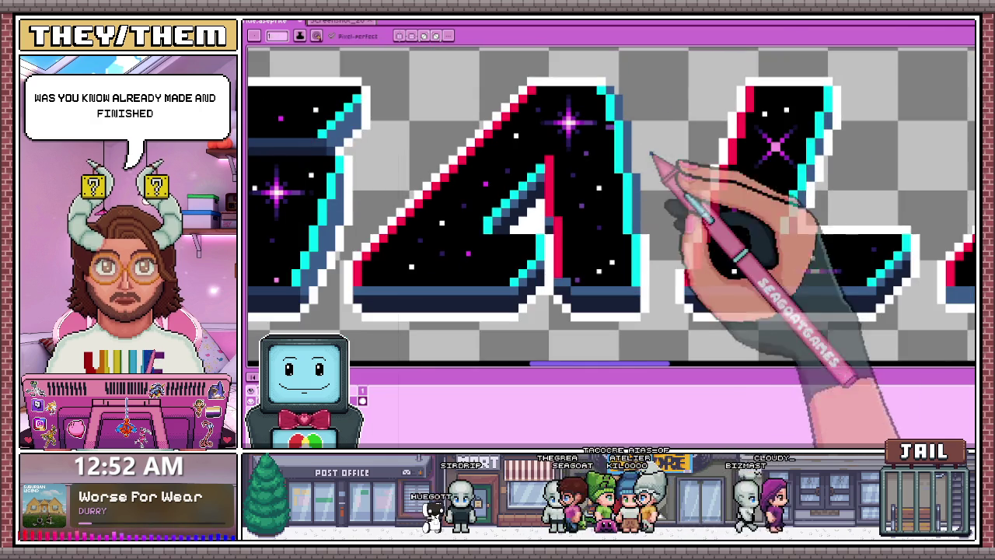
scroll(647, 308, up, 2)
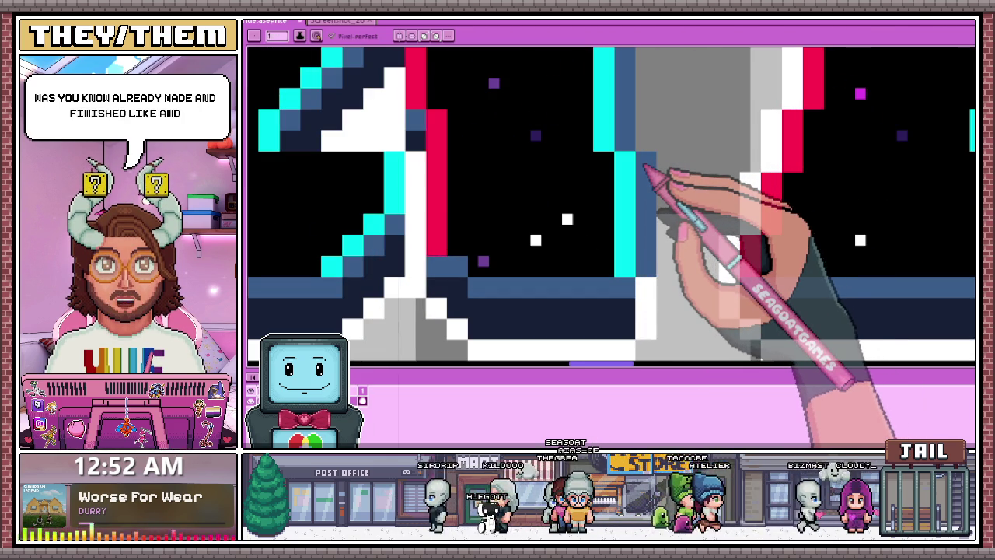
scroll(650, 157, down, 2)
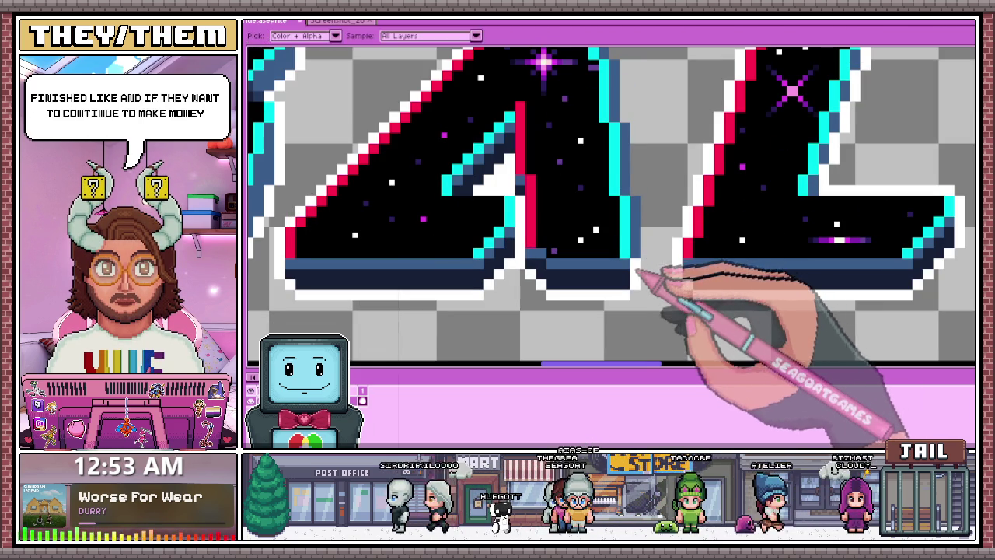
scroll(635, 264, up, 2)
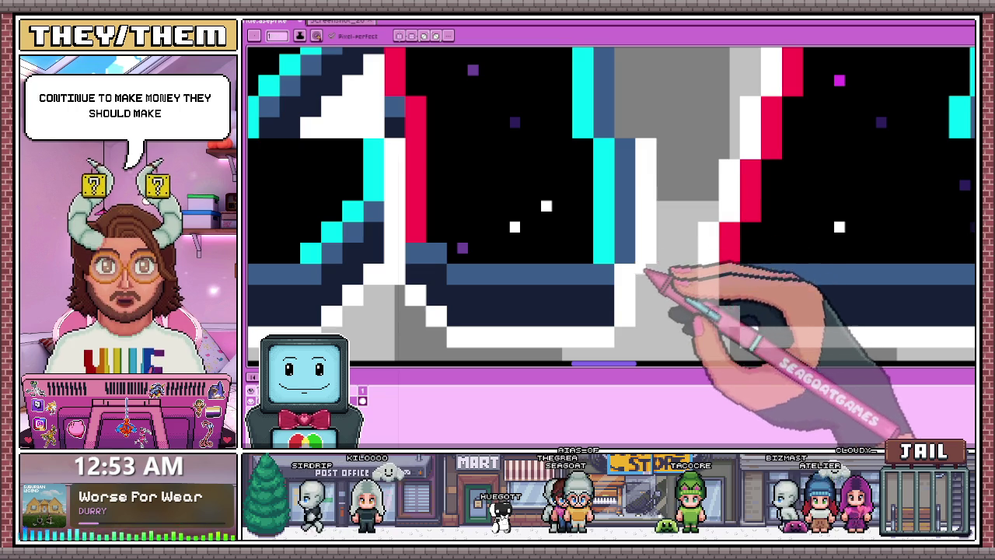
scroll(645, 270, down, 3)
scroll(632, 223, up, 1)
scroll(621, 174, down, 1)
scroll(533, 222, up, 2)
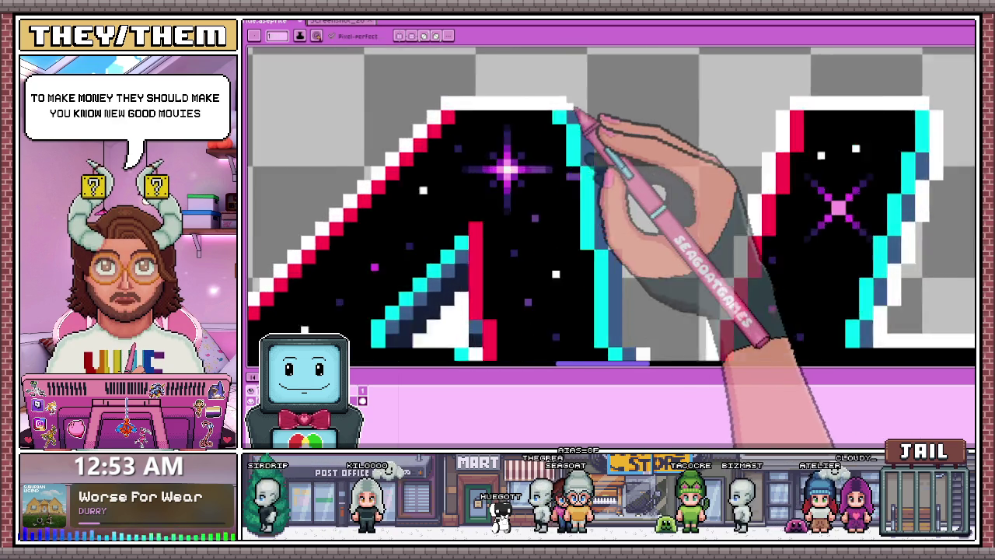
scroll(574, 111, up, 2)
scroll(603, 136, down, 2)
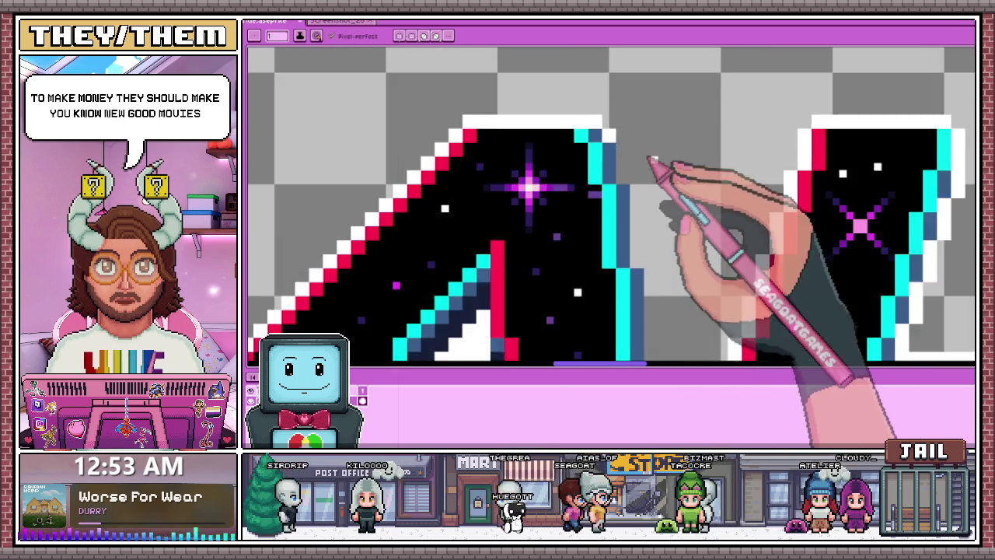
scroll(604, 160, up, 2)
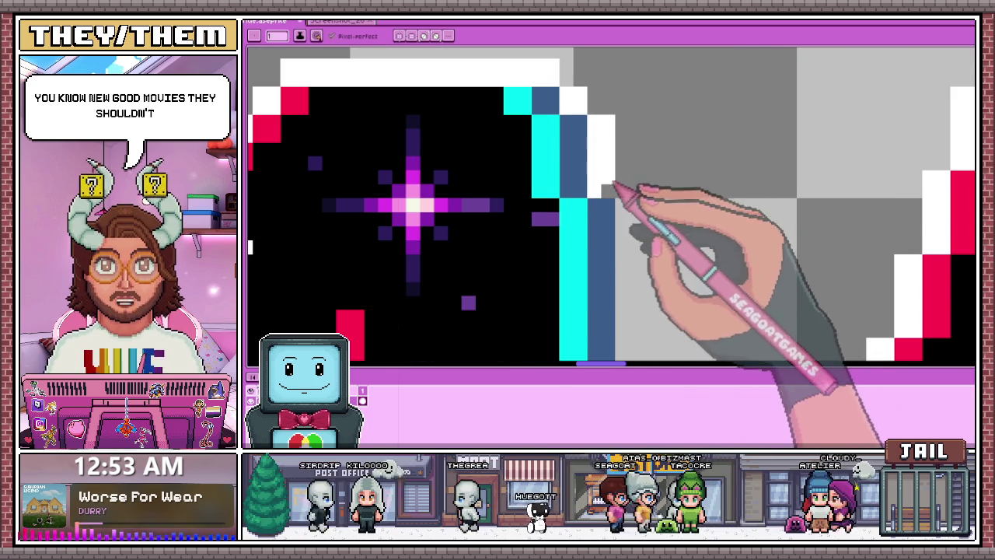
scroll(614, 167, down, 1)
scroll(614, 184, up, 1)
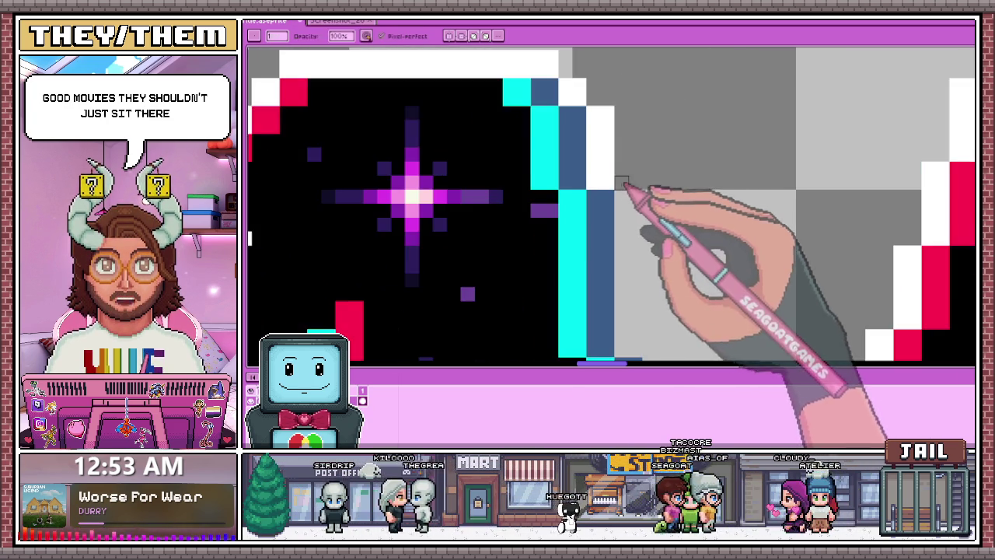
scroll(622, 181, down, 1)
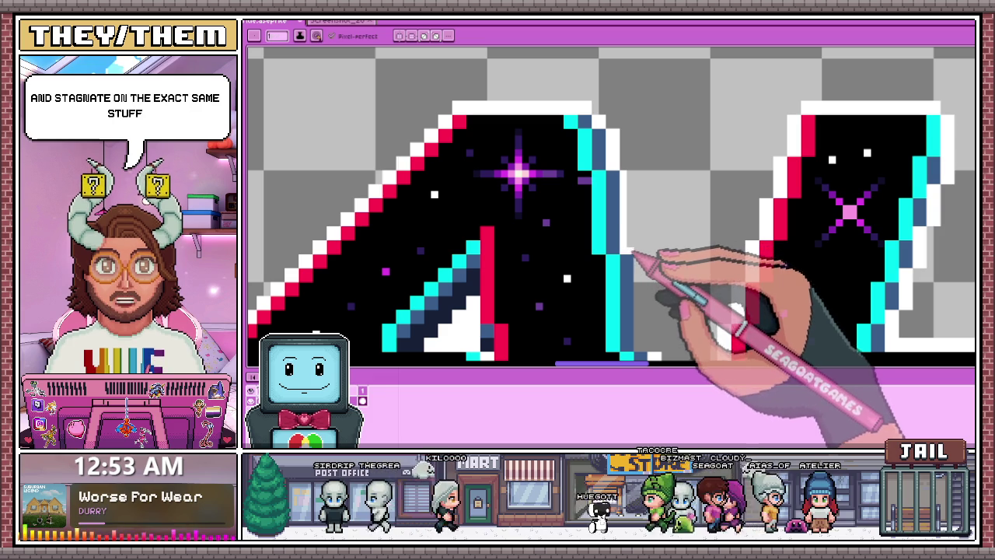
scroll(633, 180, down, 1)
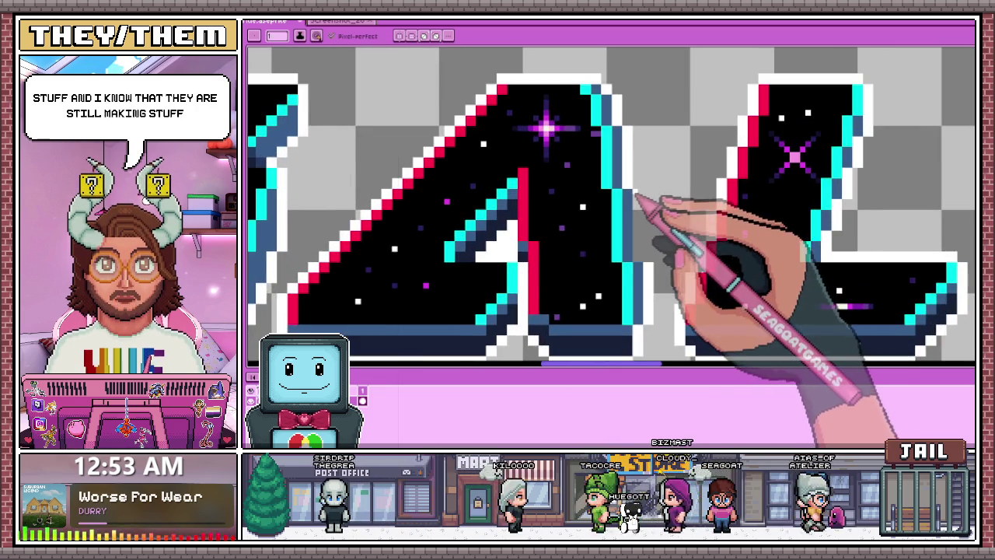
scroll(644, 136, up, 1)
scroll(639, 204, down, 1)
scroll(639, 204, up, 1)
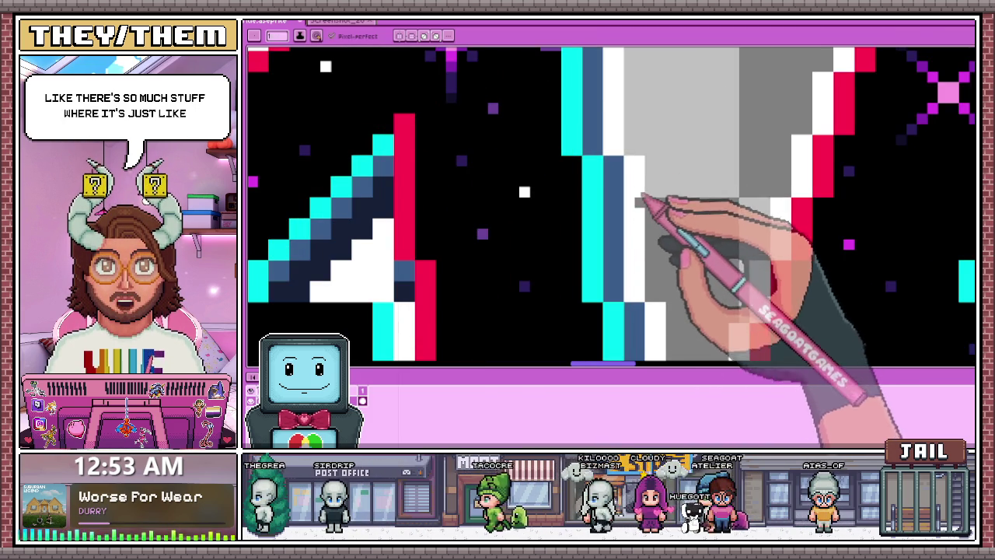
scroll(652, 155, down, 1)
scroll(636, 274, down, 1)
scroll(631, 276, up, 1)
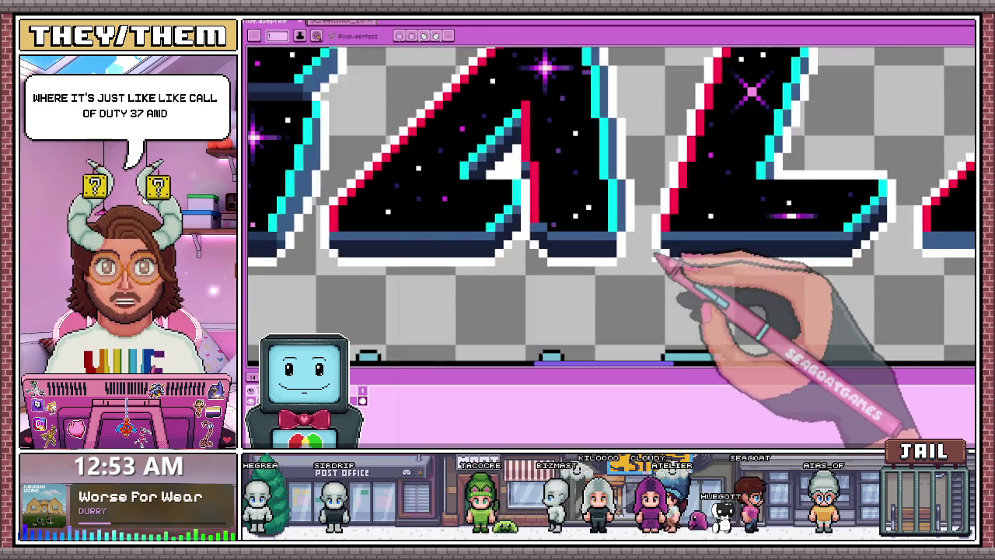
scroll(666, 262, up, 2)
click(603, 222)
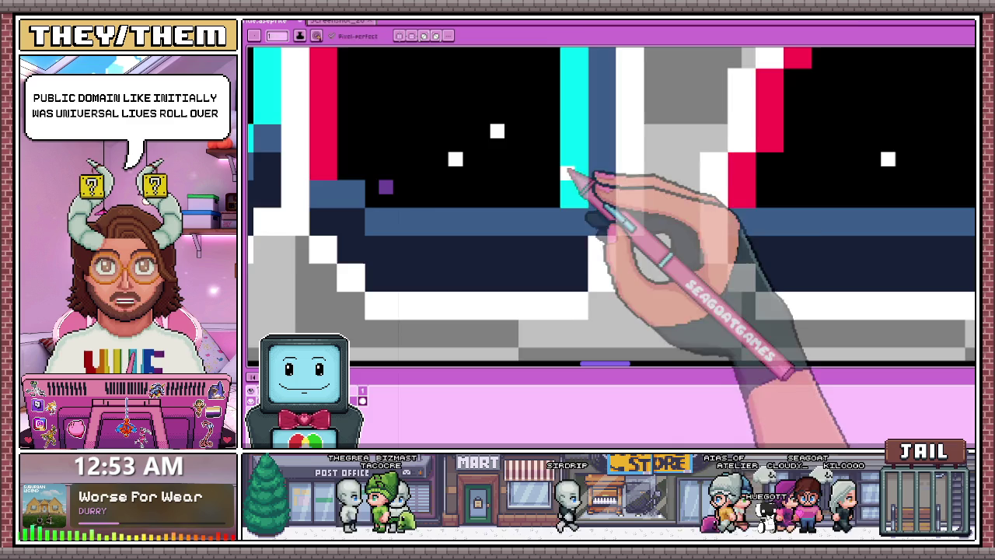
- Zoom in on GALAXY's A to inspect the white outline beside the blue shading
scroll(562, 173, down, 2)
scroll(501, 152, down, 1)
scroll(517, 229, down, 1)
scroll(534, 166, down, 2)
scroll(579, 163, up, 2)
scroll(530, 140, up, 1)
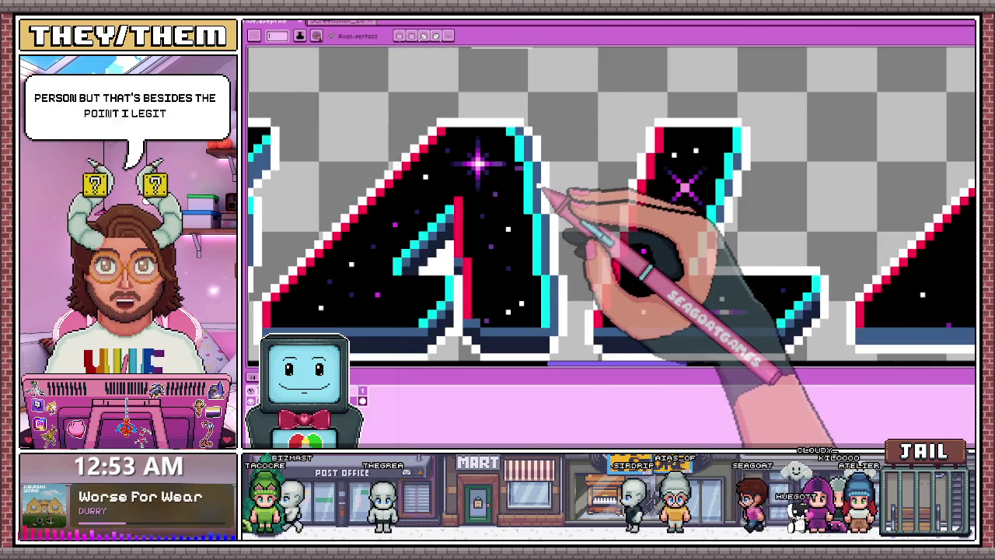
scroll(534, 153, up, 2)
scroll(538, 147, up, 1)
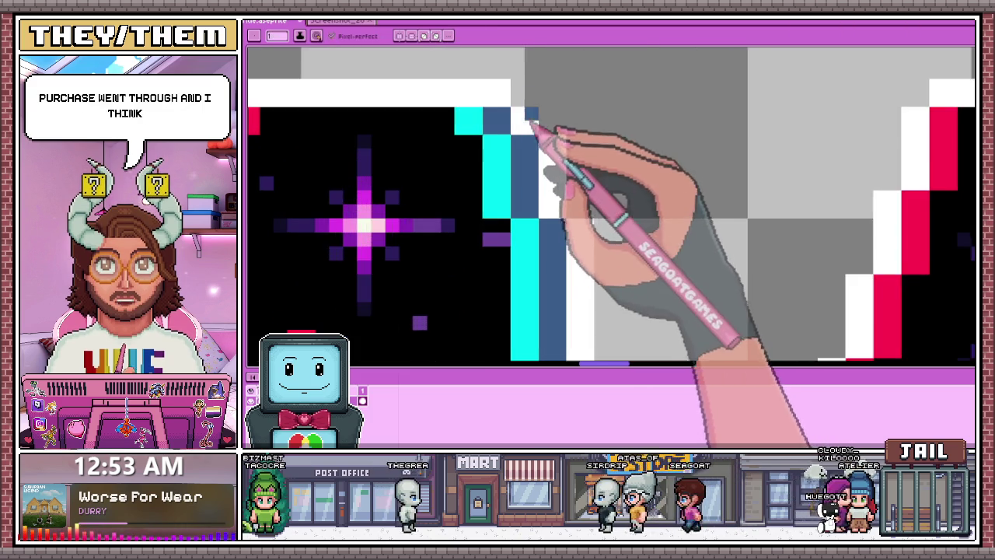
scroll(532, 123, down, 2)
scroll(558, 177, down, 2)
scroll(544, 167, up, 1)
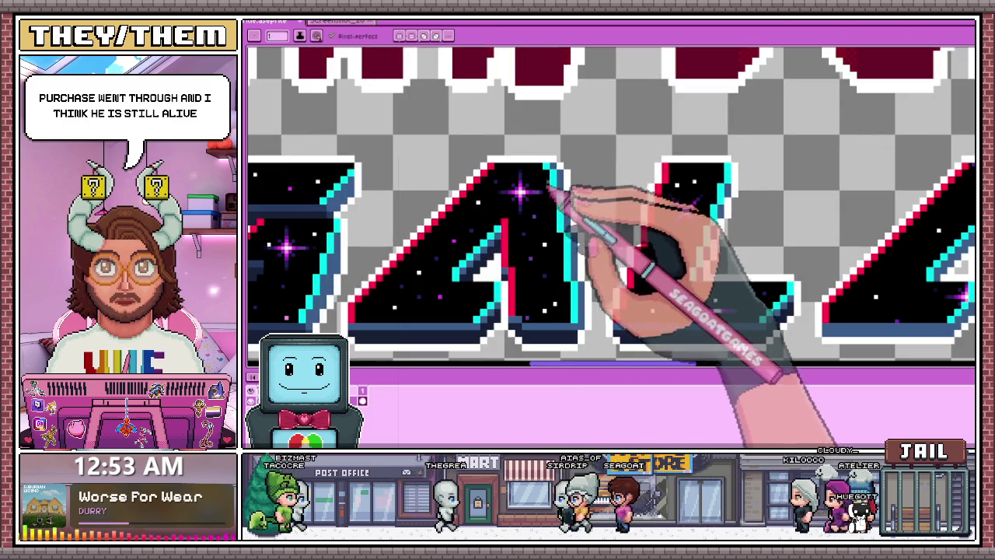
scroll(563, 164, up, 1)
scroll(566, 179, up, 1)
scroll(563, 155, up, 1)
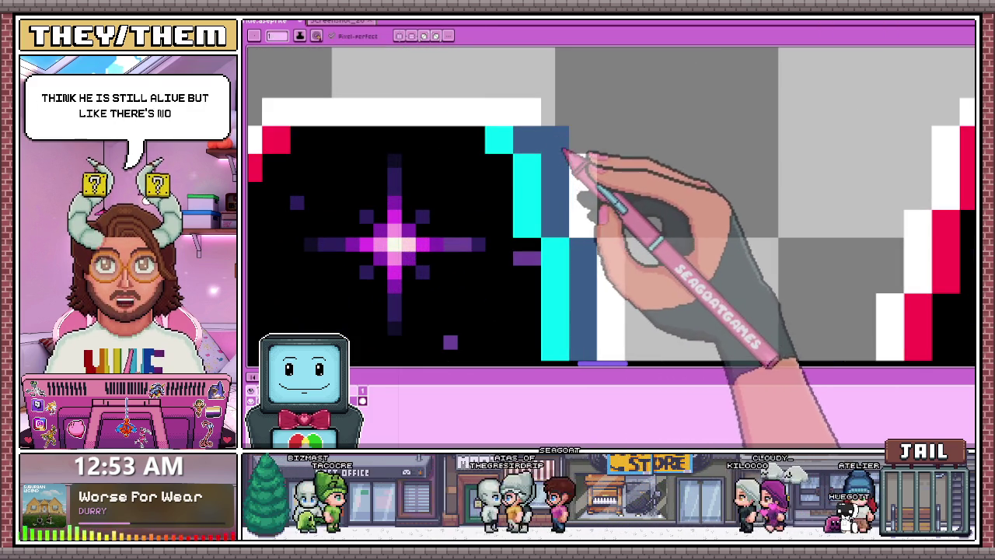
scroll(579, 163, down, 2)
scroll(590, 177, up, 2)
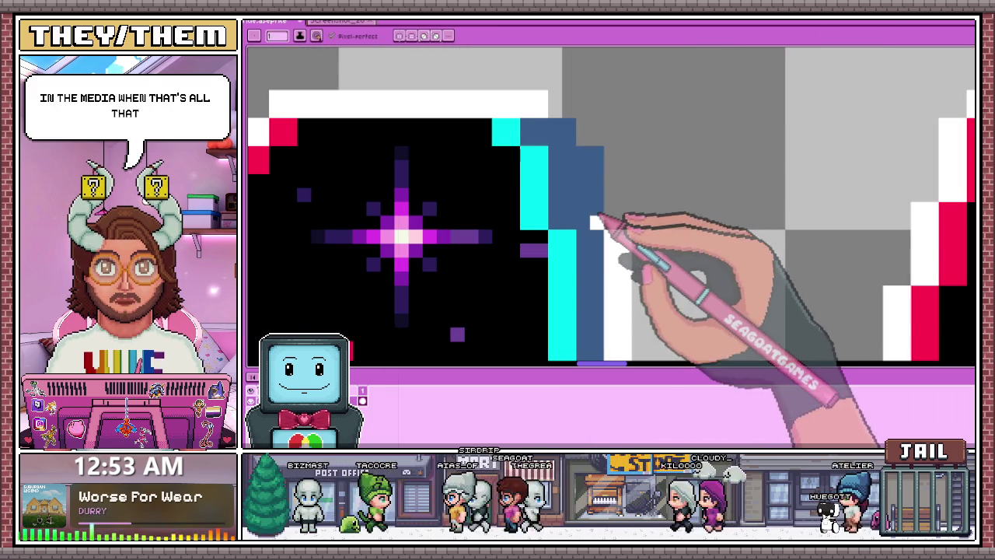
scroll(592, 194, down, 2)
scroll(606, 225, up, 2)
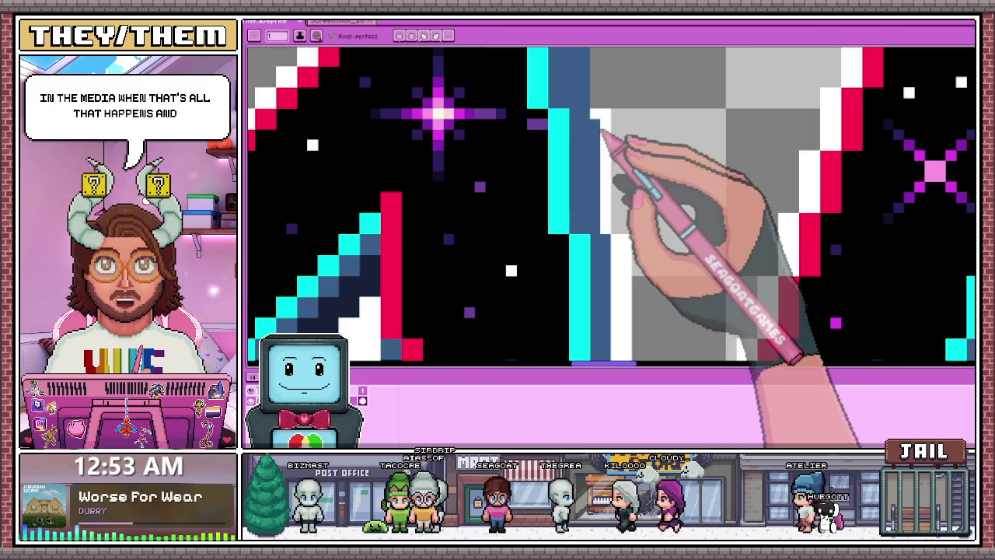
scroll(629, 109, down, 2)
scroll(622, 233, up, 2)
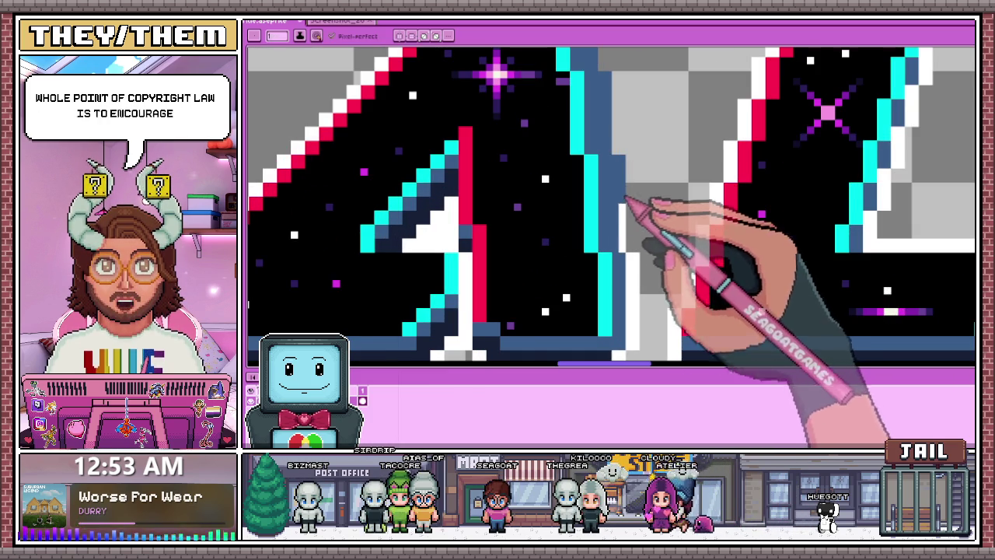
scroll(626, 252, down, 2)
scroll(634, 291, up, 2)
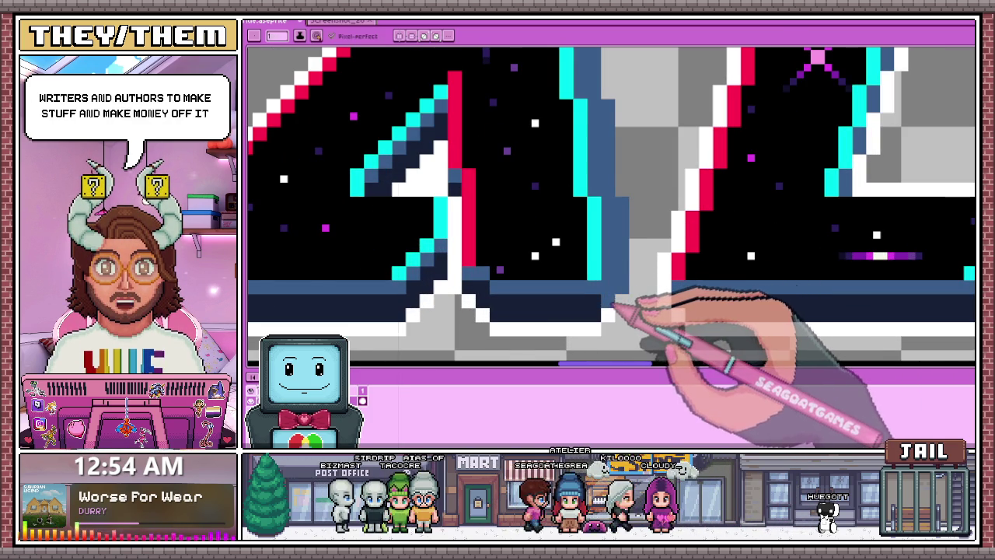
scroll(615, 307, down, 2)
scroll(544, 283, down, 1)
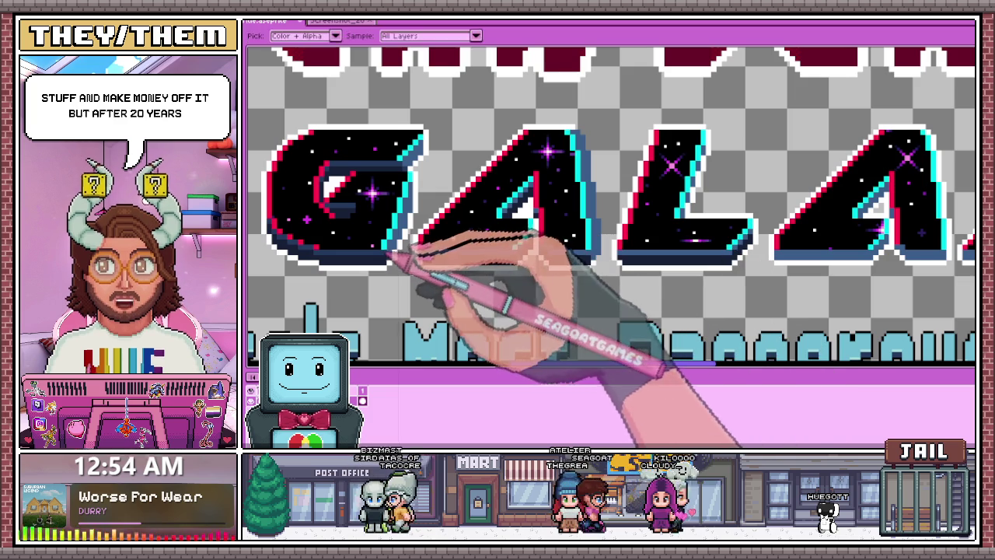
scroll(505, 257, up, 2)
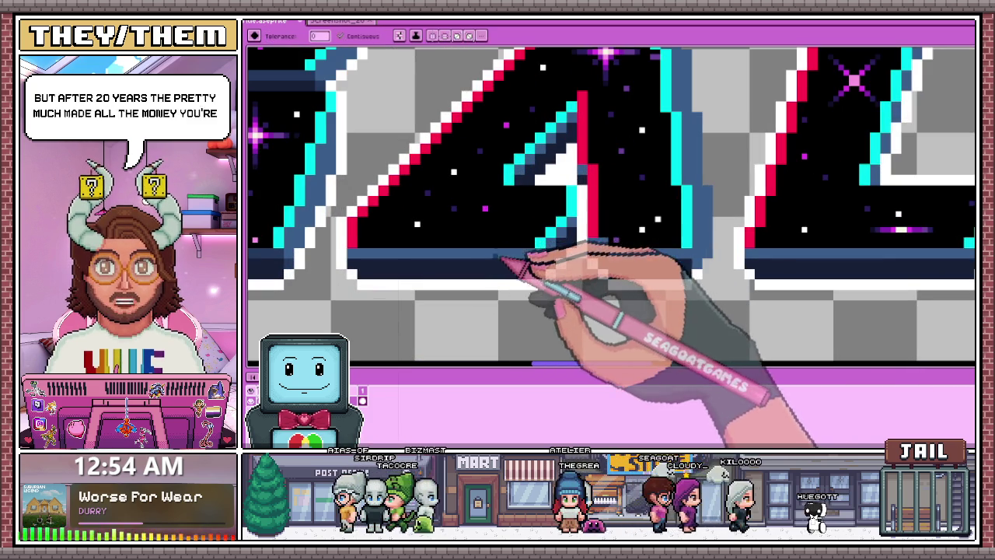
- Redraw a vertical strip of edge pixels beside the A's blue shading with the Pencil
key(g)
scroll(536, 202, down, 2)
scroll(548, 187, up, 2)
scroll(567, 233, down, 1)
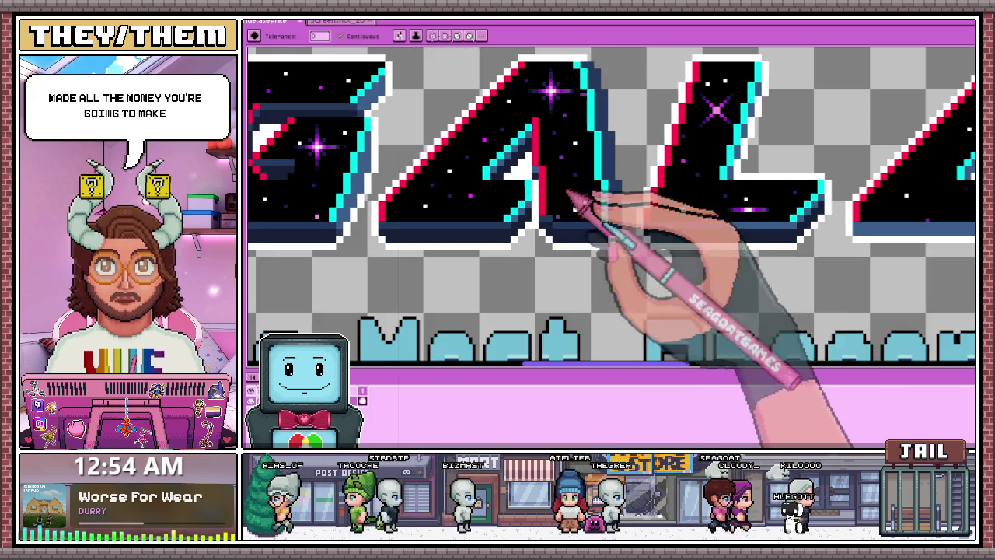
key(b)
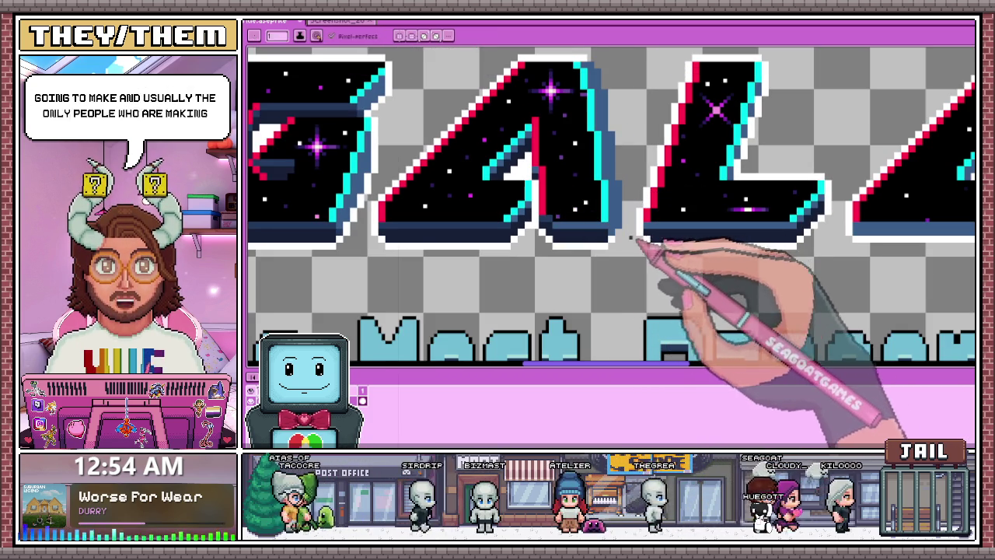
scroll(609, 221, up, 2)
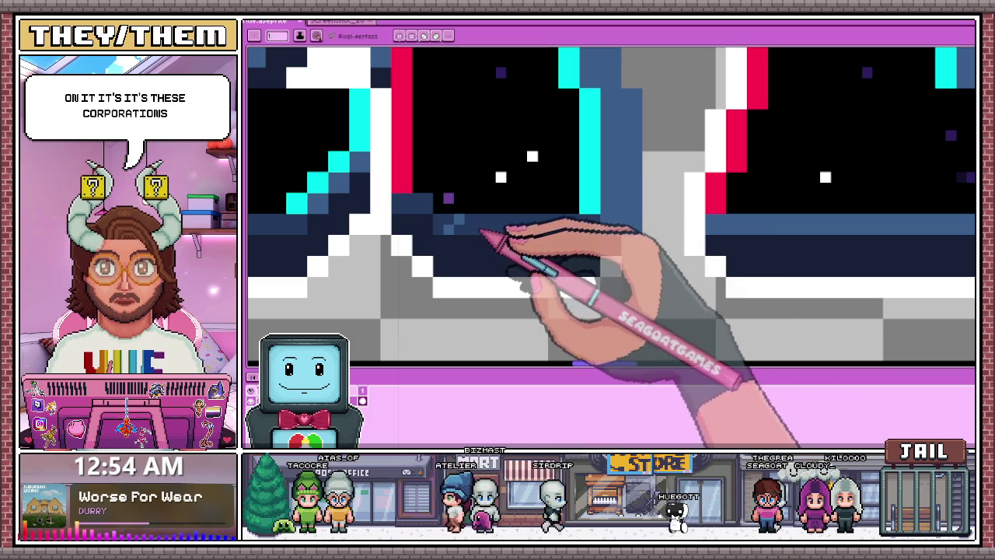
scroll(544, 245, down, 2)
scroll(579, 237, down, 1)
scroll(567, 209, up, 2)
scroll(562, 151, up, 1)
scroll(562, 138, up, 1)
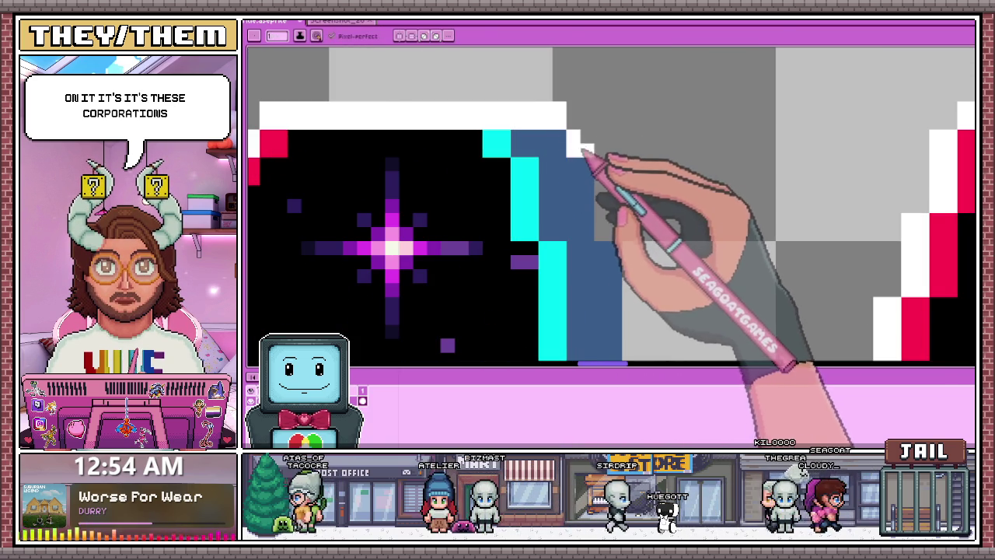
scroll(590, 167, down, 1)
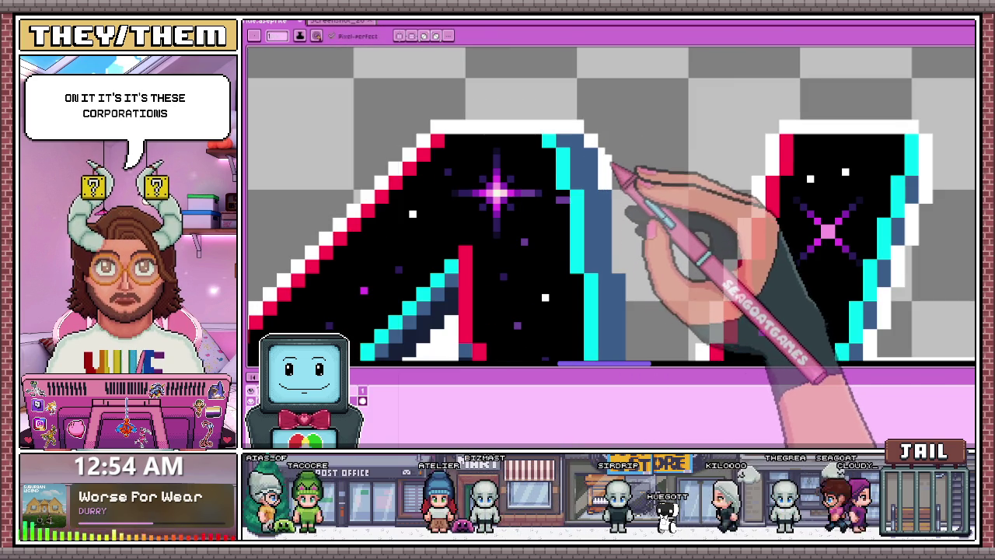
scroll(618, 162, down, 1)
scroll(614, 167, up, 2)
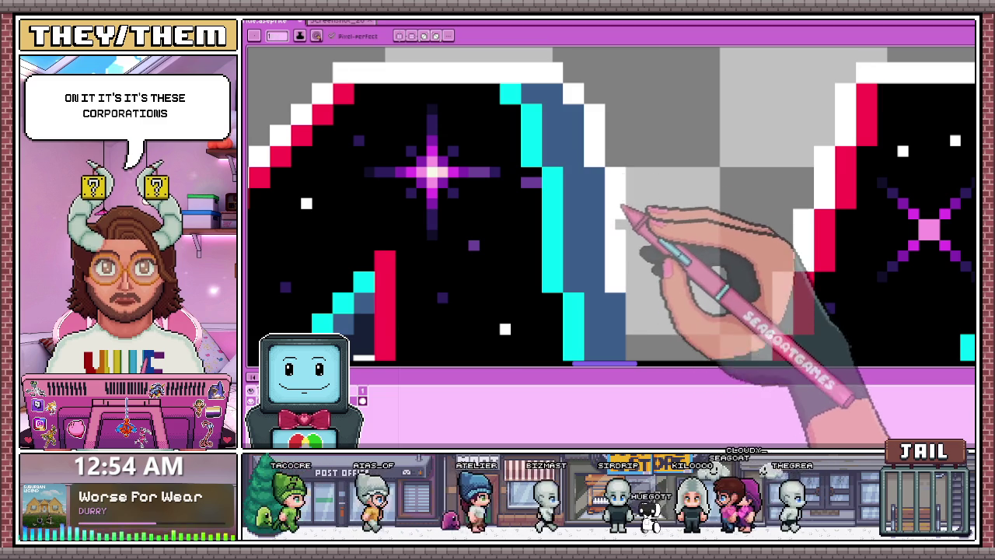
scroll(626, 183, down, 2)
scroll(622, 218, up, 2)
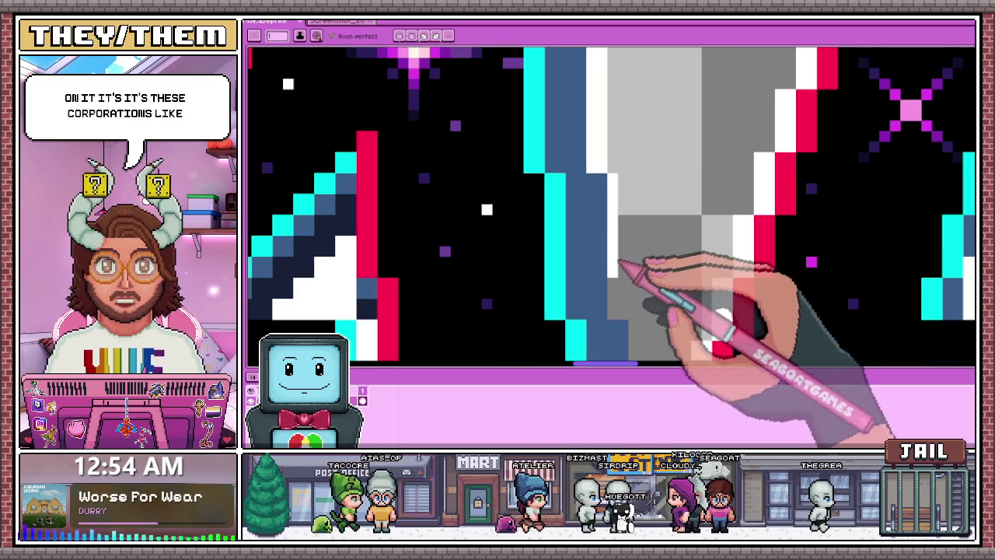
scroll(621, 187, down, 1)
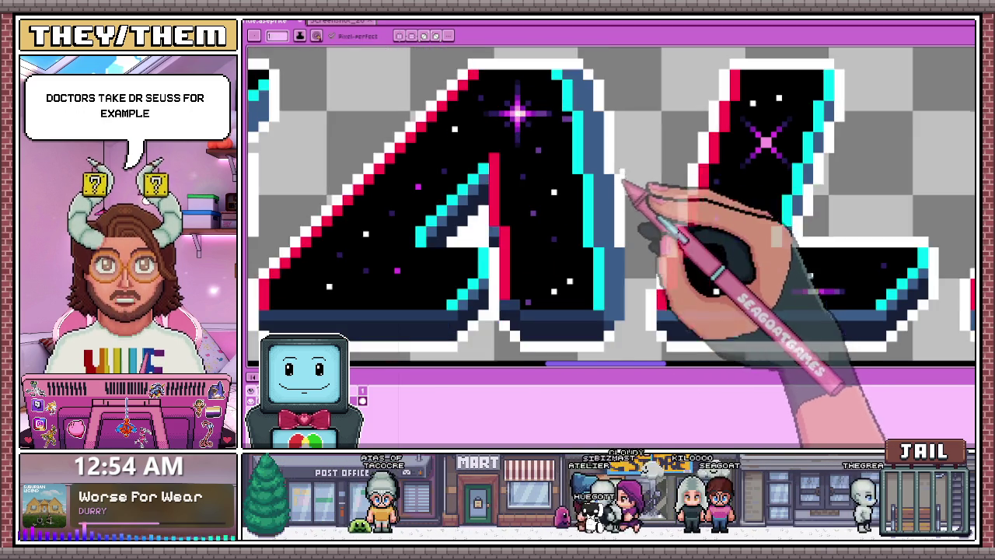
scroll(645, 289, up, 1)
scroll(644, 148, down, 1)
scroll(614, 249, up, 1)
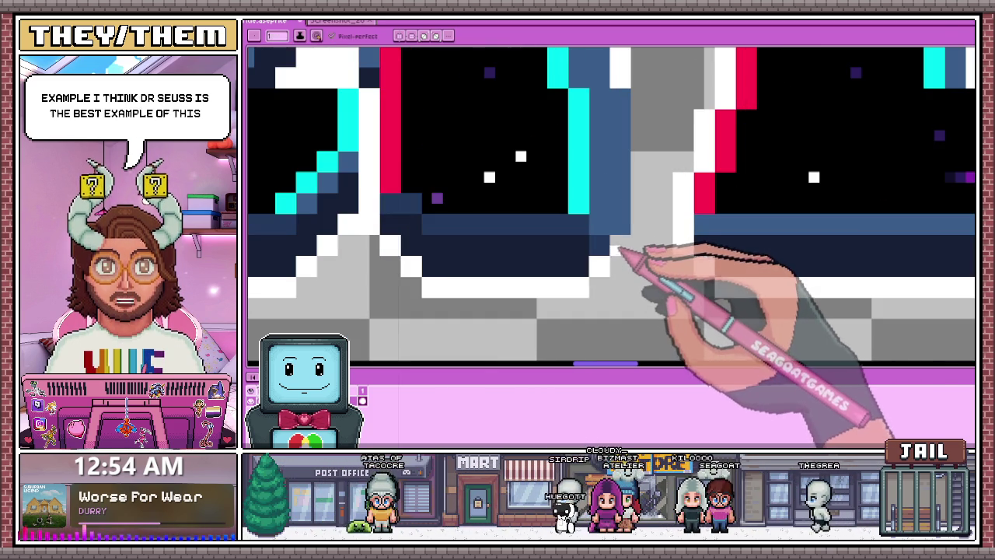
drag(627, 247, 638, 209)
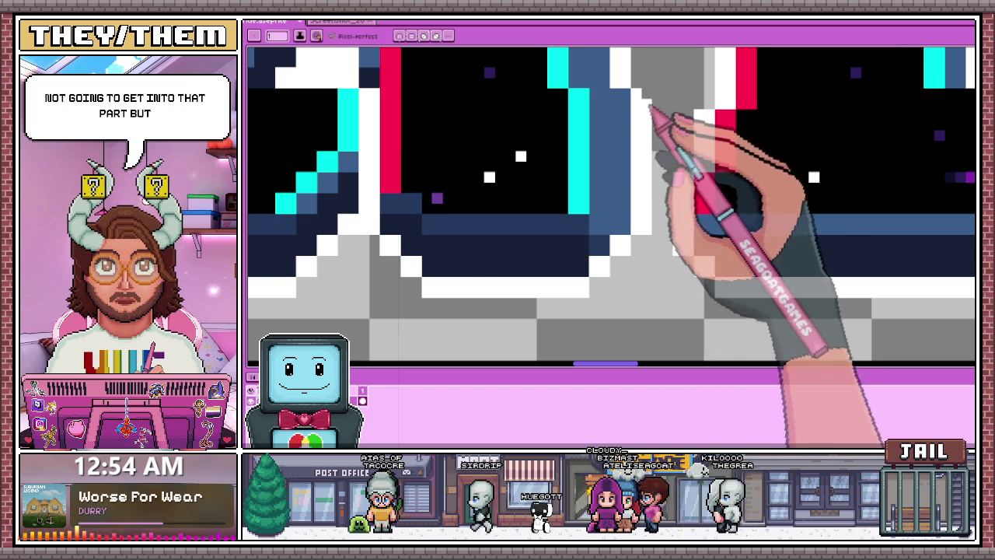
scroll(649, 139, down, 1)
scroll(610, 185, down, 3)
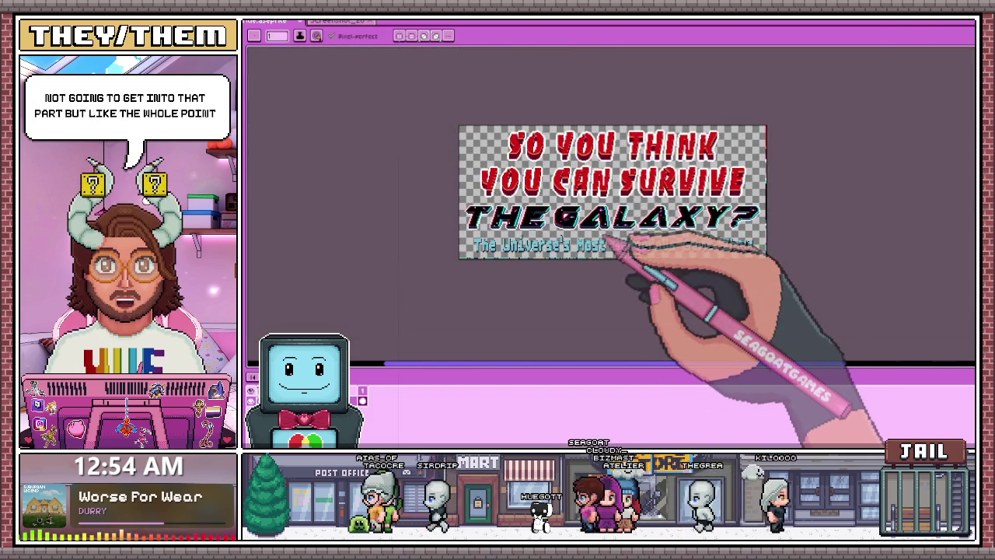
scroll(610, 245, up, 3)
scroll(590, 202, down, 1)
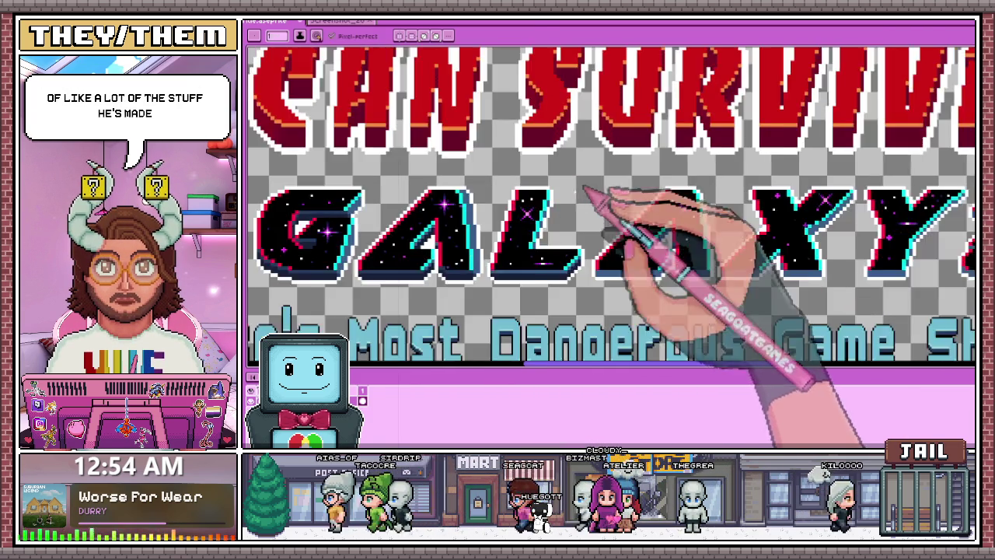
scroll(579, 228, down, 1)
scroll(524, 222, up, 1)
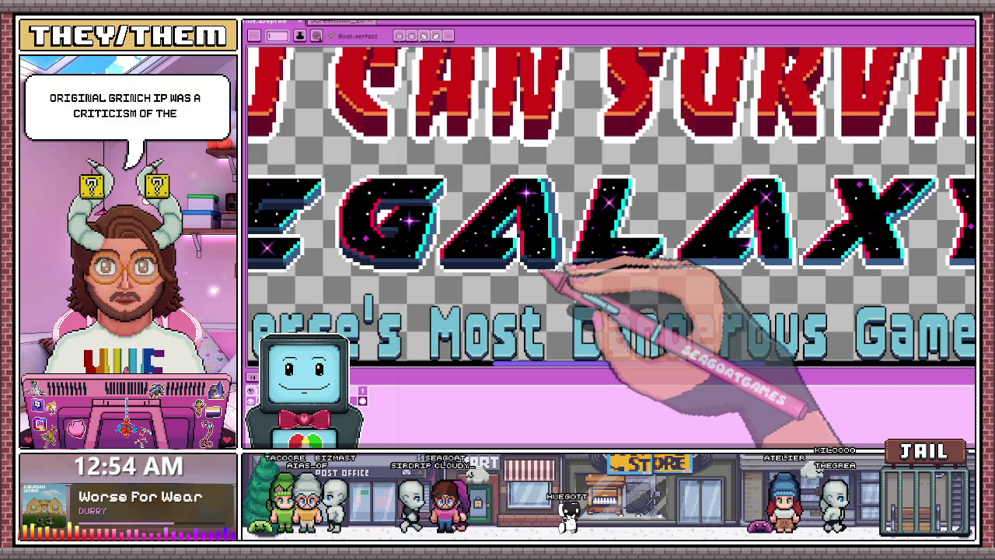
scroll(573, 204, up, 2)
scroll(628, 267, down, 2)
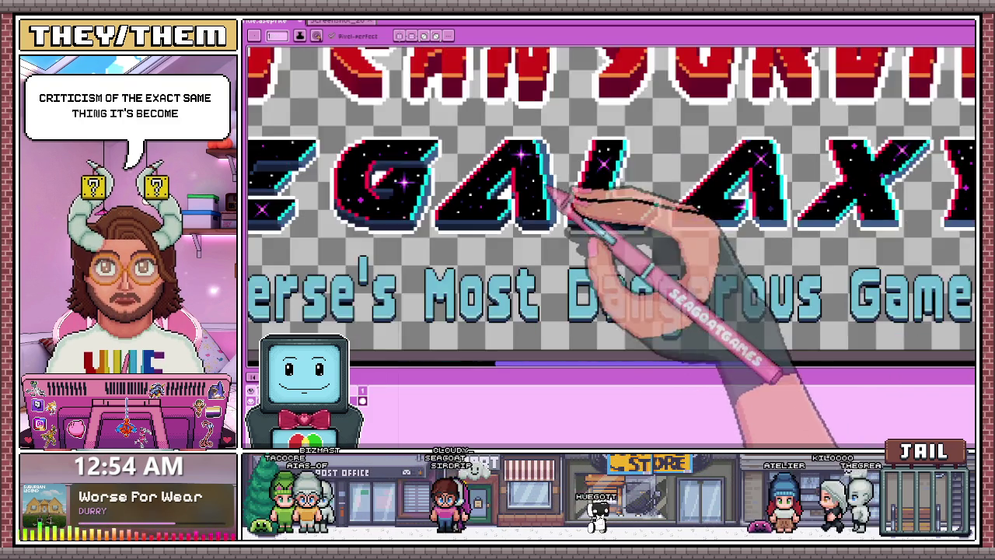
scroll(573, 204, up, 2)
scroll(558, 161, up, 2)
scroll(555, 167, up, 1)
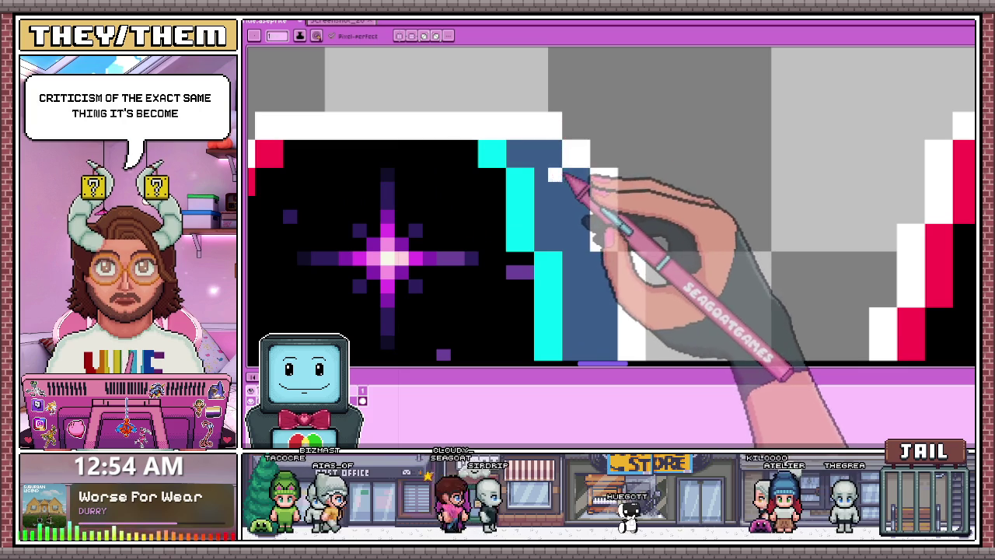
- Erase stray corner pixels, whiten a blue edge pixel, and fill a white step pixel dark blue
key(e)
drag(555, 156, 555, 132)
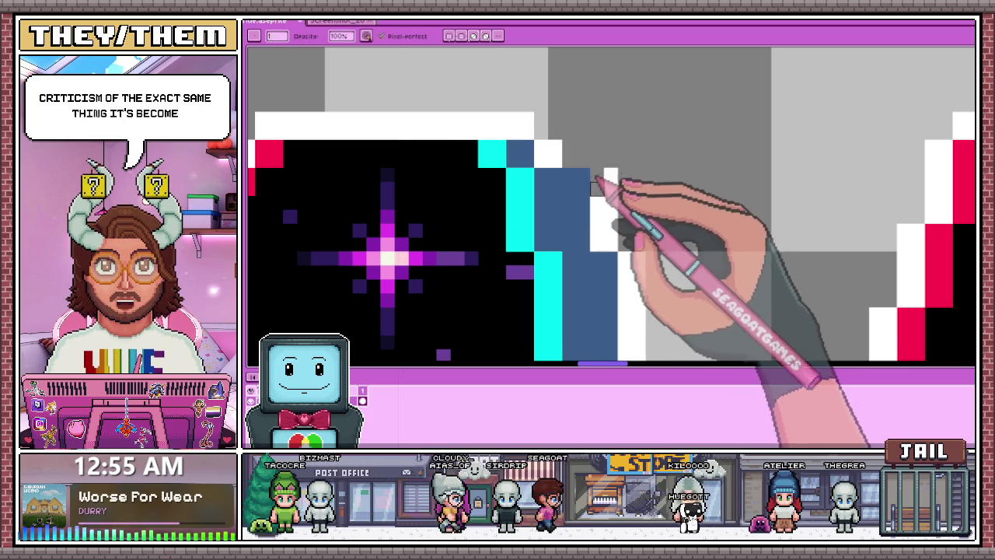
click(576, 181)
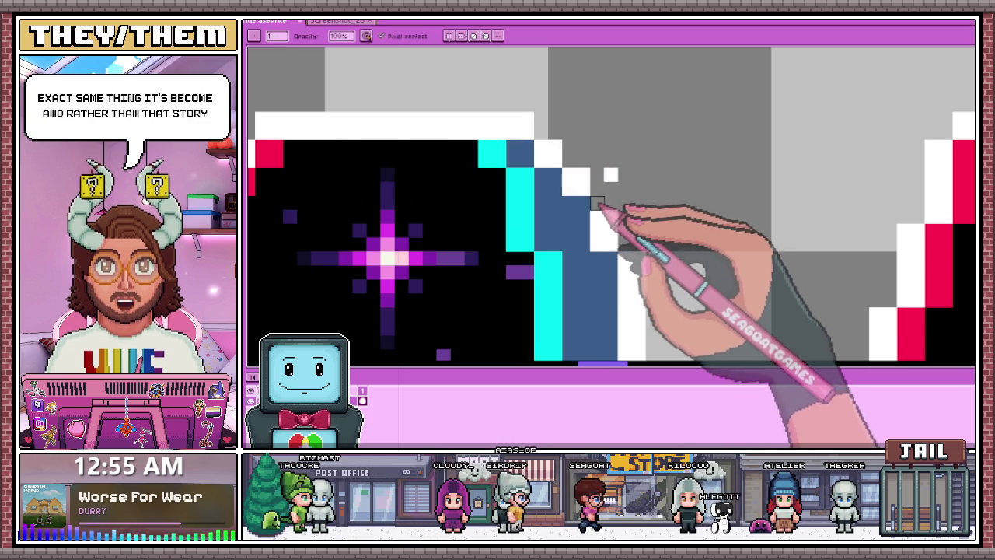
scroll(593, 186, down, 1)
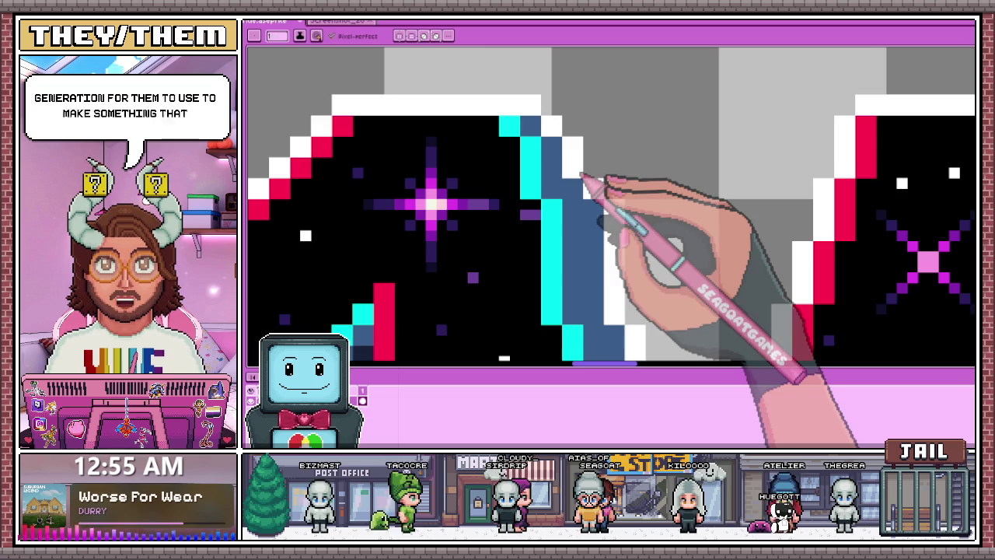
scroll(583, 185, down, 2)
scroll(584, 200, down, 2)
scroll(604, 195, up, 1)
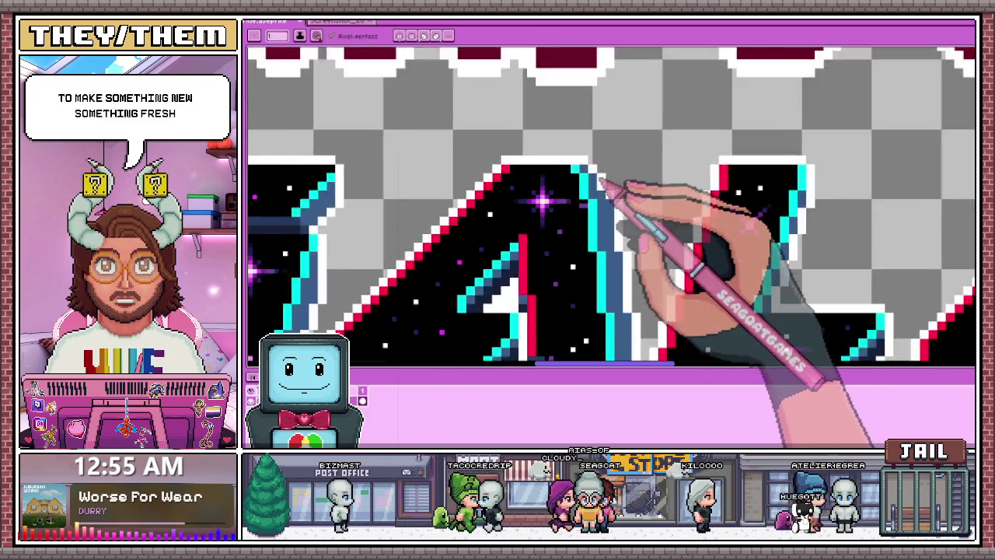
scroll(645, 195, up, 2)
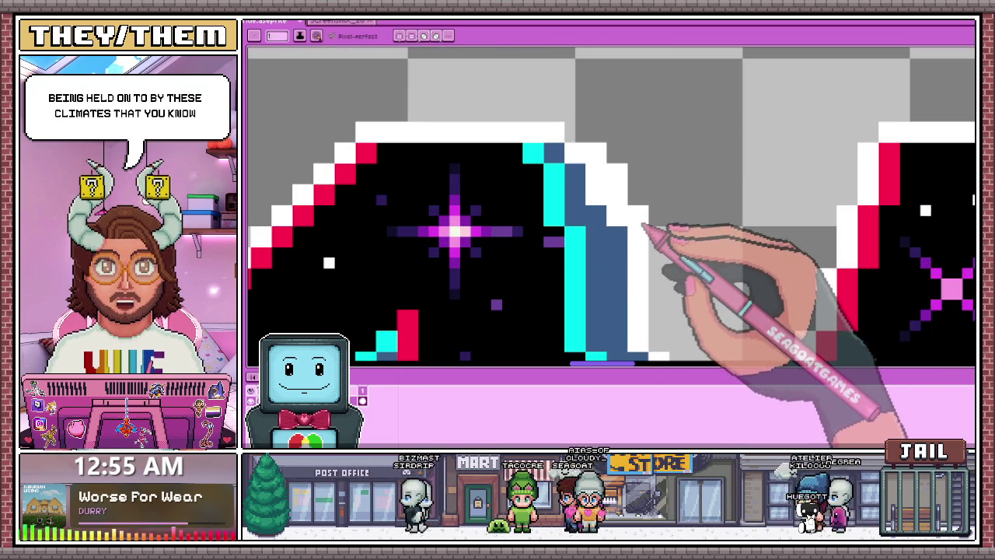
click(617, 215)
scroll(587, 145, up, 1)
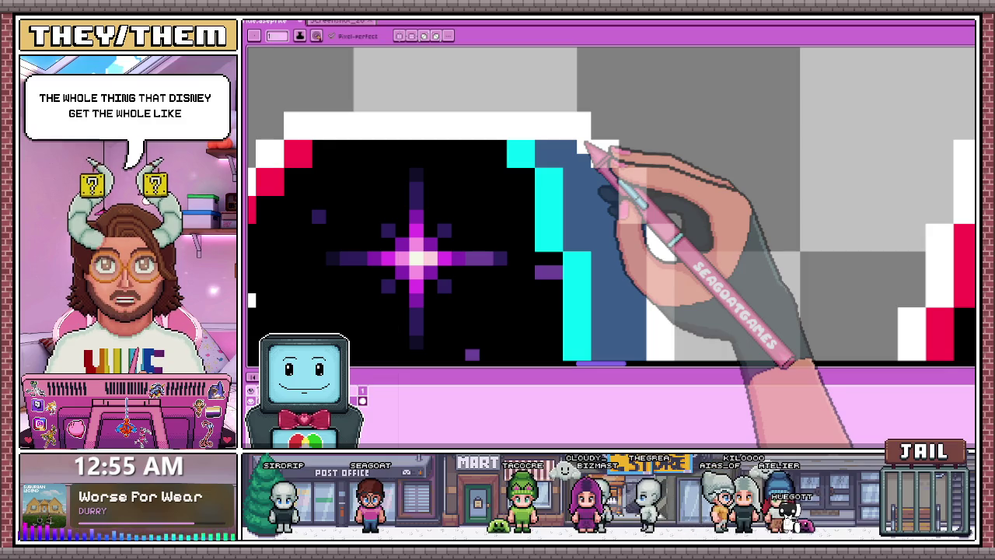
scroll(585, 144, down, 1)
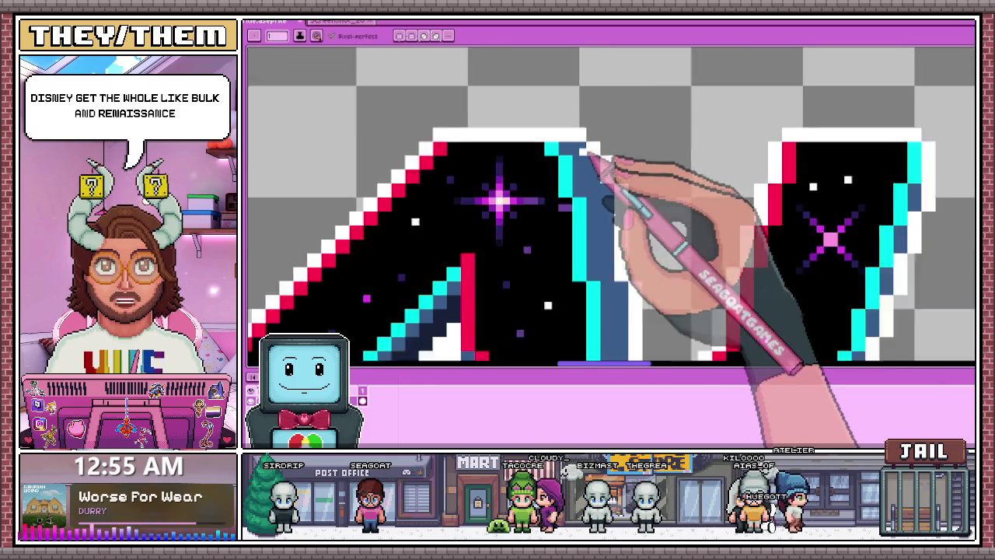
scroll(611, 167, down, 1)
scroll(600, 93, down, 1)
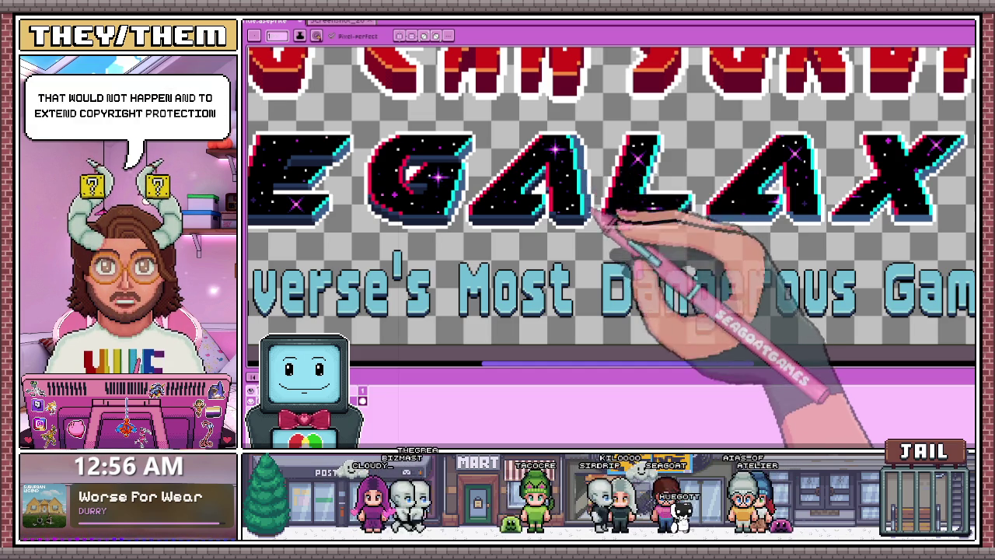
- Add a white outline pixel and erase extra white and blue pixels along the A's top edge and corner
scroll(598, 210, up, 1)
scroll(575, 155, down, 2)
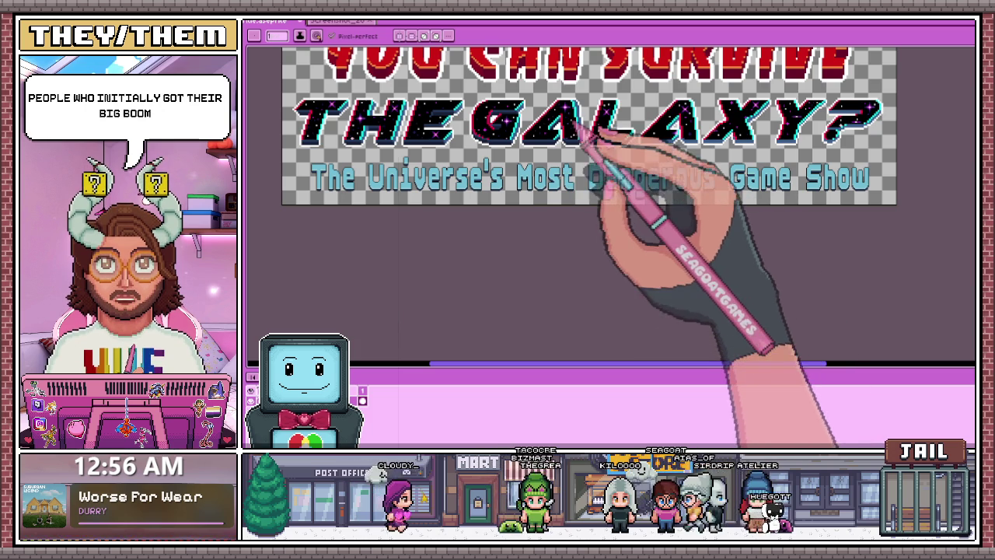
scroll(575, 124, up, 2)
scroll(560, 140, down, 2)
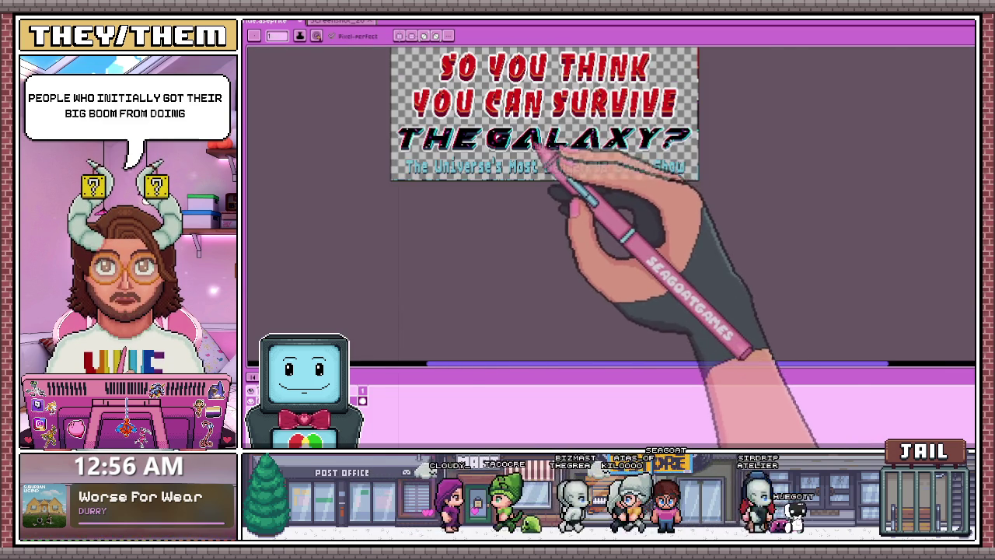
scroll(575, 178, up, 2)
scroll(571, 163, up, 1)
scroll(563, 153, up, 1)
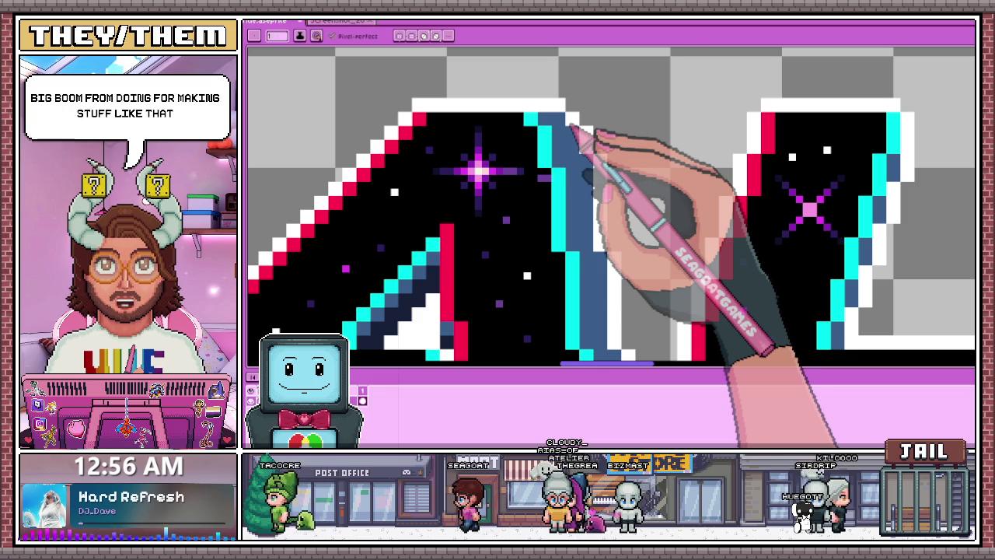
scroll(548, 125, up, 2)
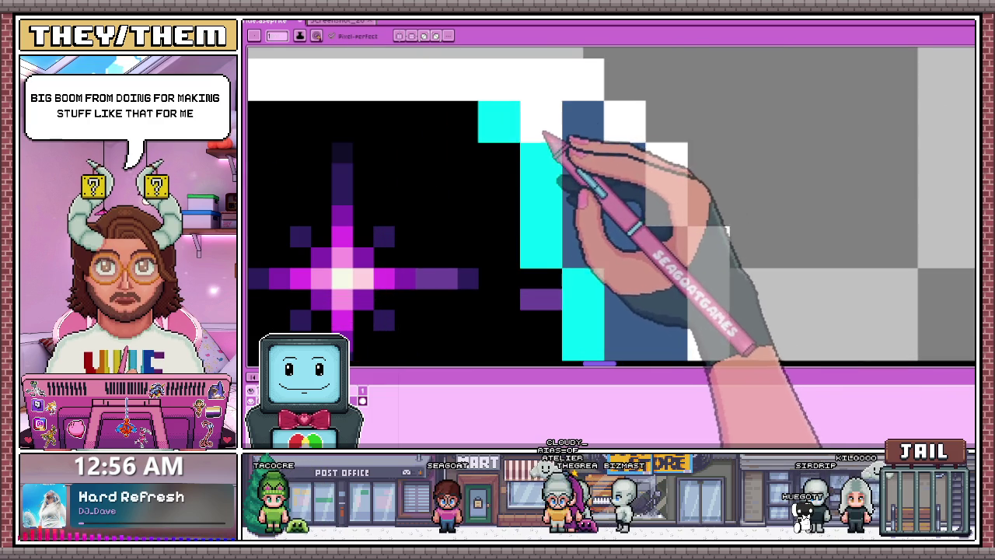
scroll(545, 136, down, 2)
scroll(544, 136, up, 2)
click(579, 163)
scroll(575, 140, down, 2)
scroll(573, 76, up, 2)
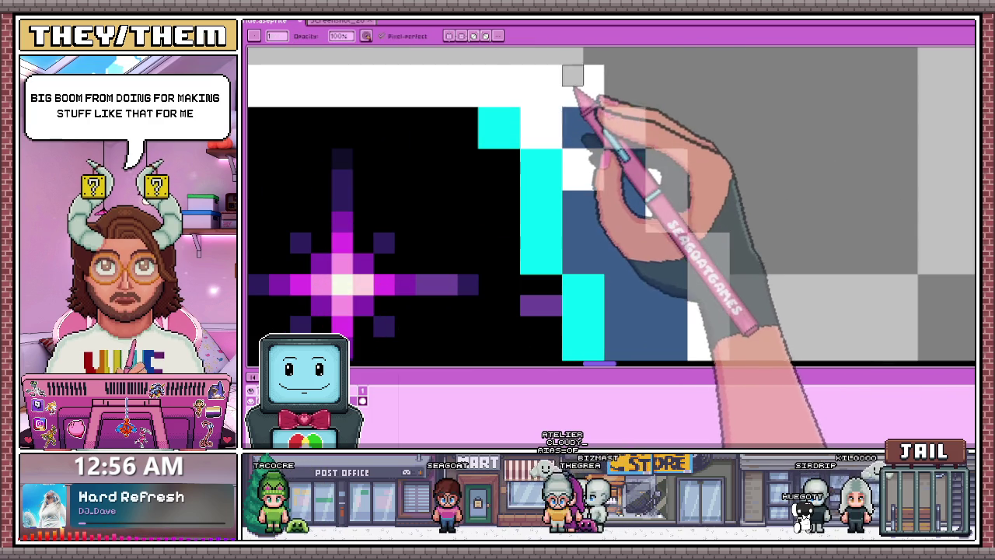
drag(548, 86, 594, 117)
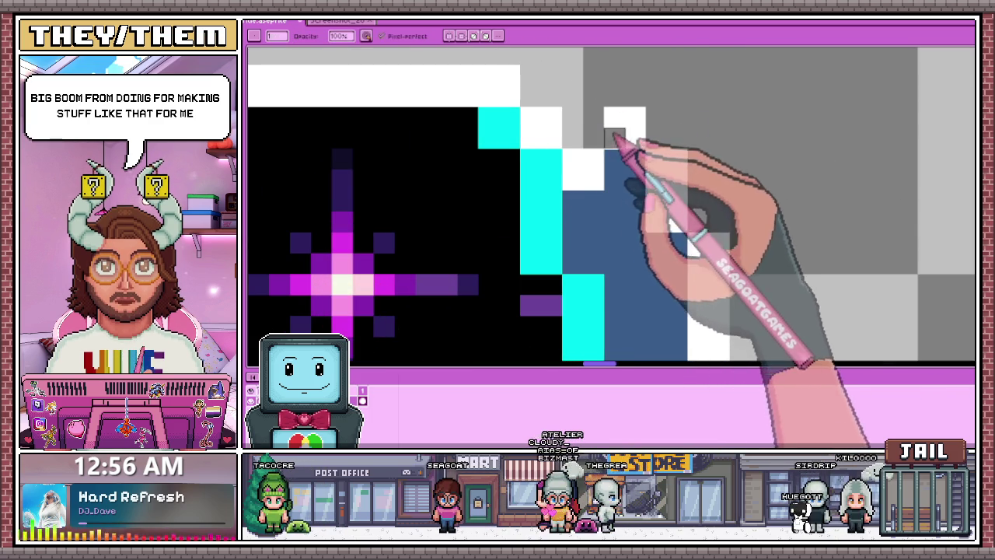
drag(614, 160, 677, 202)
- Carve the A's blue top-right diagonal into a clean staircase with the Eraser
scroll(661, 183, down, 2)
scroll(644, 160, up, 2)
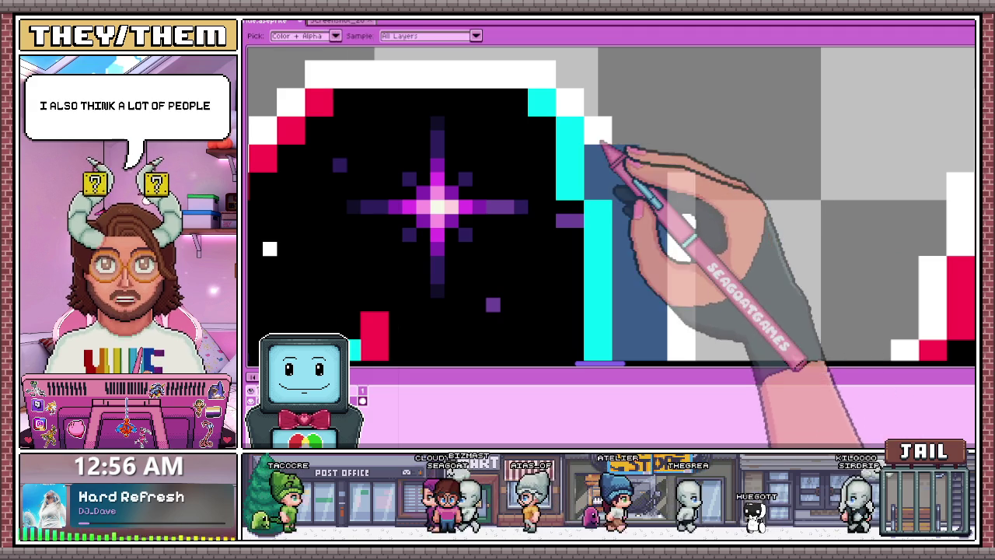
key(e)
drag(632, 166, 653, 198)
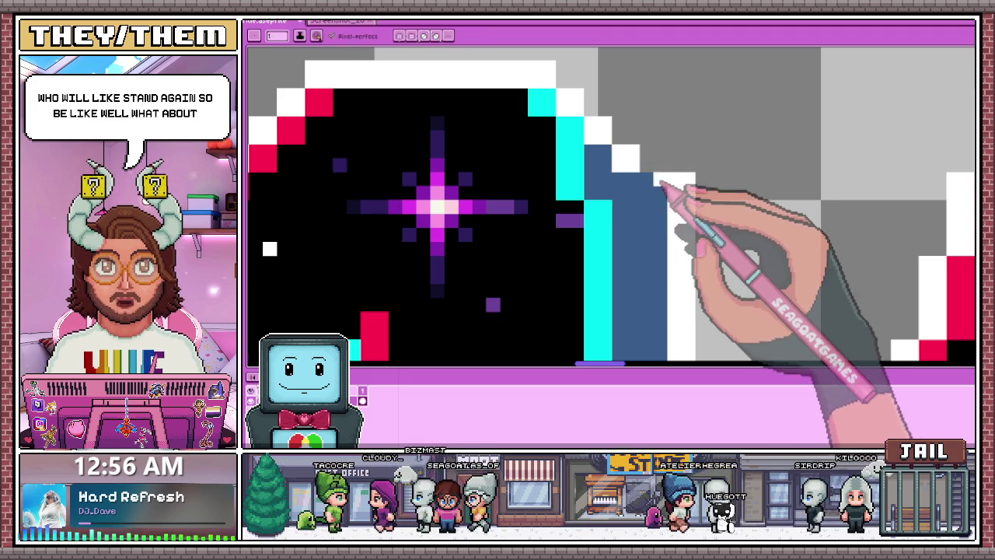
key(b)
scroll(634, 179, down, 3)
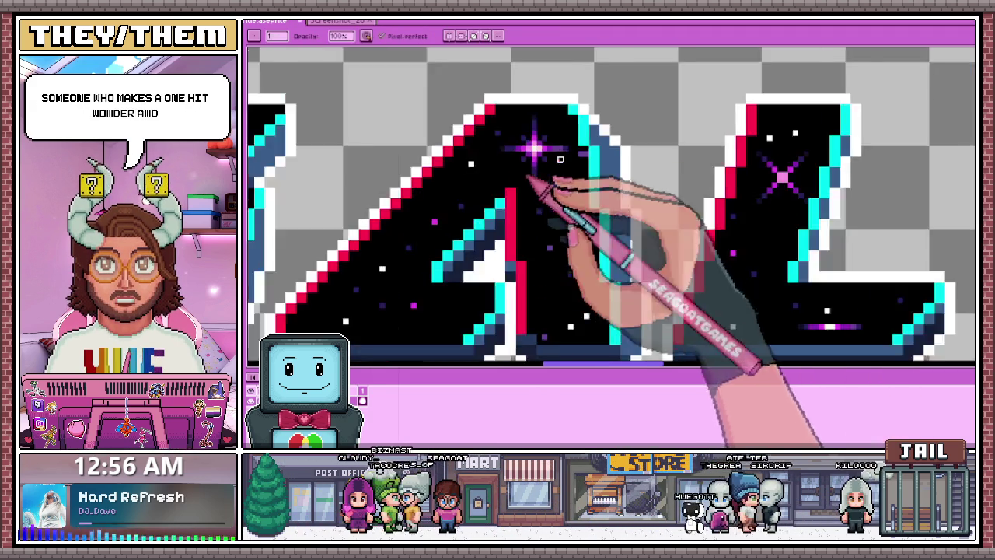
scroll(621, 167, up, 1)
scroll(622, 167, up, 1)
key(e)
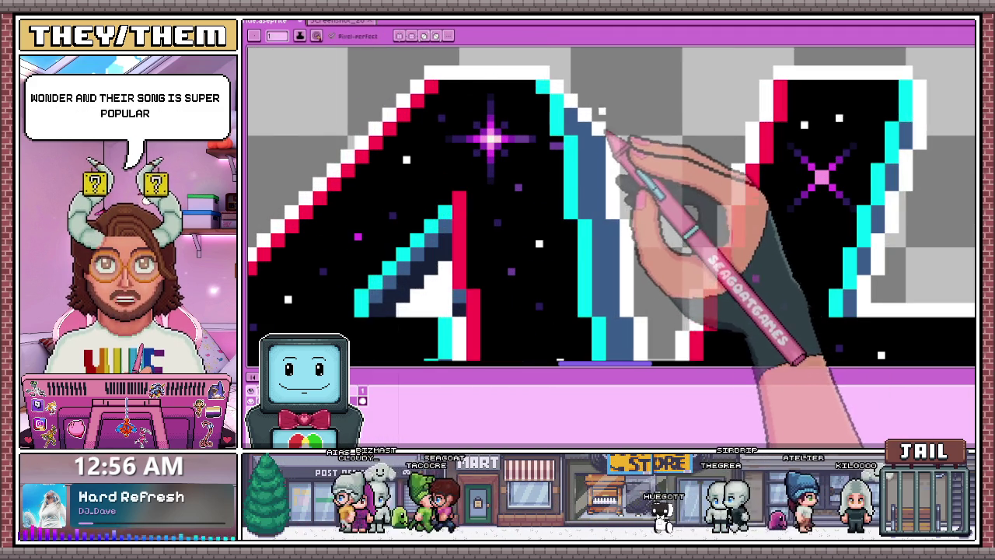
scroll(614, 191, down, 2)
scroll(614, 191, down, 2)
scroll(625, 265, up, 2)
scroll(600, 225, down, 1)
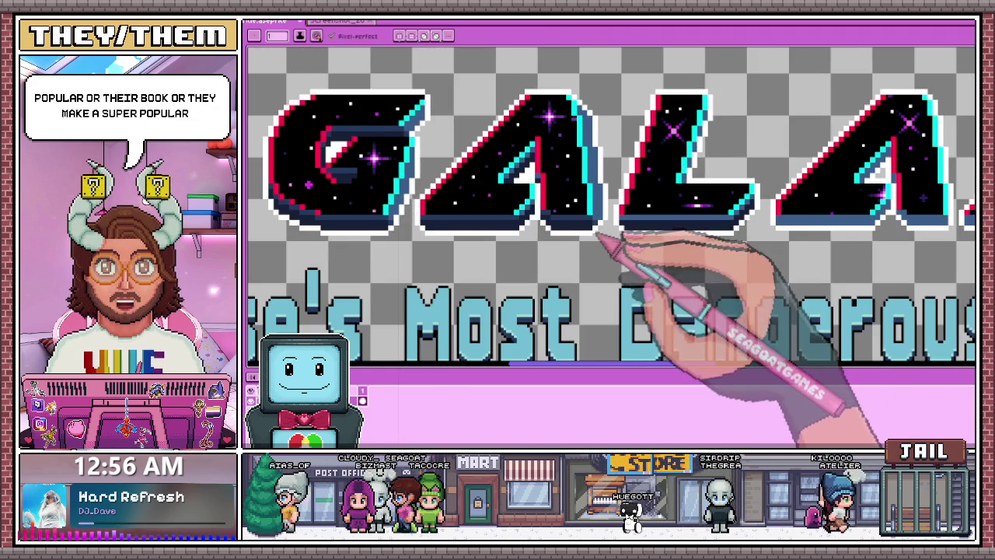
- Zoom out and back in to review the whole title lettering
scroll(600, 188, down, 1)
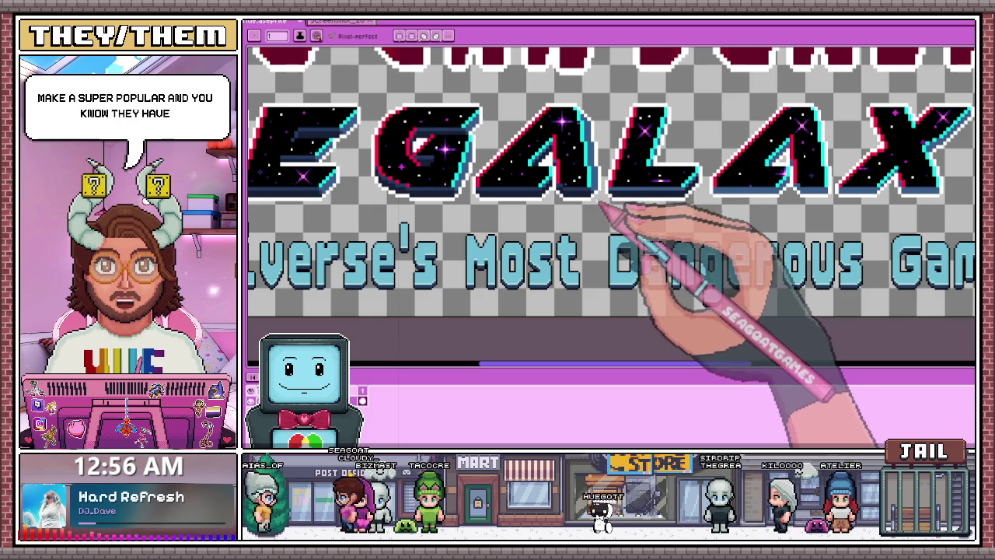
scroll(606, 204, up, 1)
scroll(606, 204, down, 1)
scroll(599, 210, down, 1)
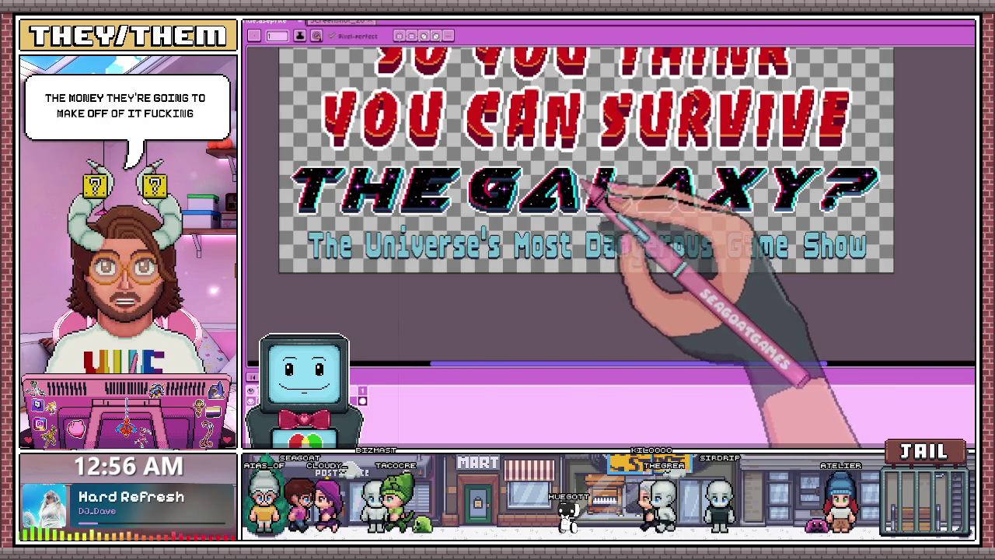
scroll(597, 191, up, 2)
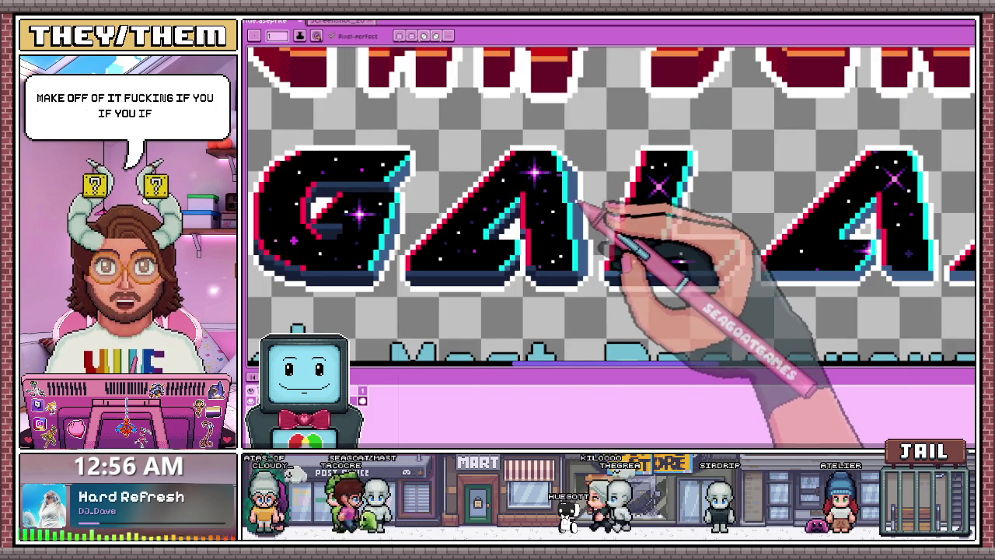
scroll(568, 194, up, 1)
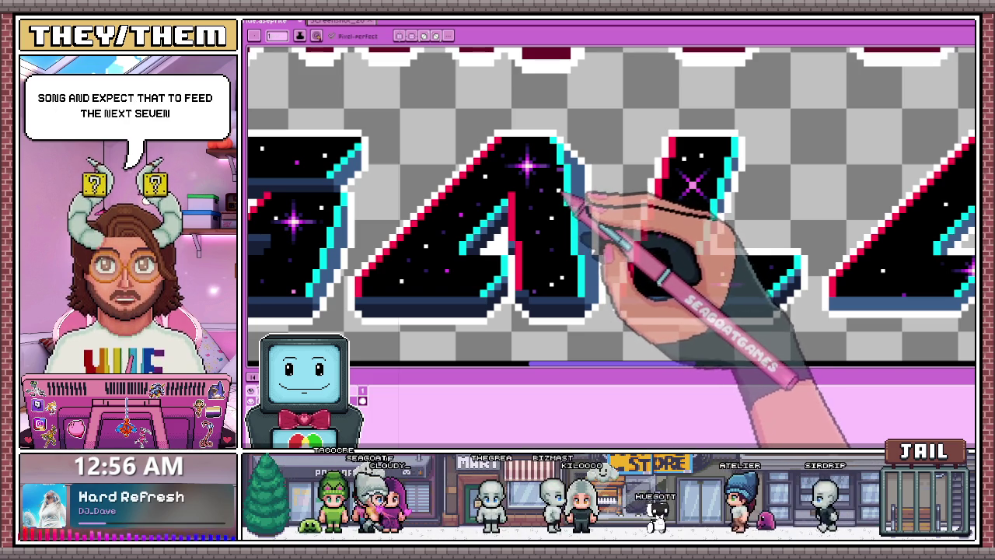
scroll(566, 177, down, 5)
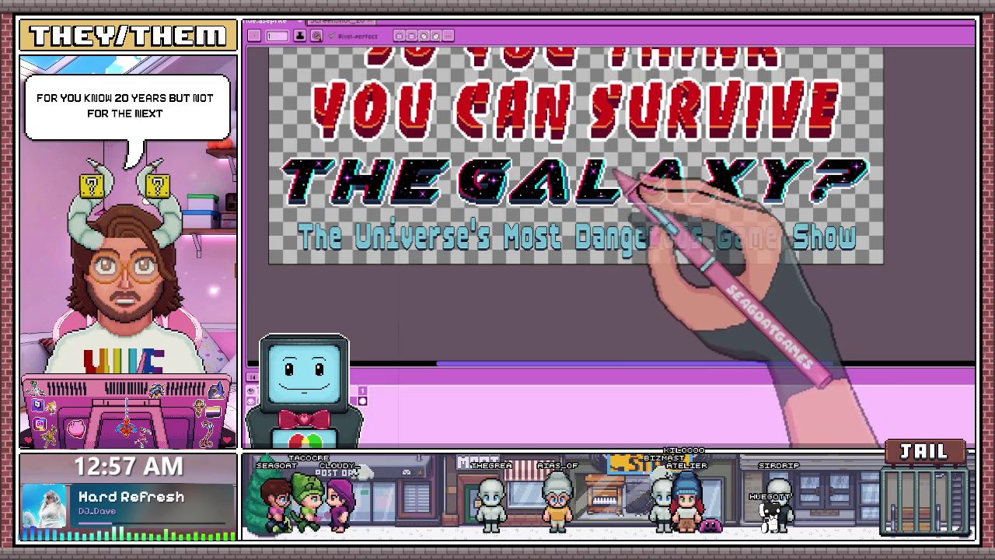
scroll(598, 187, up, 2)
scroll(599, 175, up, 1)
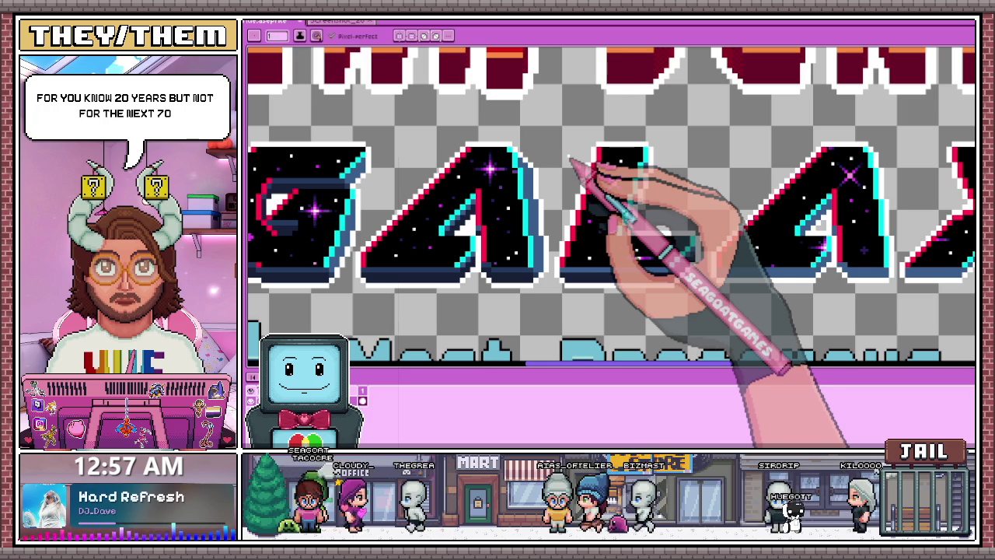
scroll(579, 214, down, 2)
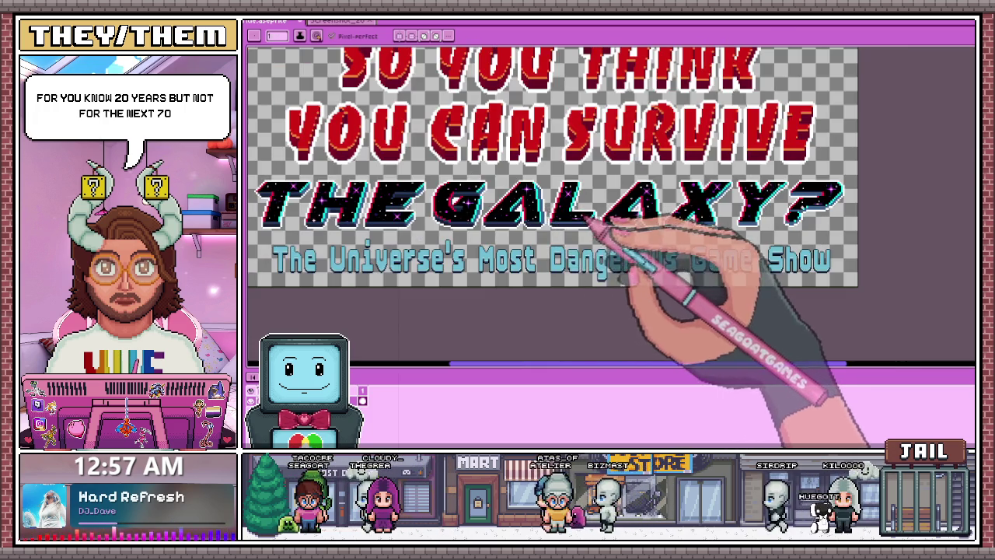
scroll(589, 218, up, 2)
scroll(589, 210, up, 1)
scroll(567, 195, down, 3)
scroll(582, 189, up, 1)
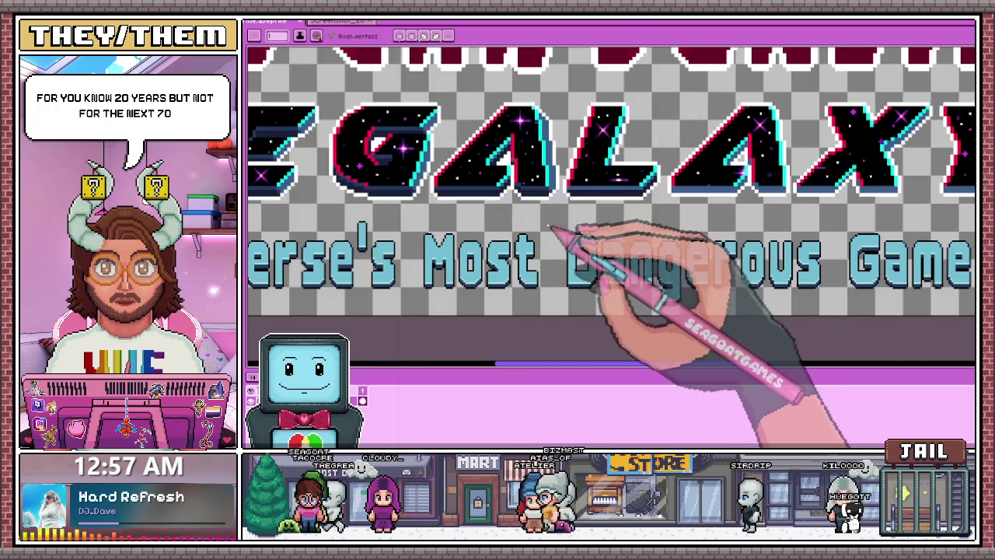
- Zoom into GALAXY's A and place the first dark navy pixel along its base
scroll(599, 205, up, 1)
scroll(646, 198, up, 1)
scroll(660, 199, up, 1)
scroll(673, 199, up, 1)
scroll(507, 219, down, 2)
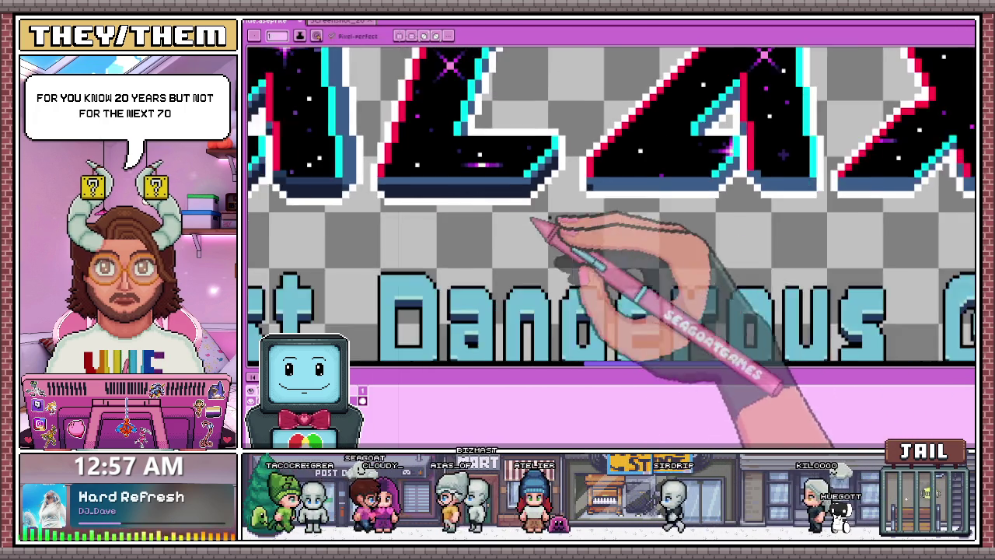
scroll(622, 200, up, 1)
scroll(614, 190, down, 1)
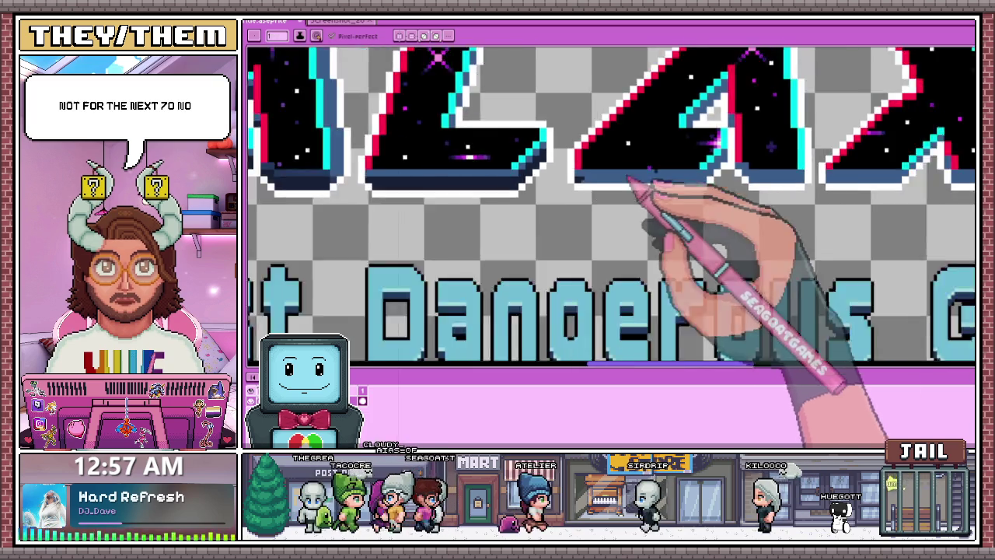
scroll(632, 181, up, 1)
scroll(706, 195, up, 1)
shift+click(714, 192)
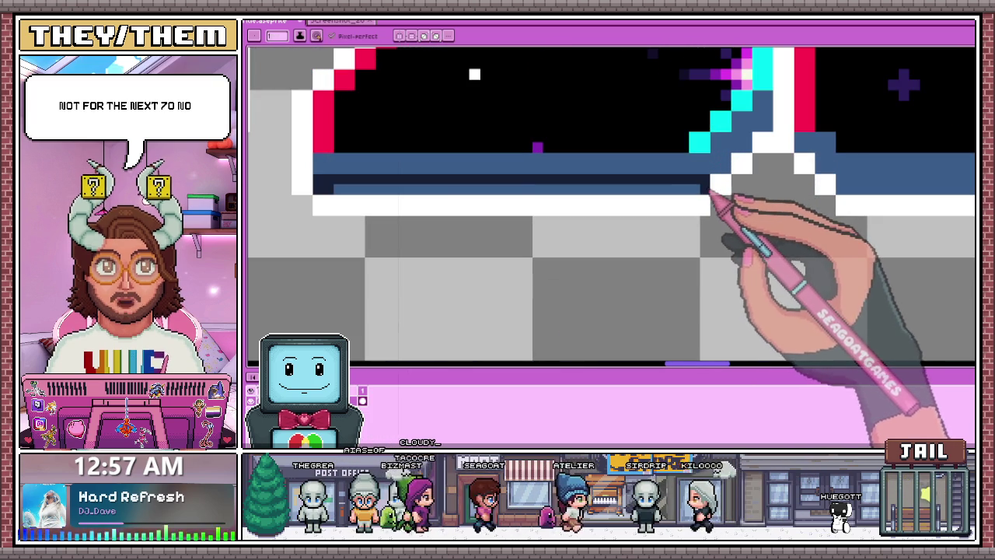
- Paint the light-blue and white rows under the A's base dark navy
shift+click(342, 201)
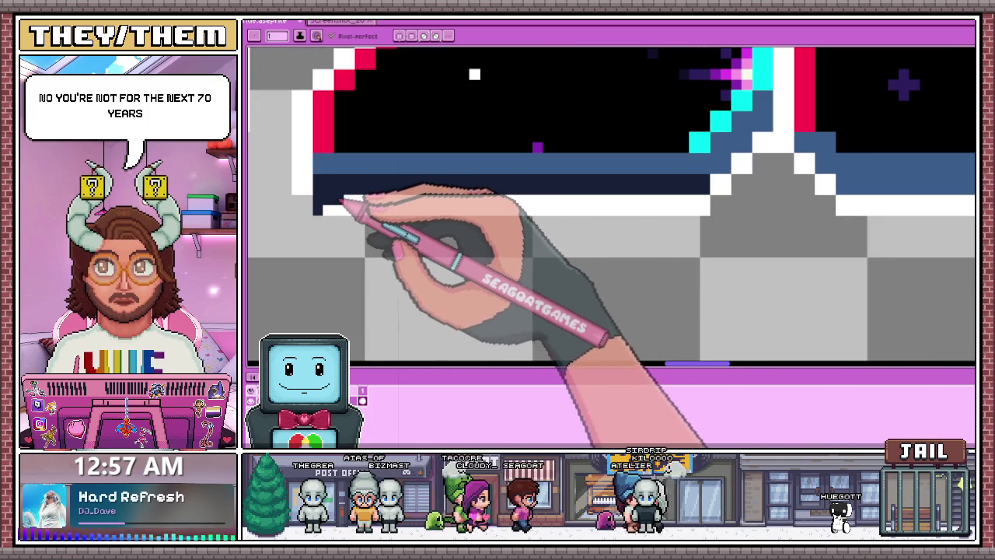
shift+click(698, 210)
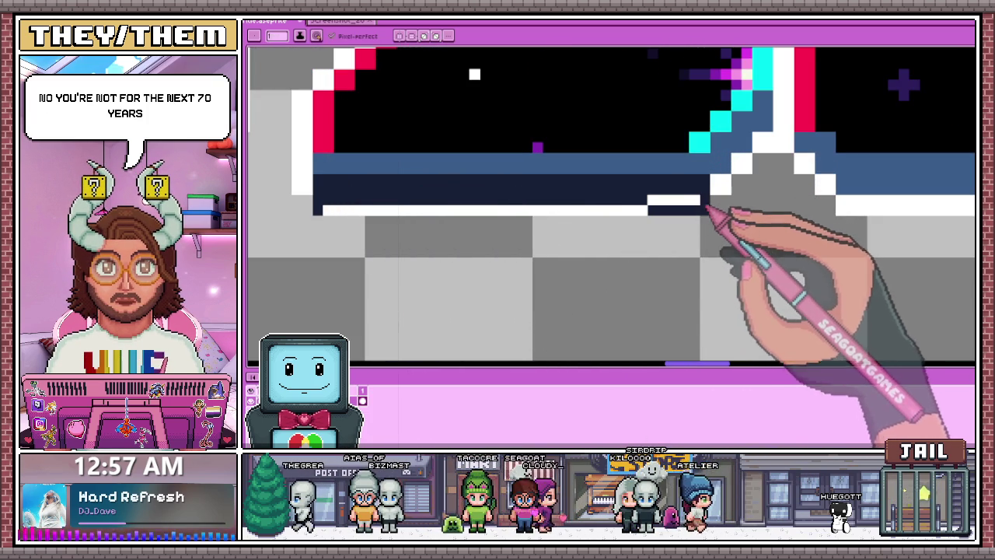
drag(704, 207, 644, 210)
drag(356, 211, 655, 214)
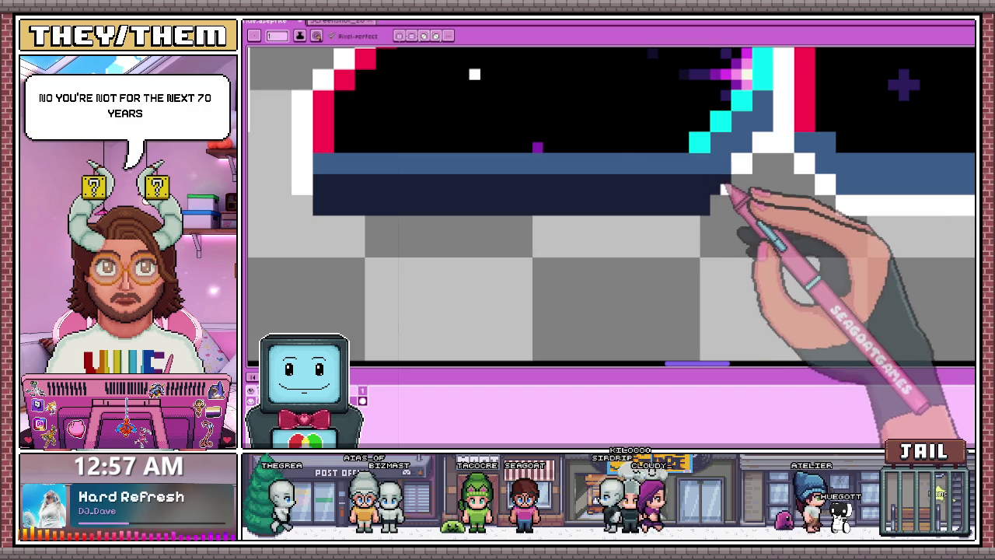
- Draw a dark navy staircase edge at the A's base corner
scroll(723, 191, down, 2)
scroll(611, 217, up, 3)
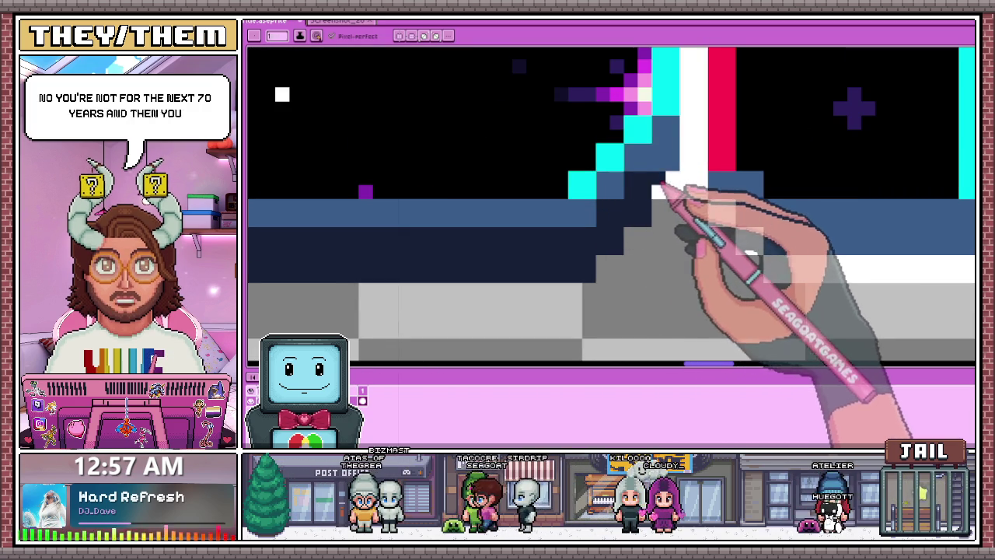
scroll(669, 171, down, 3)
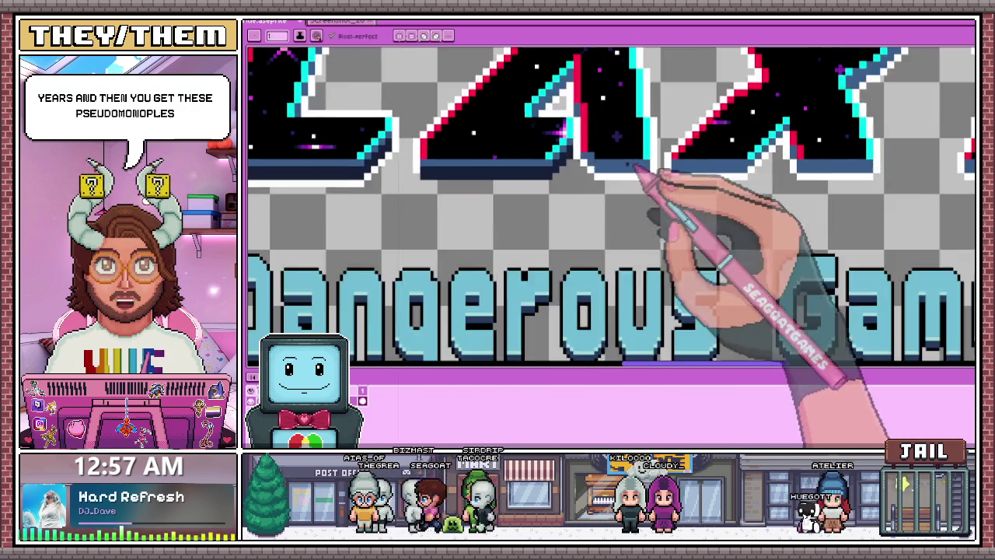
scroll(614, 163, up, 2)
scroll(579, 159, up, 1)
mouse_move(581, 166)
mouse_down()
mouse_move(636, 203)
mouse_move(652, 195)
mouse_move(685, 214)
mouse_move(775, 196)
mouse_move(698, 198)
mouse_up()
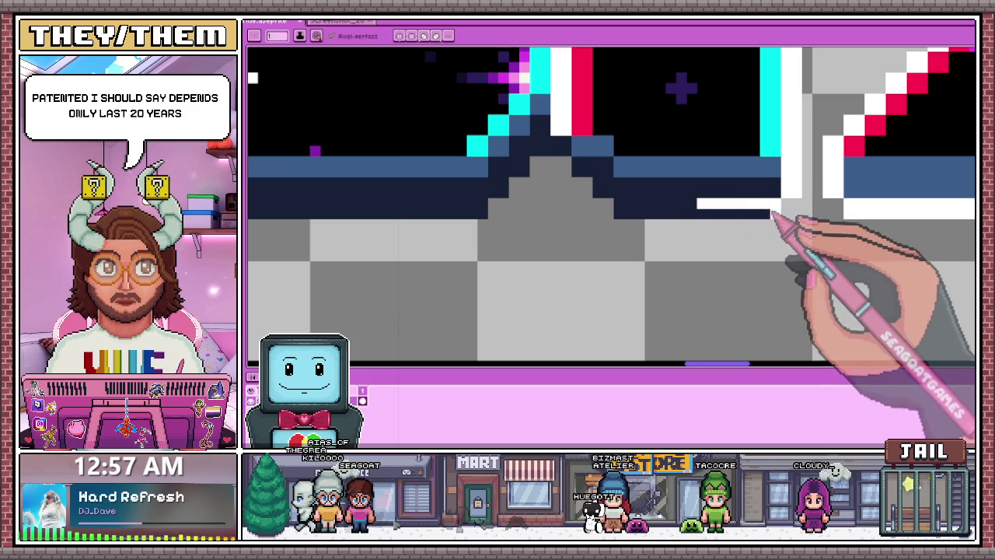
scroll(703, 213, down, 4)
scroll(661, 222, up, 1)
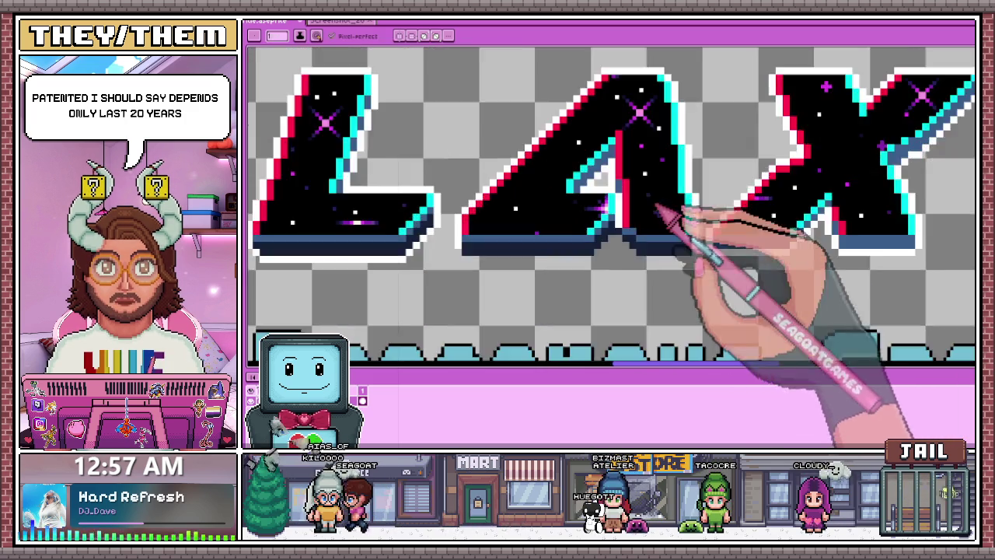
scroll(603, 202, up, 2)
scroll(595, 233, down, 2)
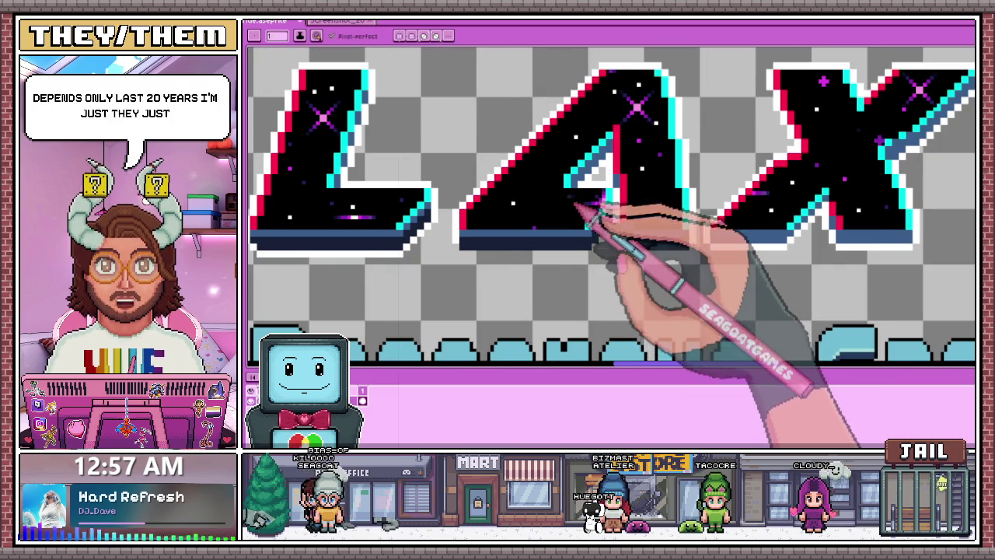
scroll(587, 209, up, 1)
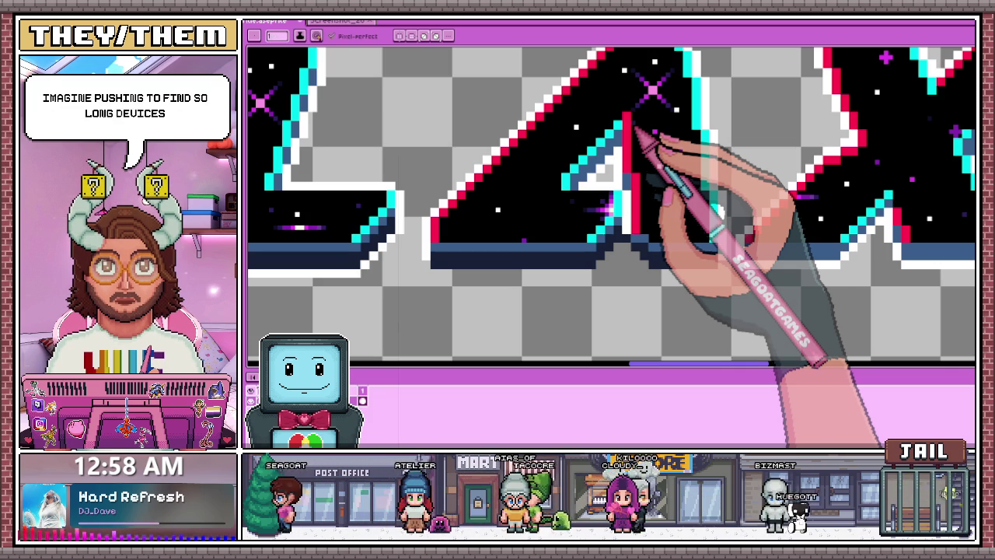
- Zoom in on the A in GALAXY to locate the stray mid-blue pixel at its inner corner
scroll(600, 189, up, 2)
scroll(582, 195, down, 1)
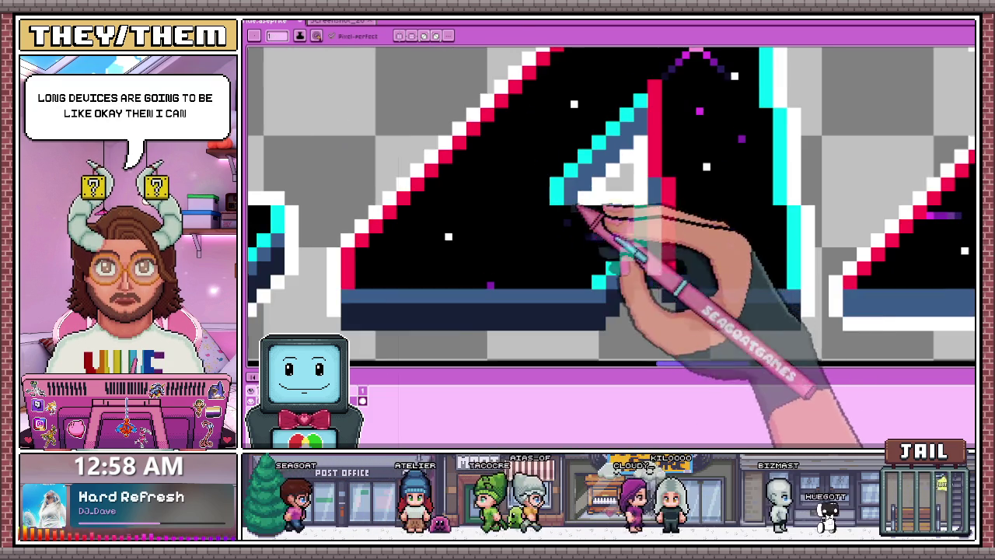
scroll(588, 289, down, 1)
scroll(378, 272, down, 1)
scroll(467, 256, down, 1)
scroll(340, 270, down, 2)
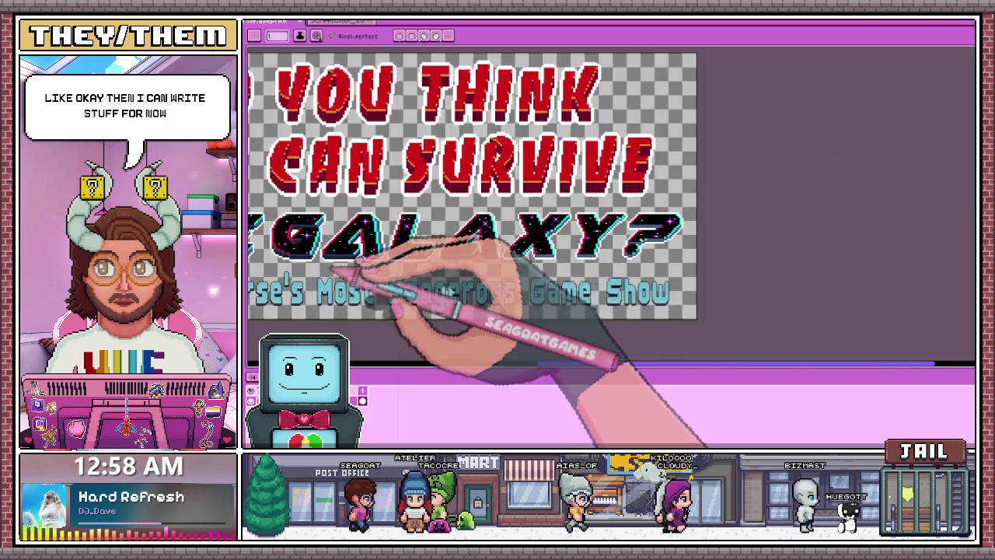
scroll(388, 266, up, 2)
scroll(477, 234, down, 1)
scroll(666, 244, up, 2)
scroll(423, 234, up, 1)
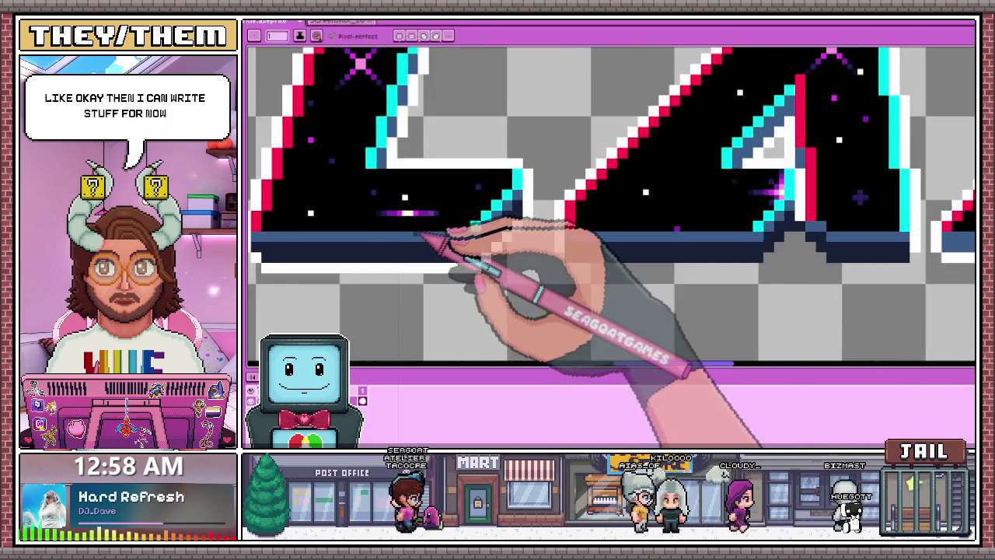
scroll(424, 233, down, 3)
scroll(404, 171, up, 2)
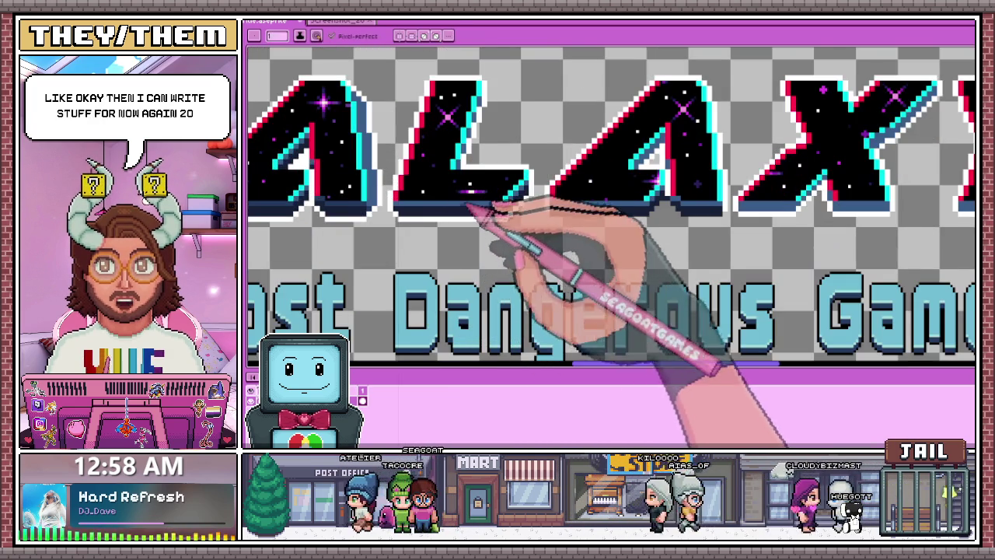
scroll(470, 210, up, 1)
key(g)
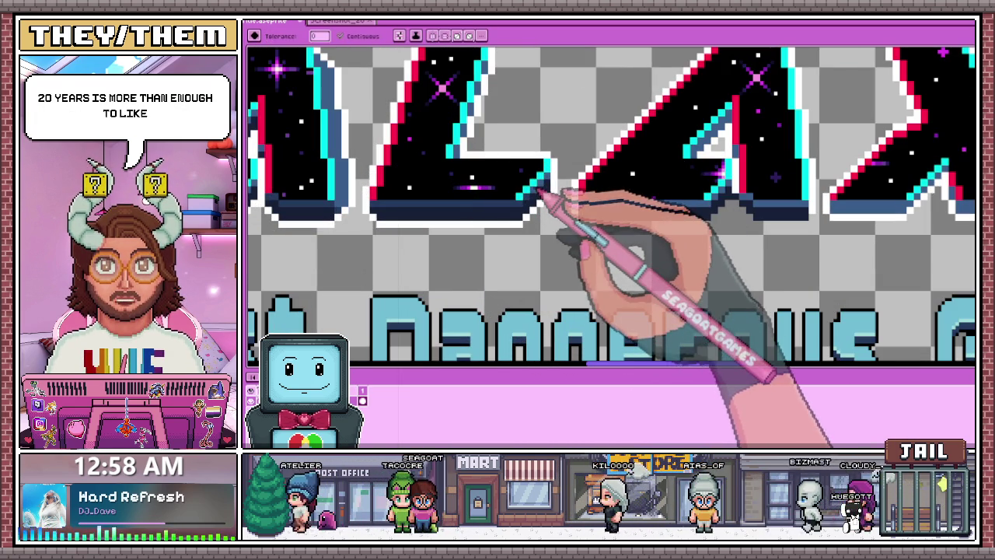
scroll(633, 216, down, 2)
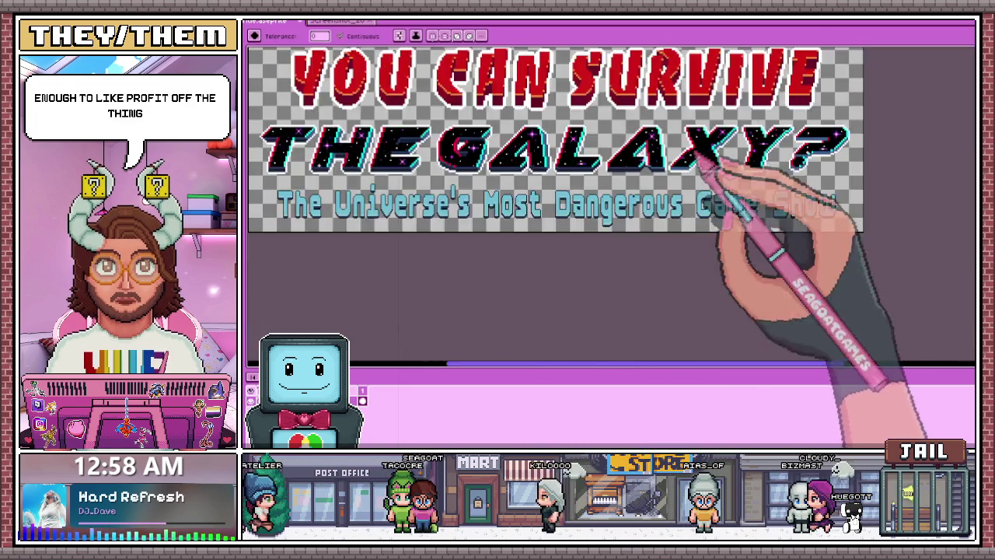
scroll(689, 160, up, 1)
scroll(599, 167, up, 2)
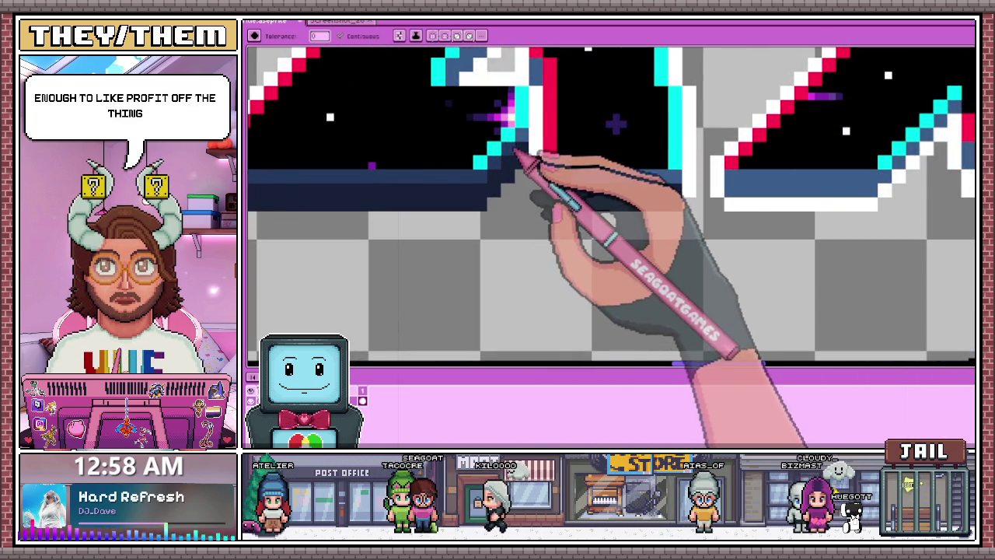
scroll(589, 179, down, 2)
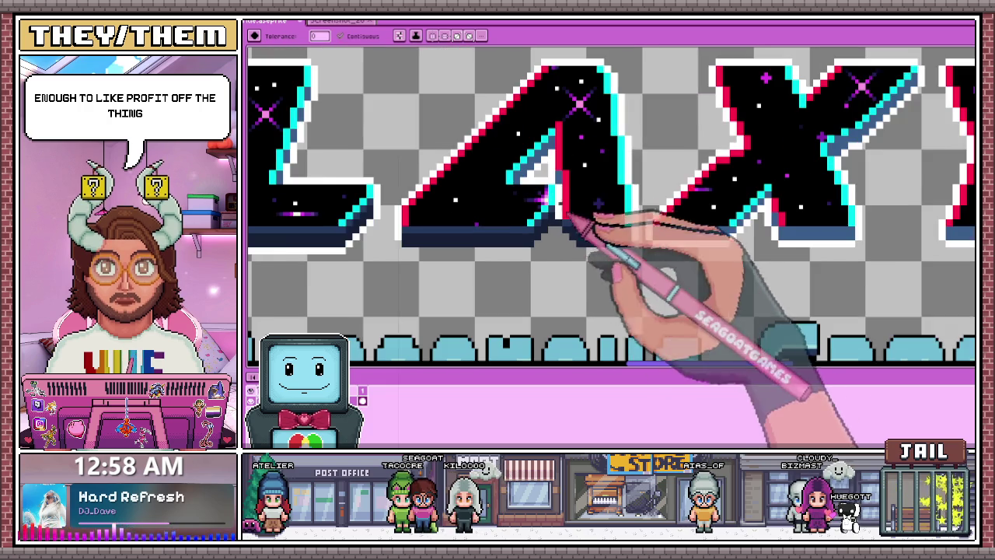
scroll(519, 176, up, 1)
- Paint the stray mid-blue pixel on the A's edge dark navy with the pencil
key(b)
scroll(545, 195, up, 2)
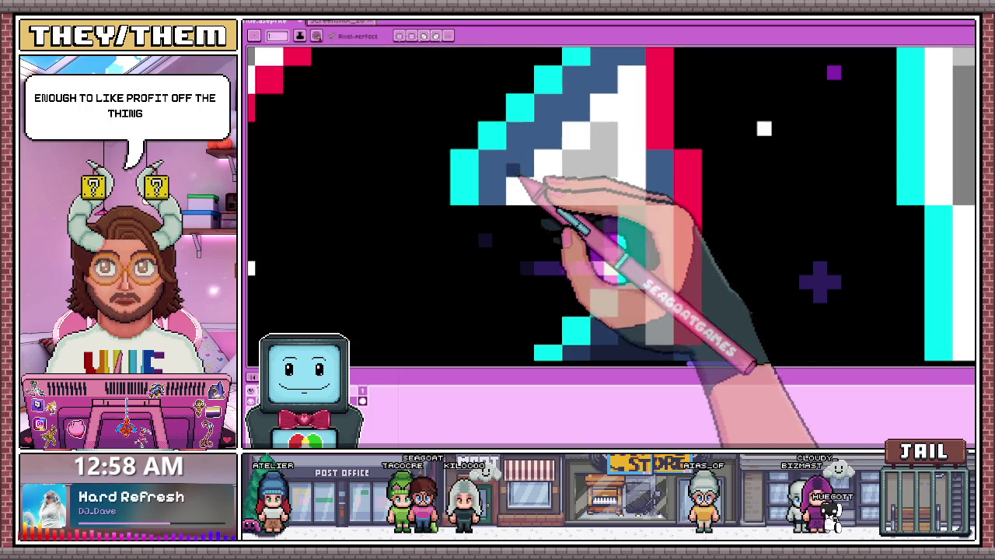
click(492, 163)
scroll(544, 159, down, 1)
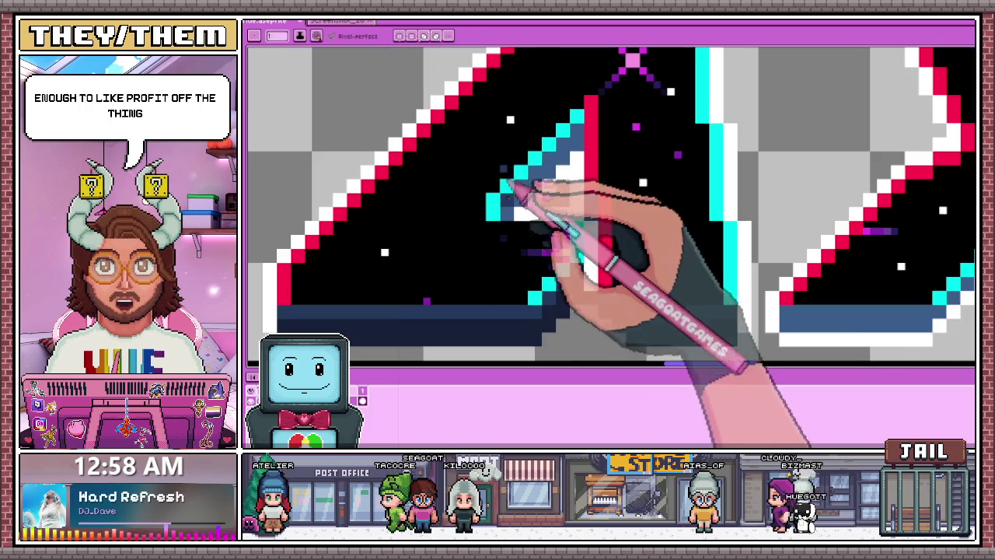
scroll(528, 193, up, 1)
scroll(544, 204, down, 2)
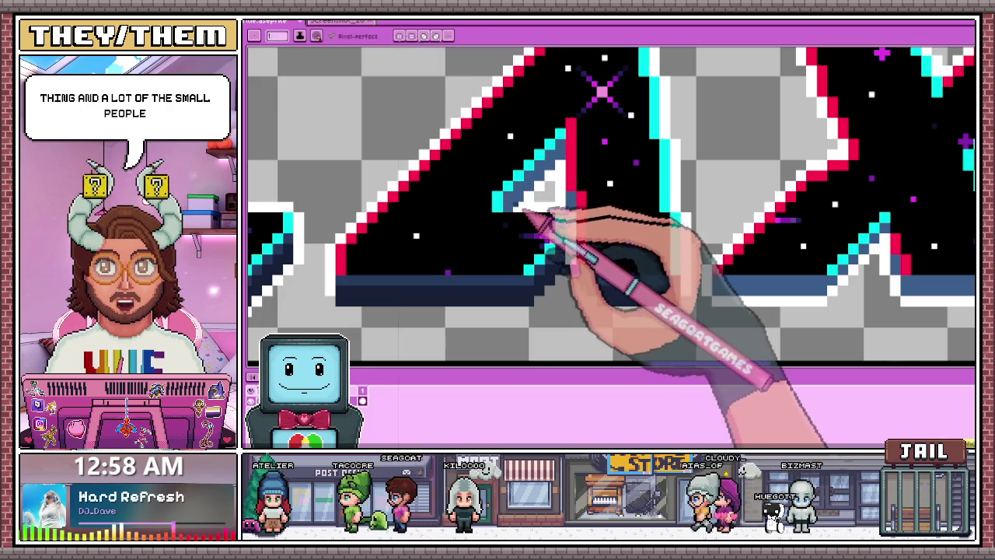
scroll(529, 210, up, 3)
scroll(513, 202, down, 1)
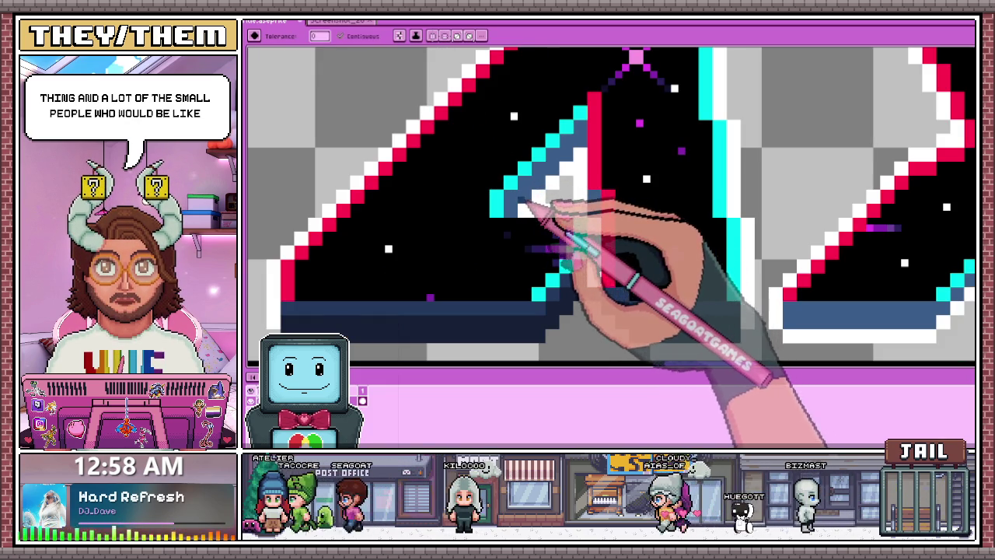
scroll(521, 187, down, 2)
scroll(533, 166, up, 1)
key(b)
scroll(529, 194, up, 2)
scroll(527, 206, up, 1)
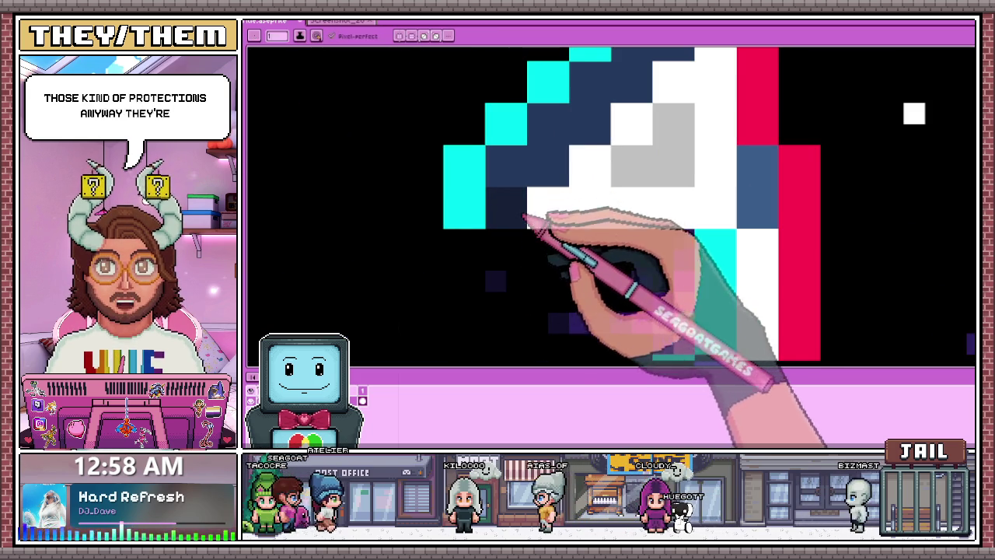
scroll(573, 187, down, 2)
scroll(572, 187, up, 1)
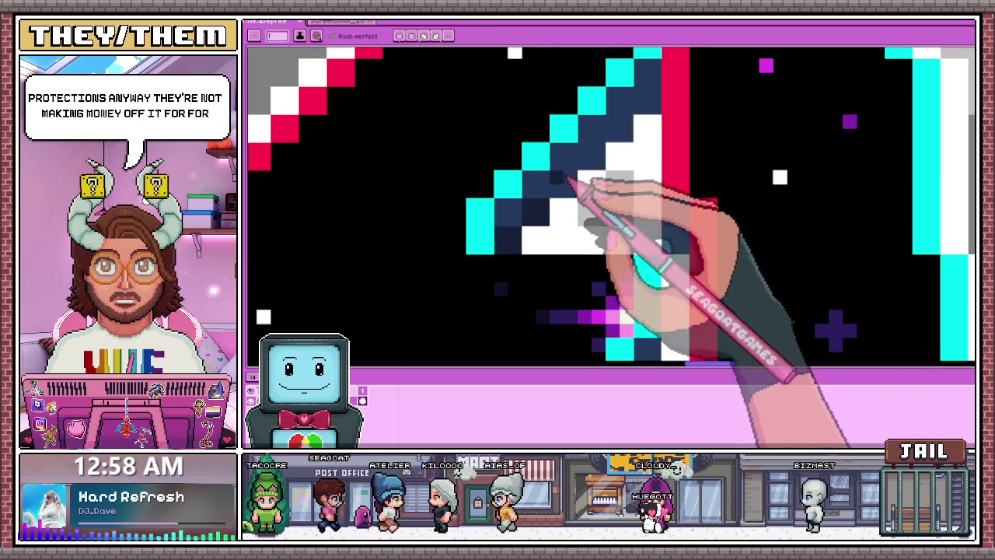
scroll(607, 155, down, 2)
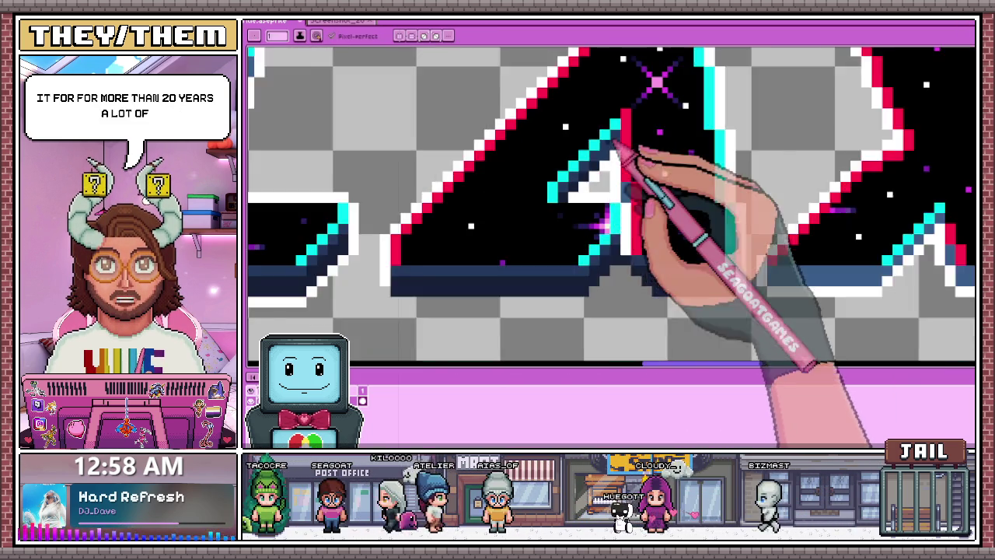
scroll(622, 138, up, 2)
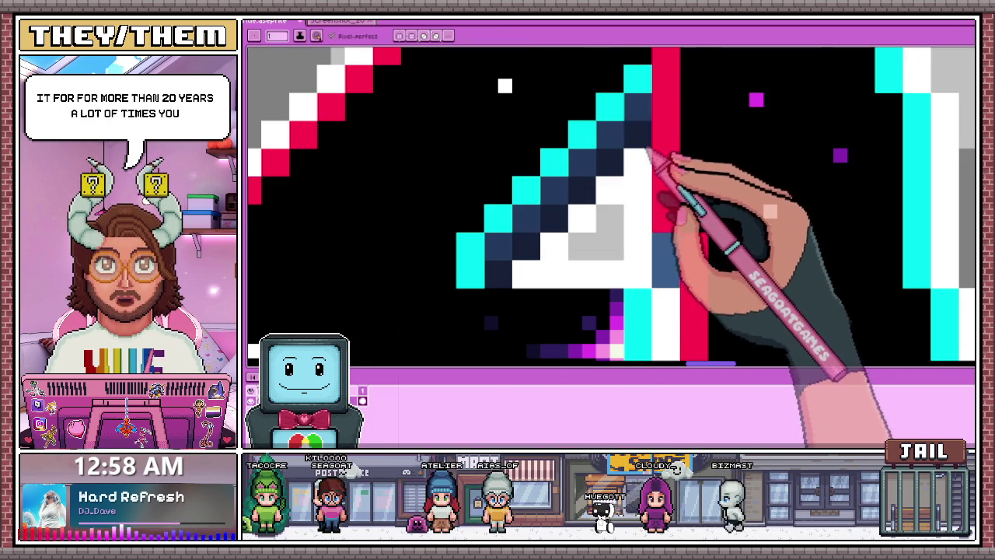
scroll(651, 156, down, 2)
scroll(595, 160, down, 1)
scroll(498, 221, up, 2)
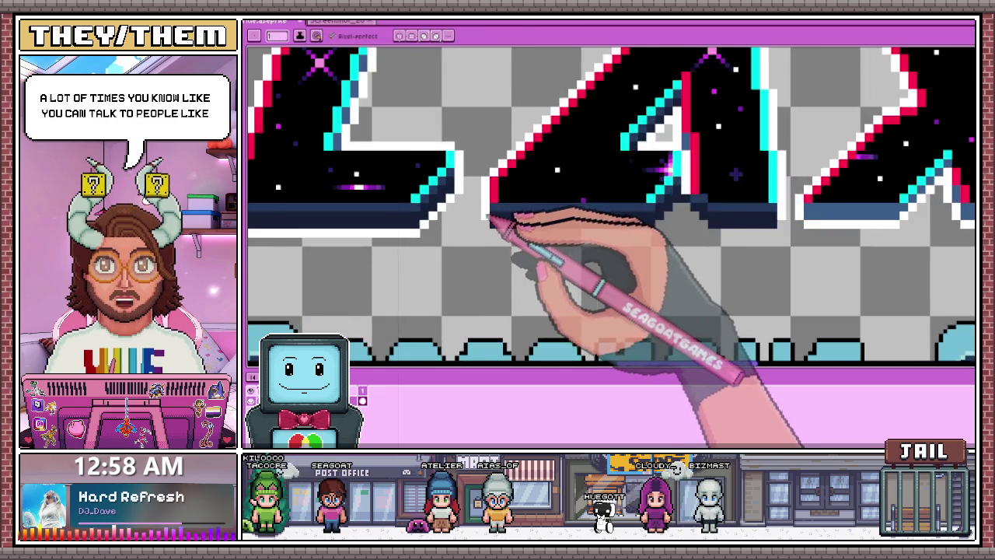
- Pick the white outline colour and draw a white line along the GALAXY letters' base
scroll(490, 220, up, 1)
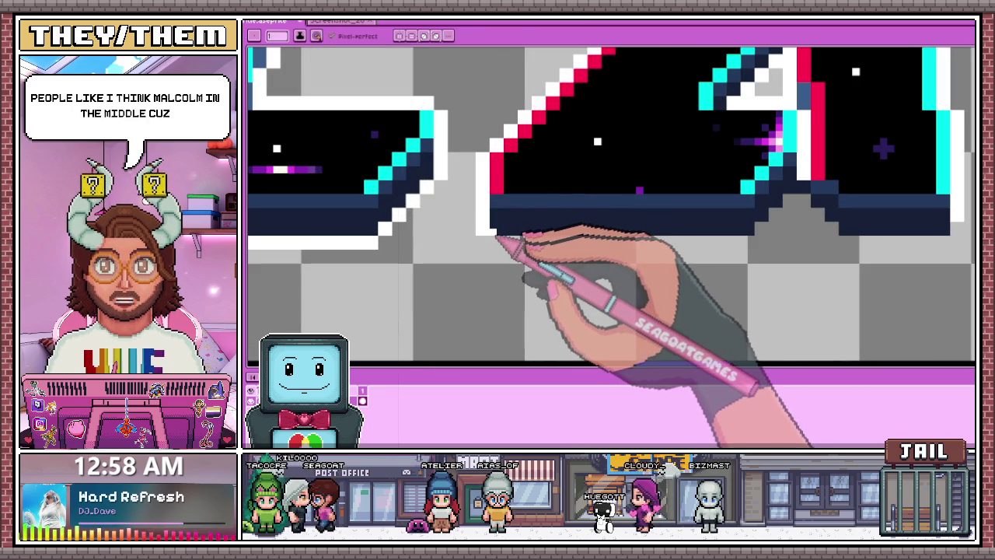
alt+click(493, 237)
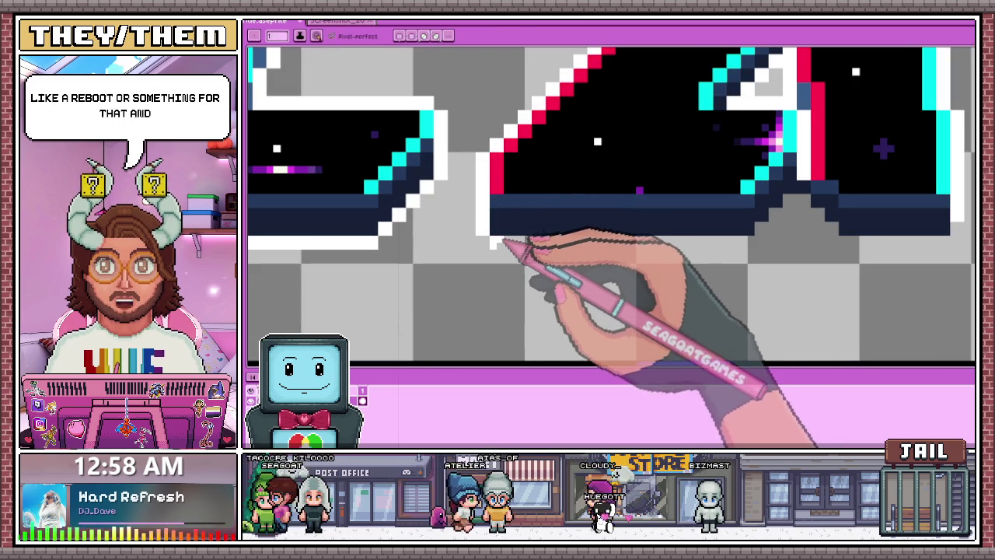
drag(495, 241, 752, 242)
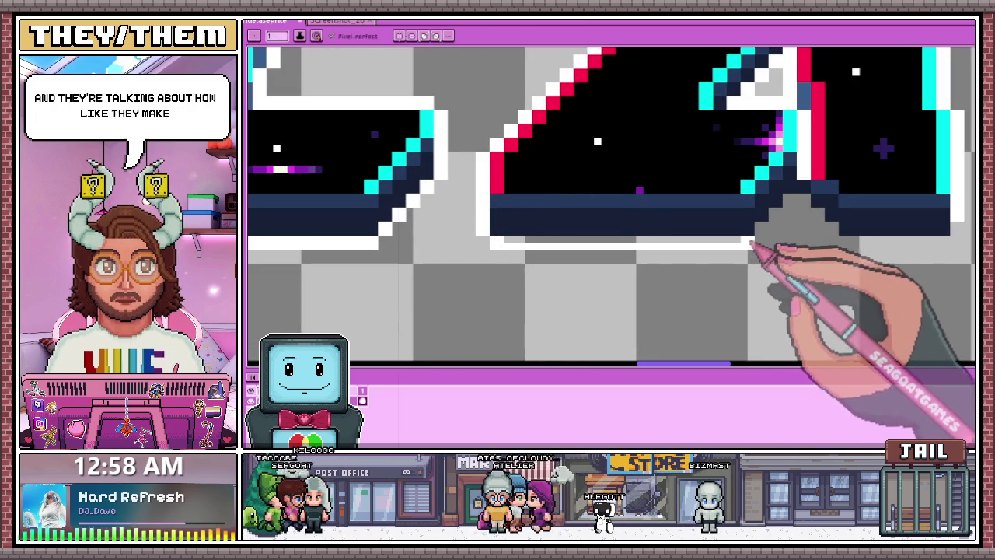
scroll(506, 254, down, 2)
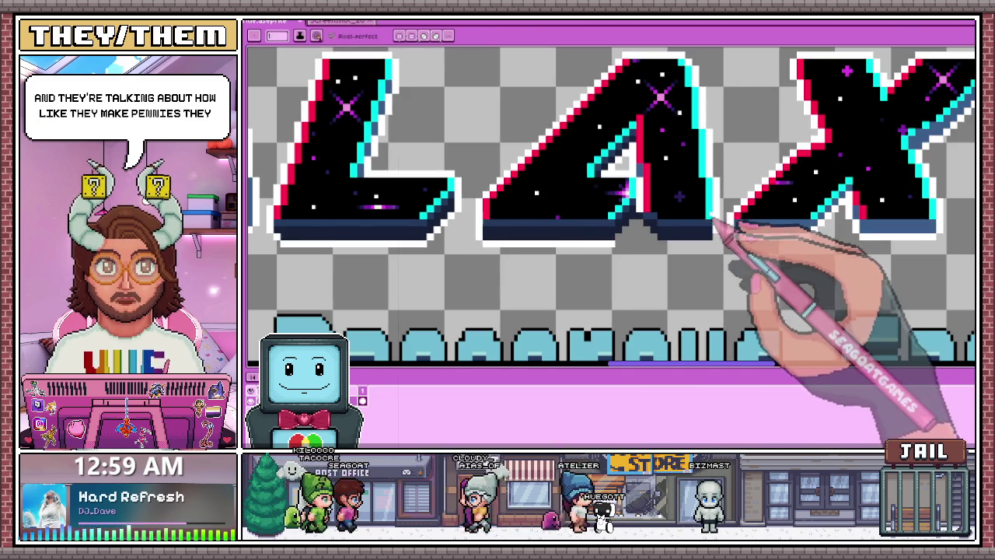
scroll(727, 227, up, 2)
scroll(629, 237, up, 3)
scroll(637, 241, down, 2)
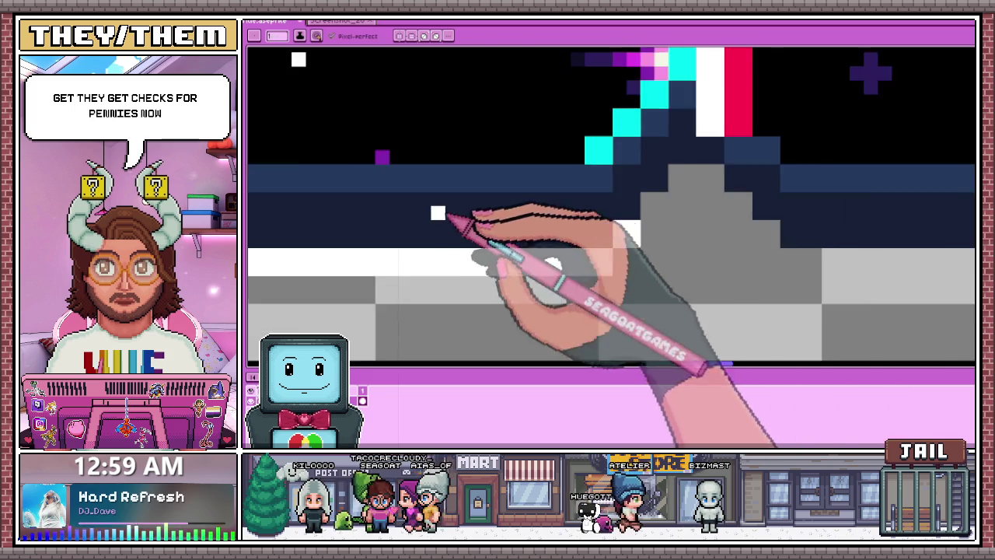
scroll(456, 215, down, 1)
scroll(567, 205, up, 2)
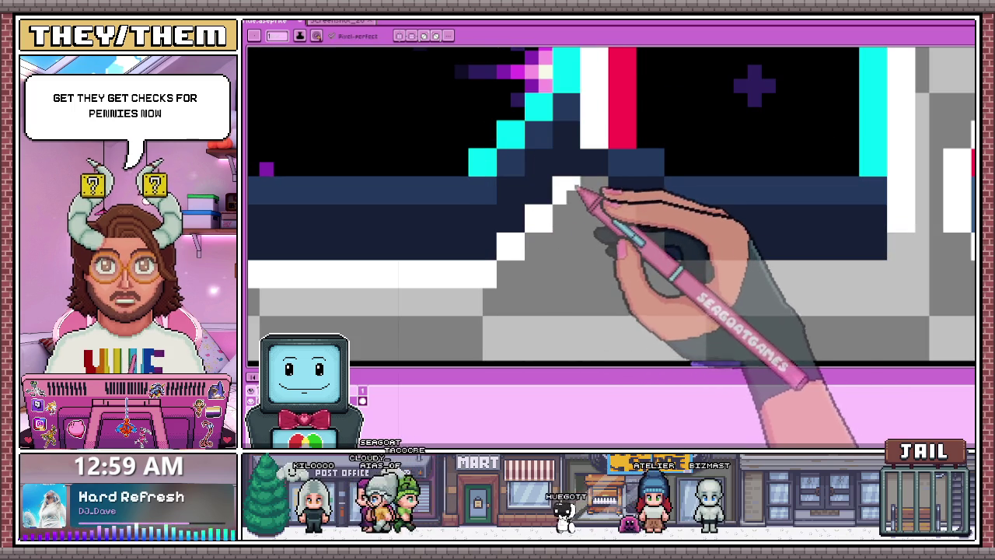
- Add white staircase pixels stepping the outline around the notch under the A
click(598, 194)
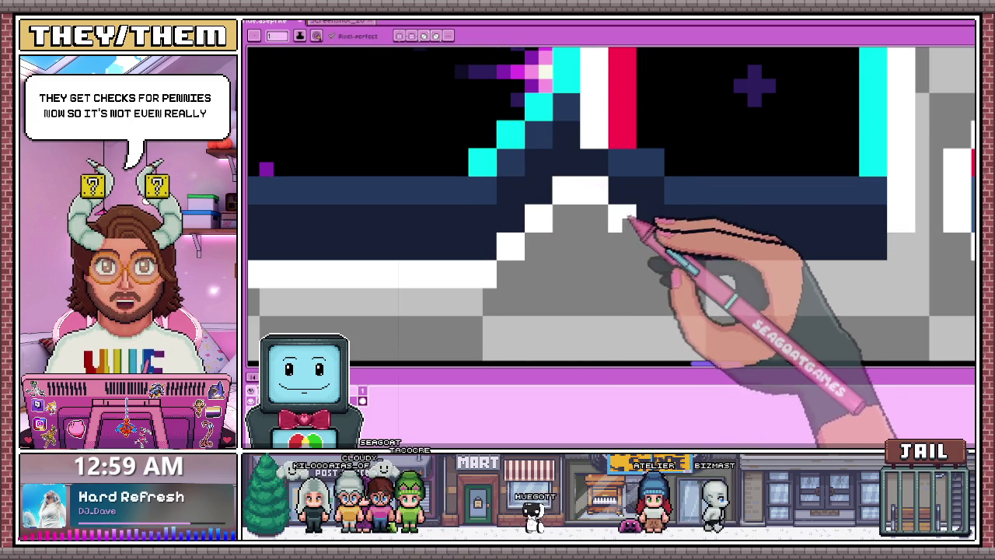
scroll(628, 221, down, 3)
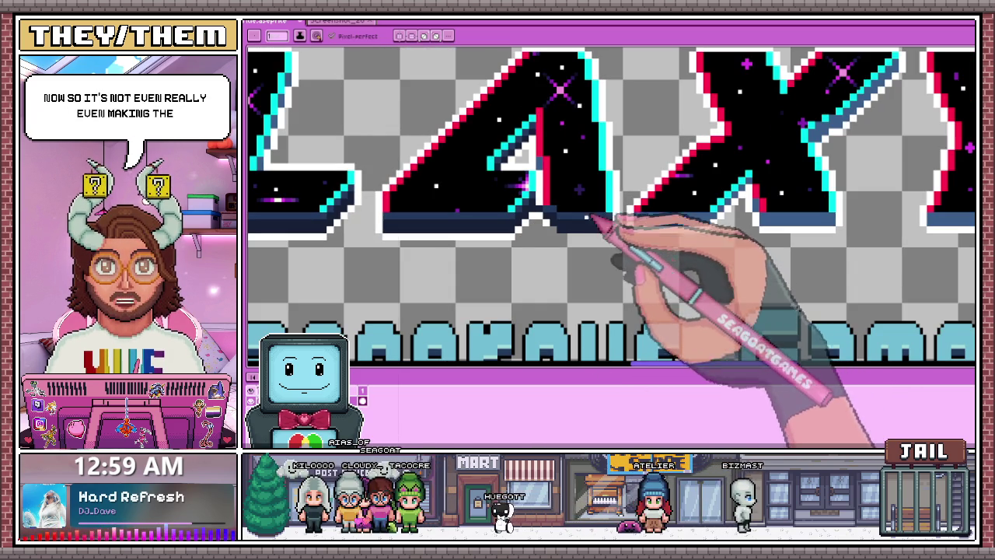
scroll(563, 235, up, 1)
scroll(556, 230, up, 2)
click(573, 247)
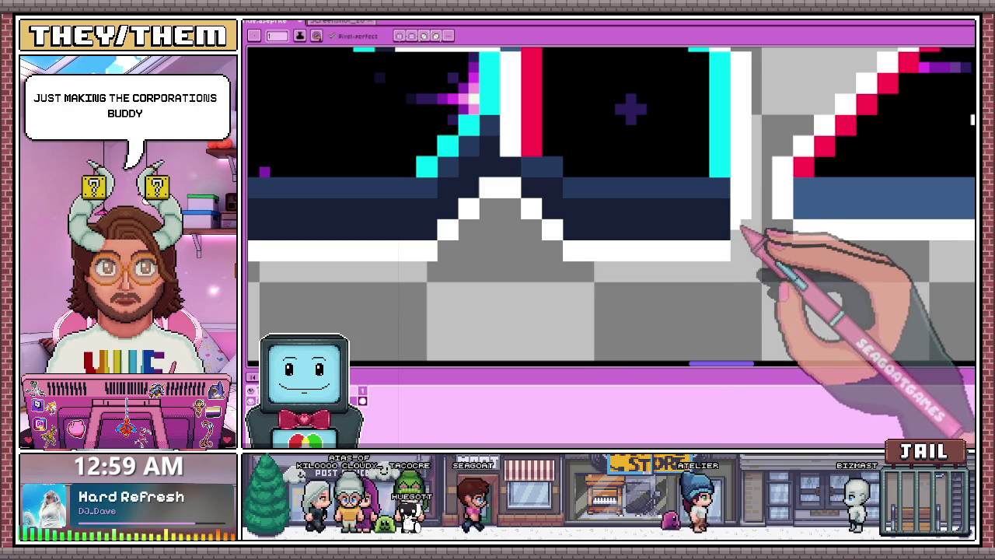
scroll(525, 201, down, 2)
scroll(526, 201, down, 3)
scroll(567, 222, up, 1)
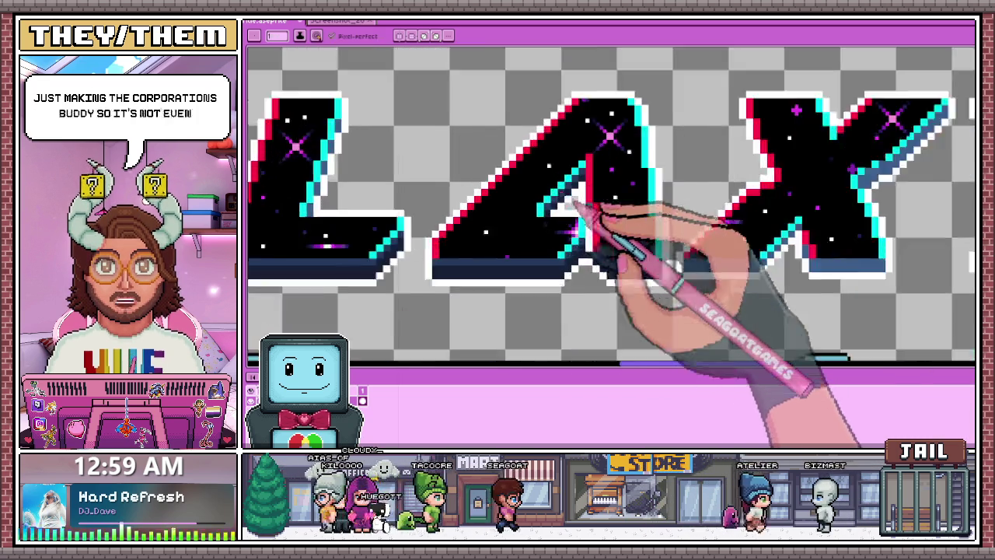
scroll(588, 211, up, 1)
scroll(582, 222, up, 1)
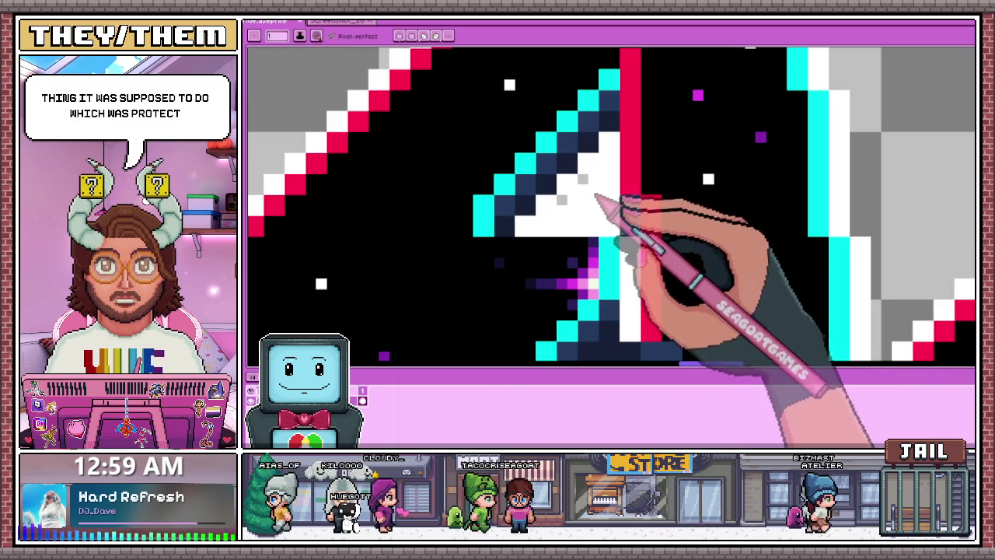
scroll(591, 187, down, 2)
scroll(576, 148, down, 1)
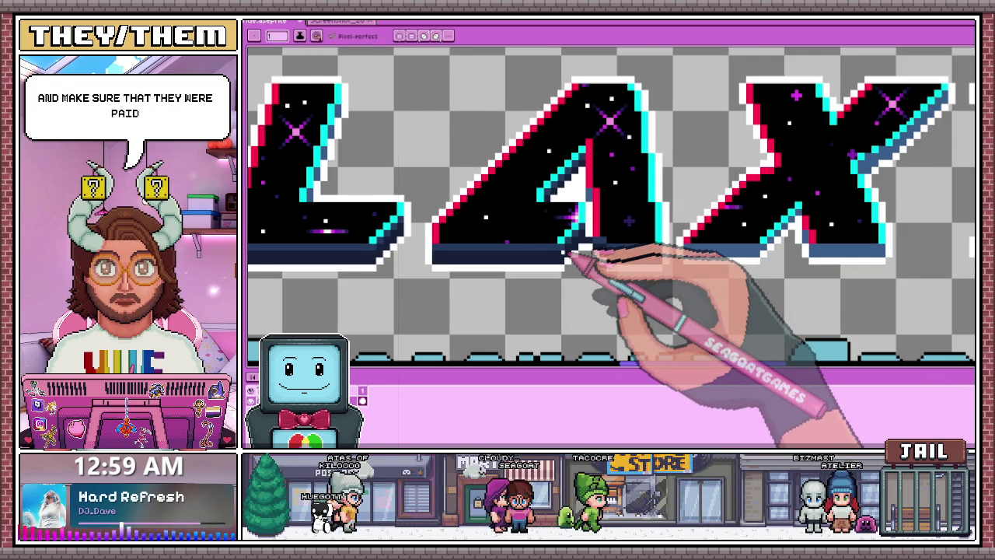
scroll(572, 253, down, 2)
scroll(582, 222, down, 2)
scroll(562, 228, up, 2)
scroll(582, 229, down, 2)
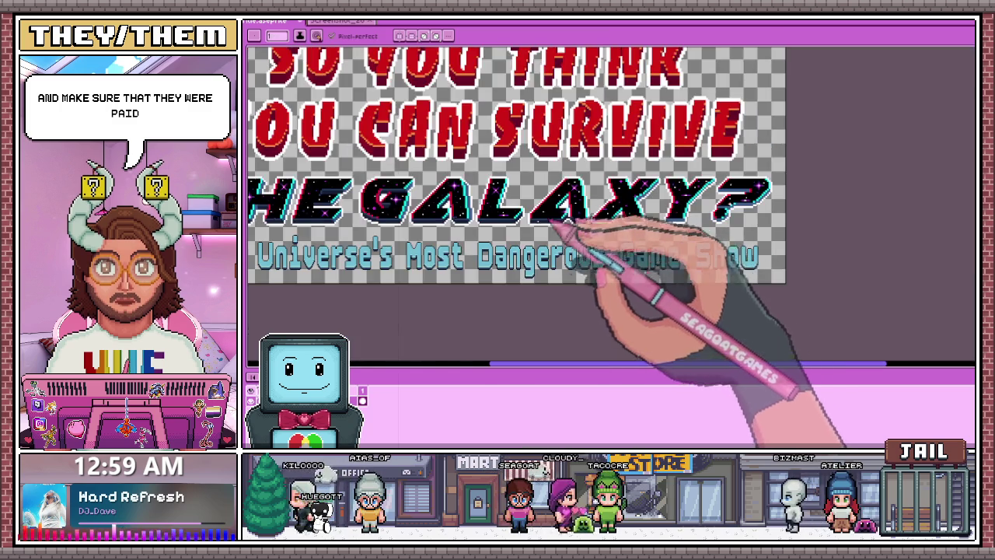
scroll(554, 222, up, 2)
scroll(506, 228, up, 2)
scroll(524, 213, up, 2)
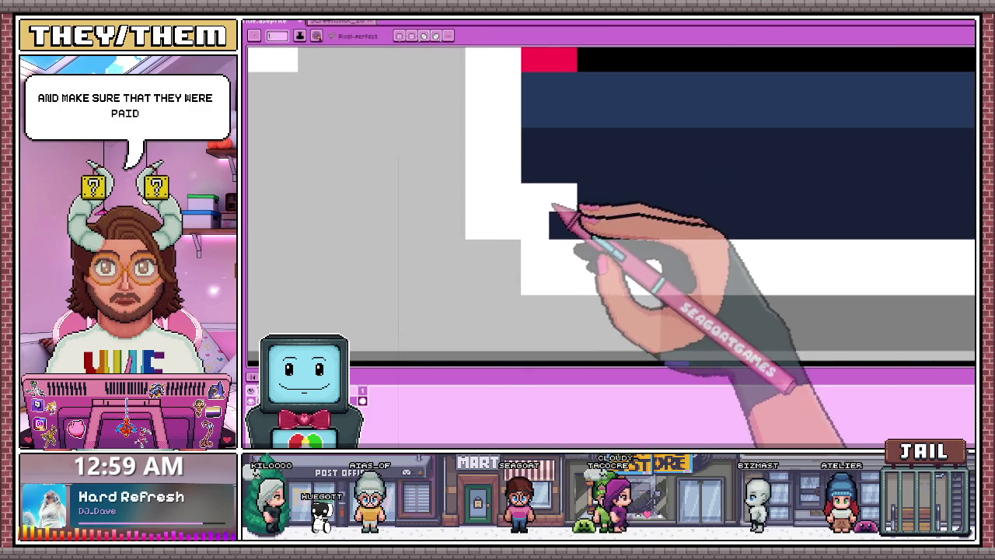
scroll(552, 209, down, 2)
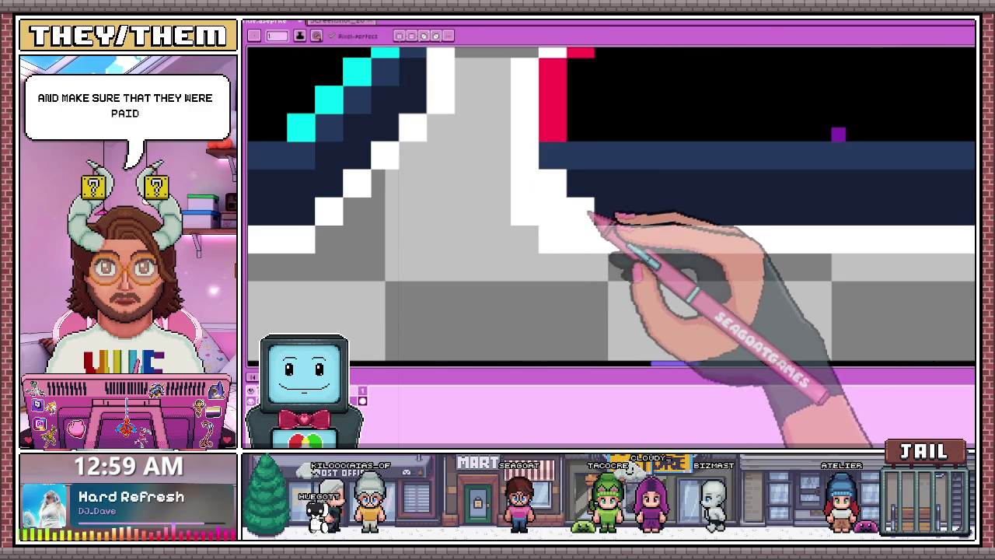
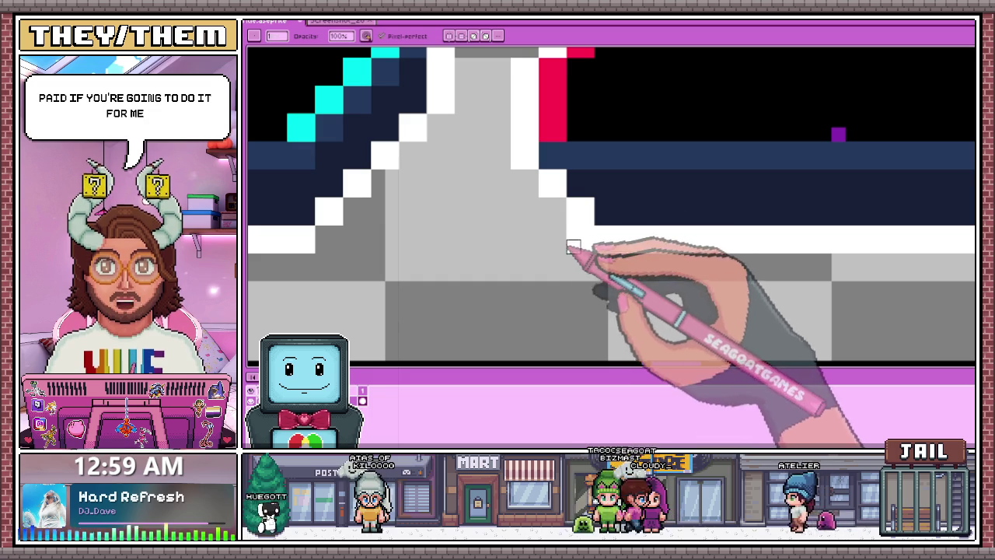
- Zoom into the Y of GALAXY and add white outline pixels under the letter's edge
scroll(587, 232, down, 3)
scroll(562, 156, down, 3)
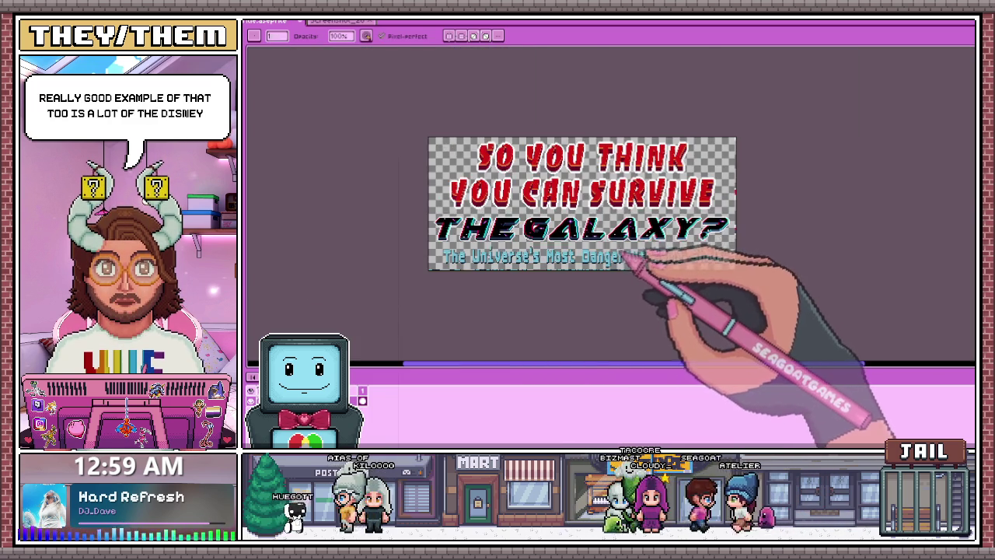
scroll(622, 233, up, 1)
scroll(599, 222, up, 3)
scroll(539, 223, up, 2)
scroll(505, 210, down, 3)
scroll(551, 223, up, 2)
scroll(485, 205, up, 2)
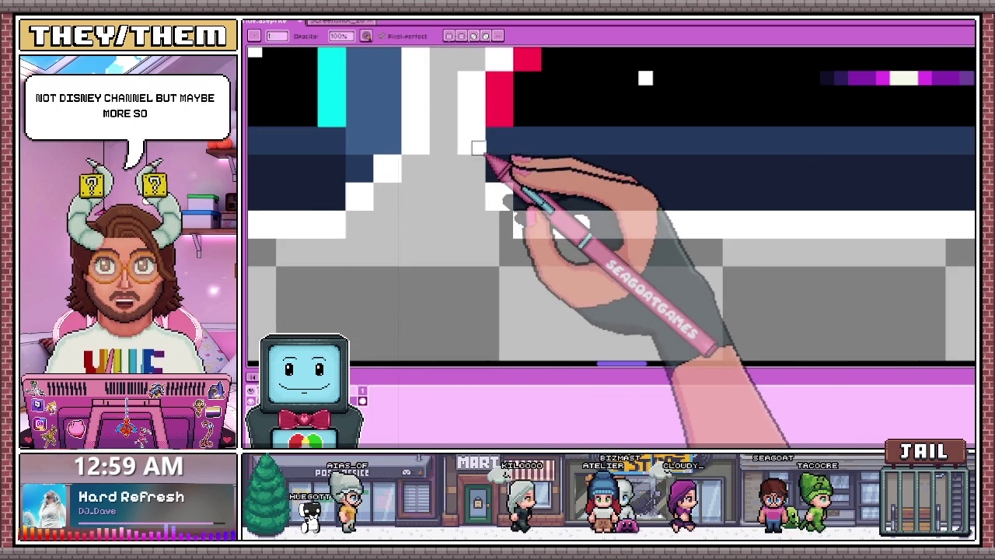
key(e)
drag(498, 167, 516, 189)
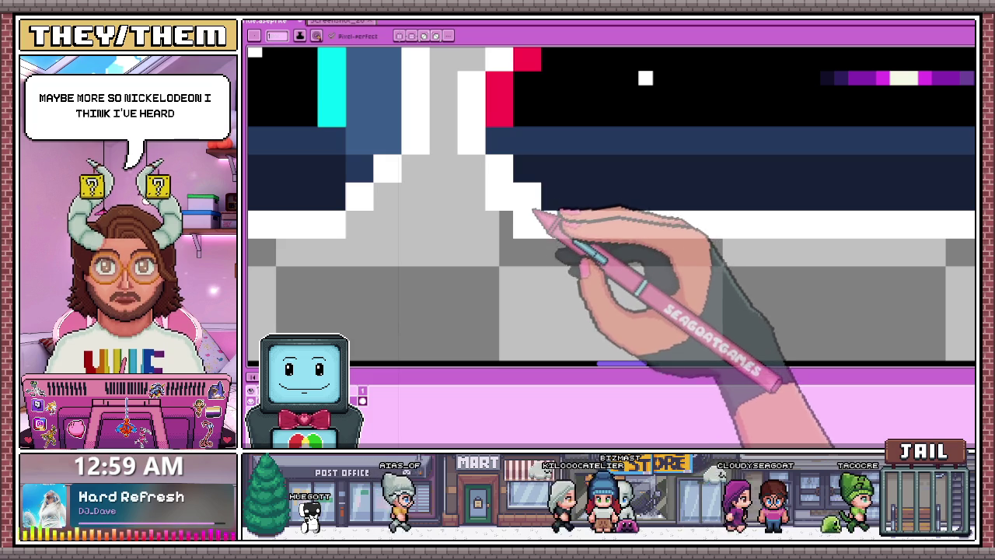
key(b)
- Erase the stray white pixels along the Y's lower edge
key(e)
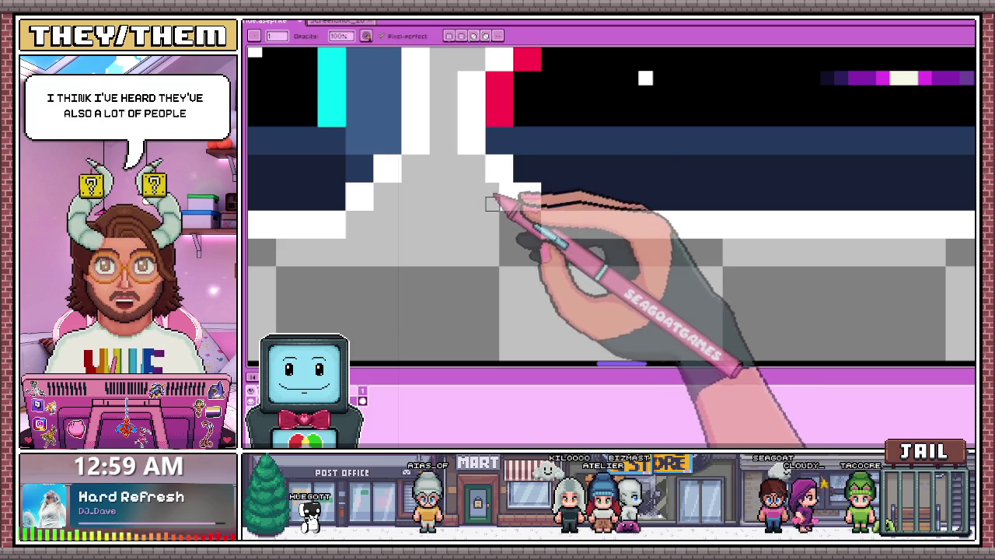
scroll(506, 218, down, 2)
scroll(544, 229, down, 1)
scroll(667, 167, down, 1)
scroll(614, 256, down, 1)
scroll(599, 247, up, 2)
scroll(621, 226, down, 3)
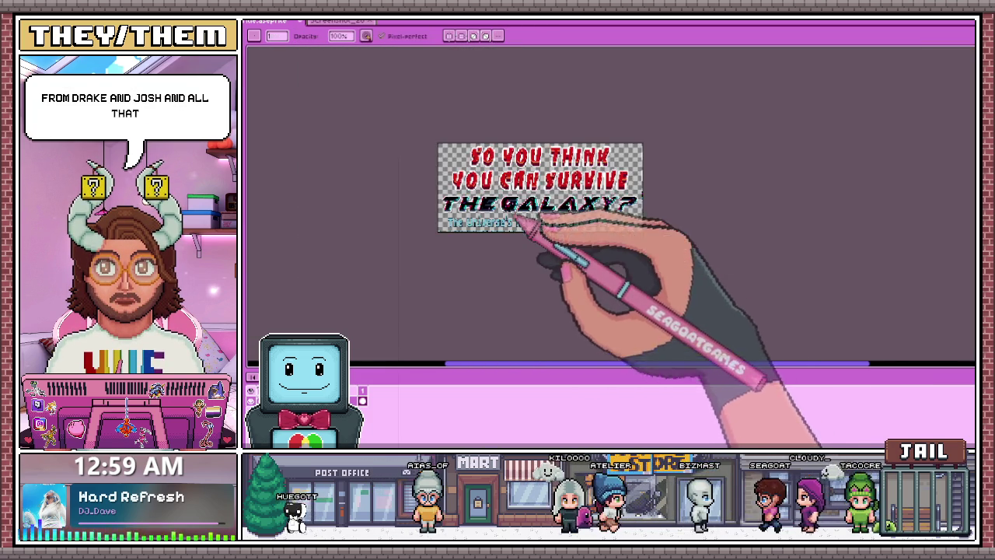
scroll(637, 214, up, 3)
scroll(590, 230, up, 1)
scroll(541, 232, up, 2)
scroll(493, 222, up, 2)
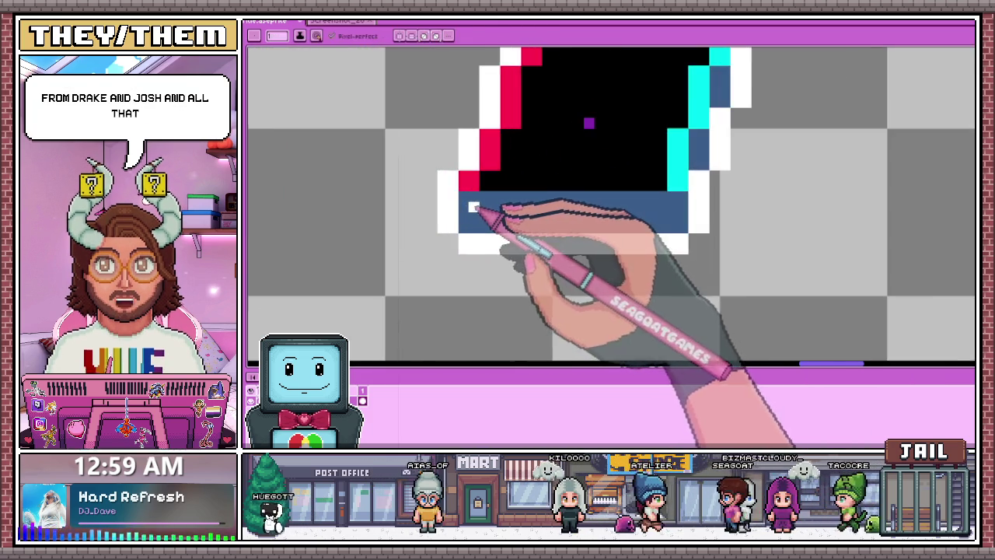
scroll(477, 218, up, 1)
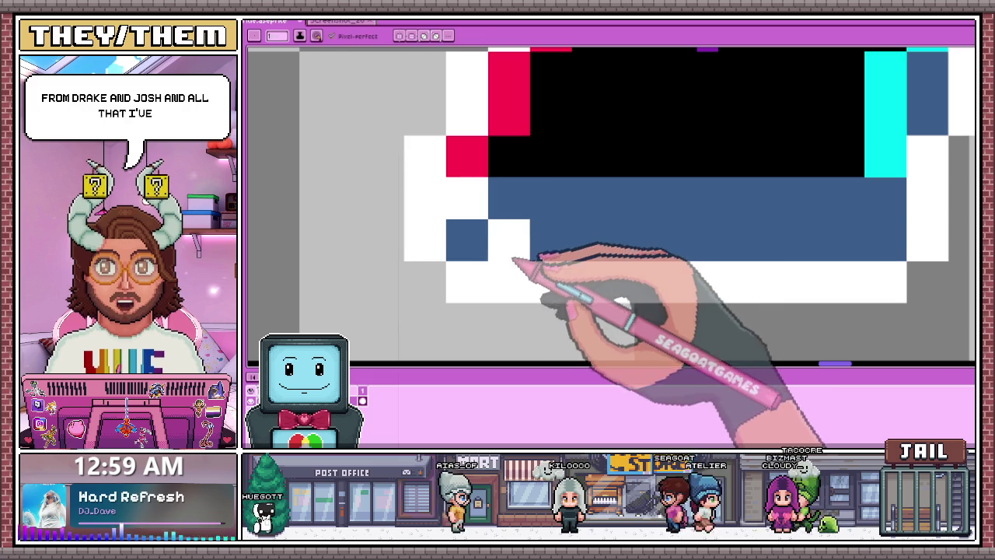
key(b)
drag(415, 188, 519, 293)
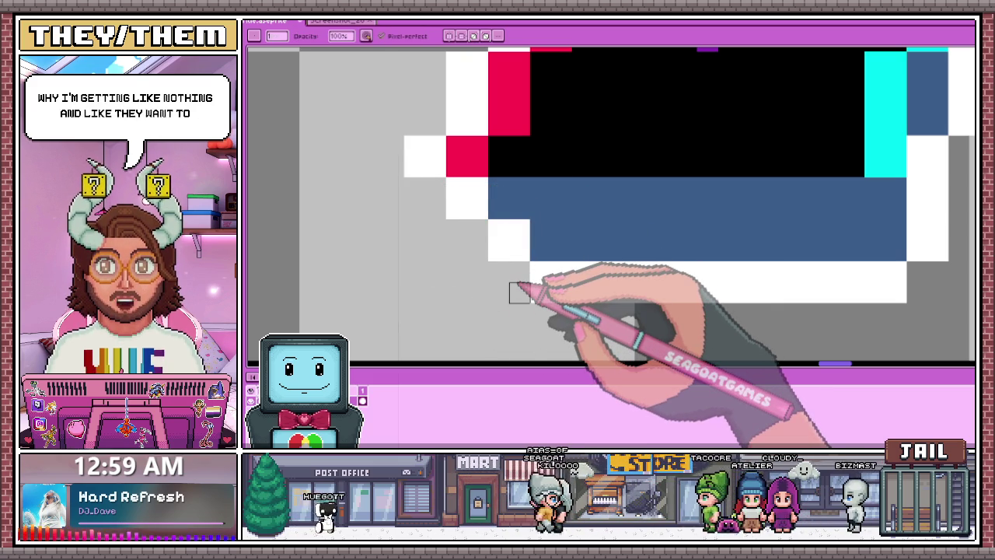
scroll(520, 292, down, 1)
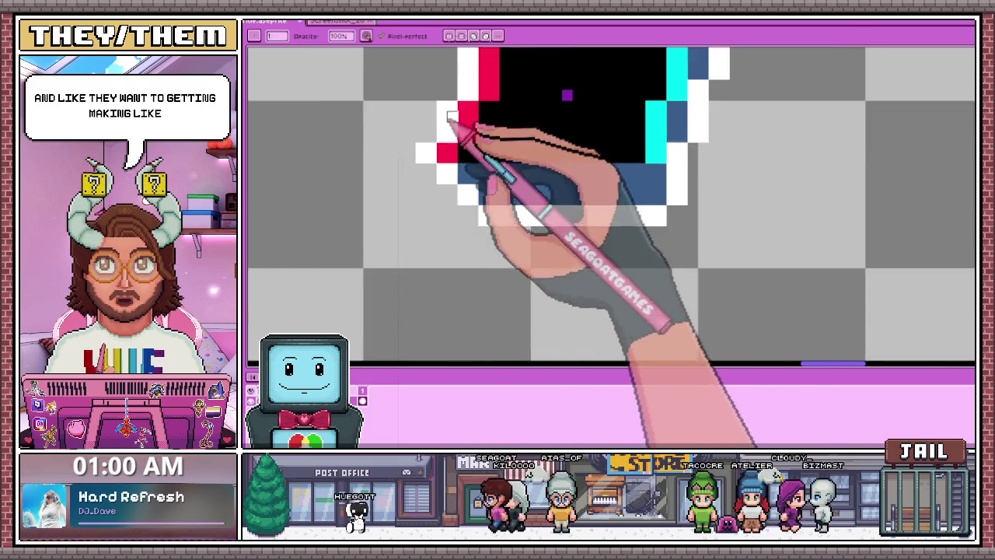
scroll(513, 280, down, 2)
scroll(497, 257, down, 1)
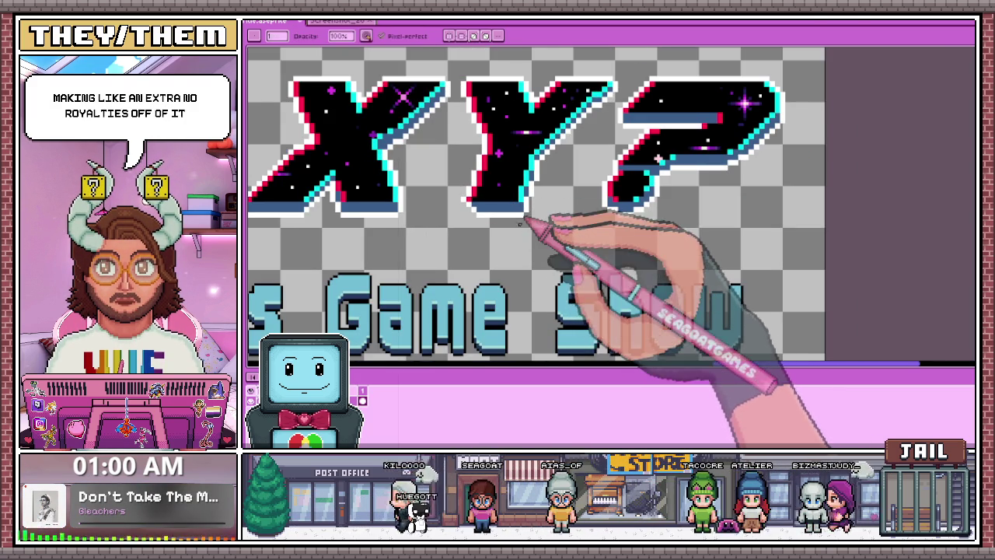
- Darken the lighter blue shading pixels to navy and clear a stray pixel below the X
scroll(513, 218, down, 2)
scroll(443, 219, up, 2)
scroll(404, 225, up, 1)
scroll(435, 235, up, 2)
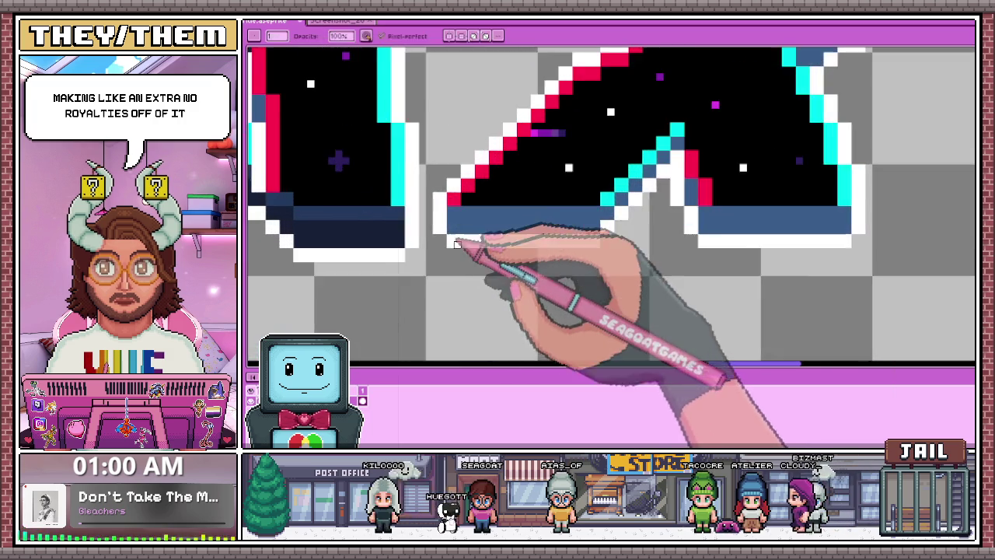
scroll(457, 244, up, 1)
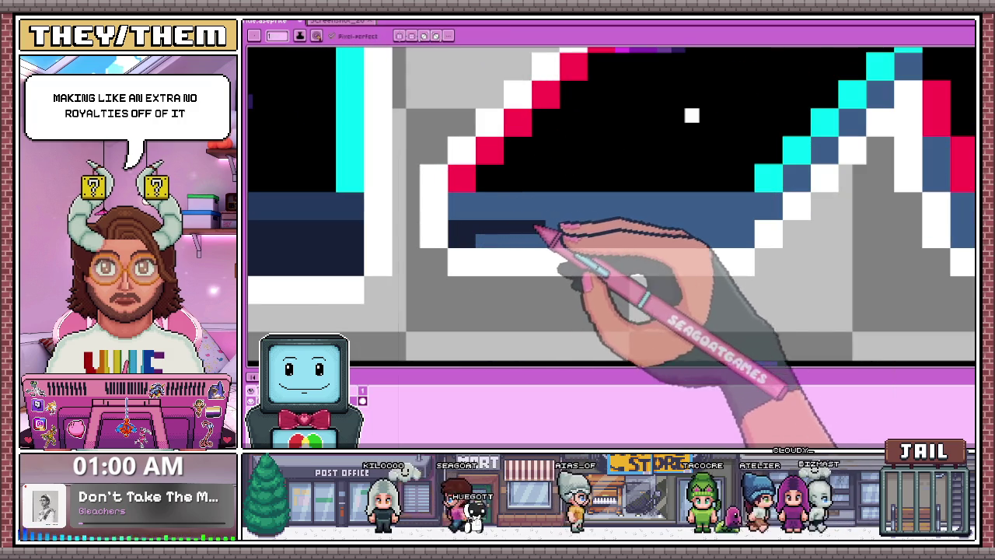
click(527, 245)
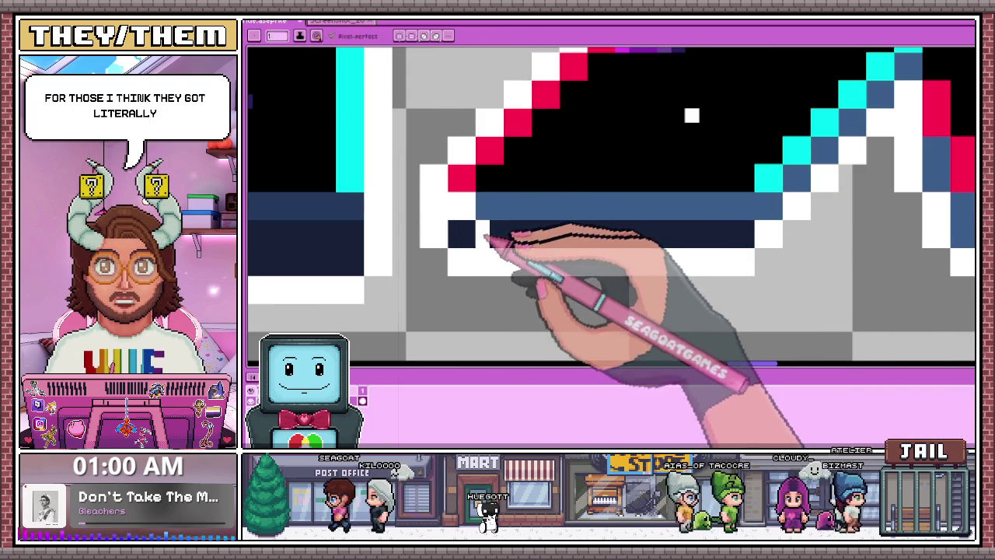
key(b)
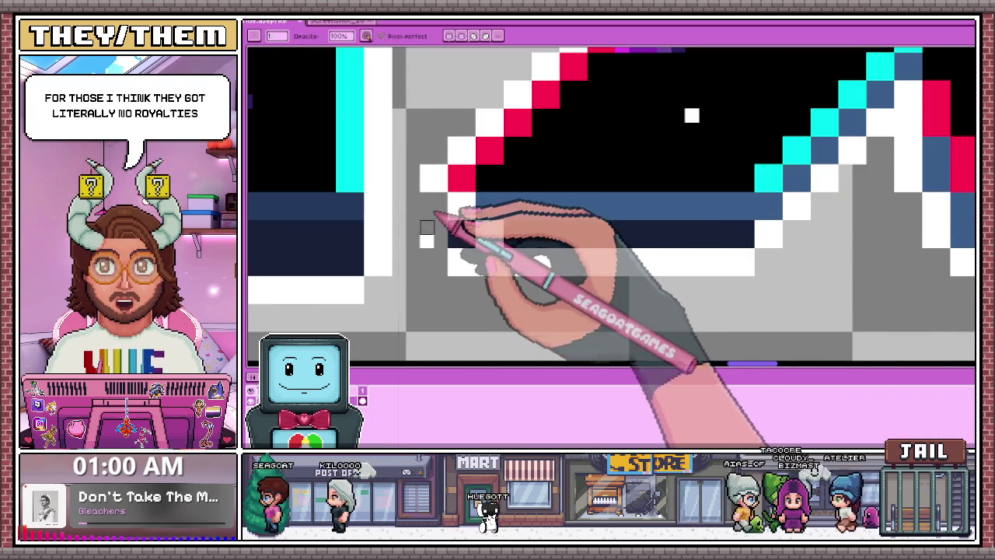
click(465, 243)
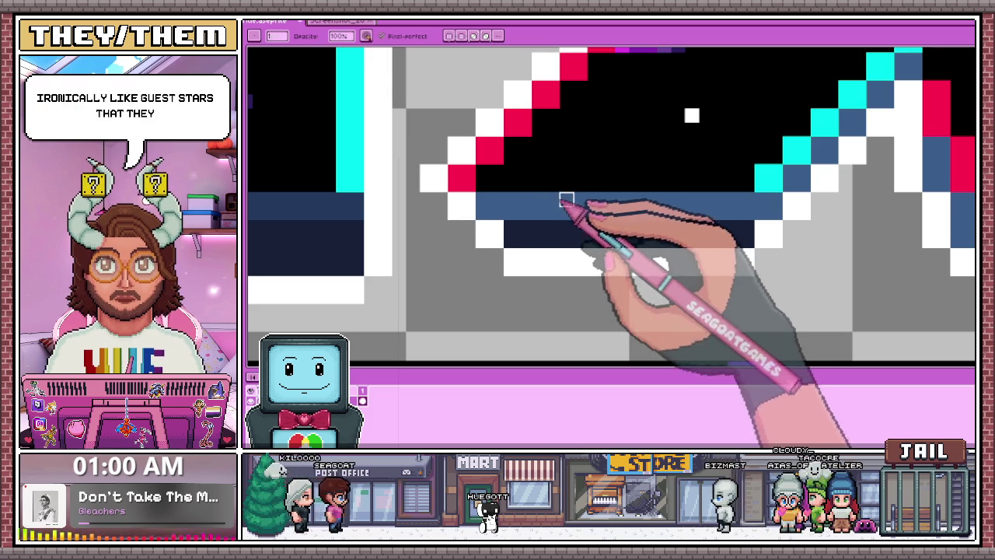
- Extend the dark navy shading along the bottom row of the X
scroll(566, 199, down, 2)
scroll(536, 222, up, 1)
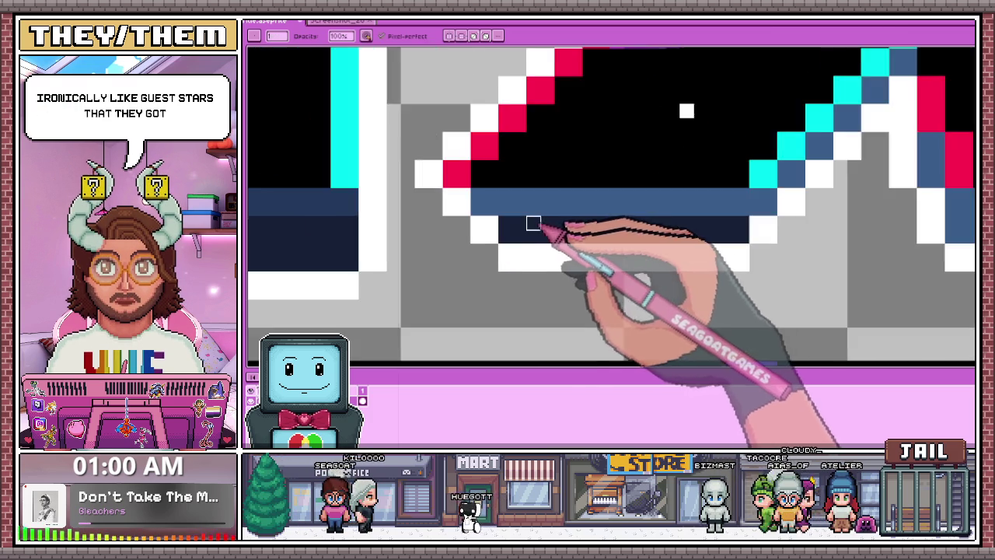
scroll(533, 225, down, 2)
scroll(533, 216, up, 1)
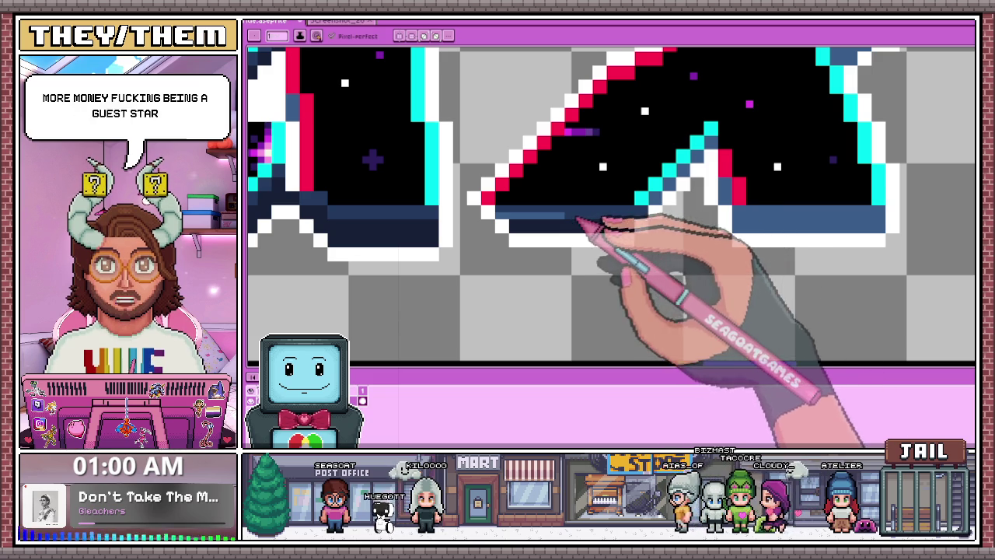
scroll(544, 215, down, 1)
scroll(583, 194, up, 1)
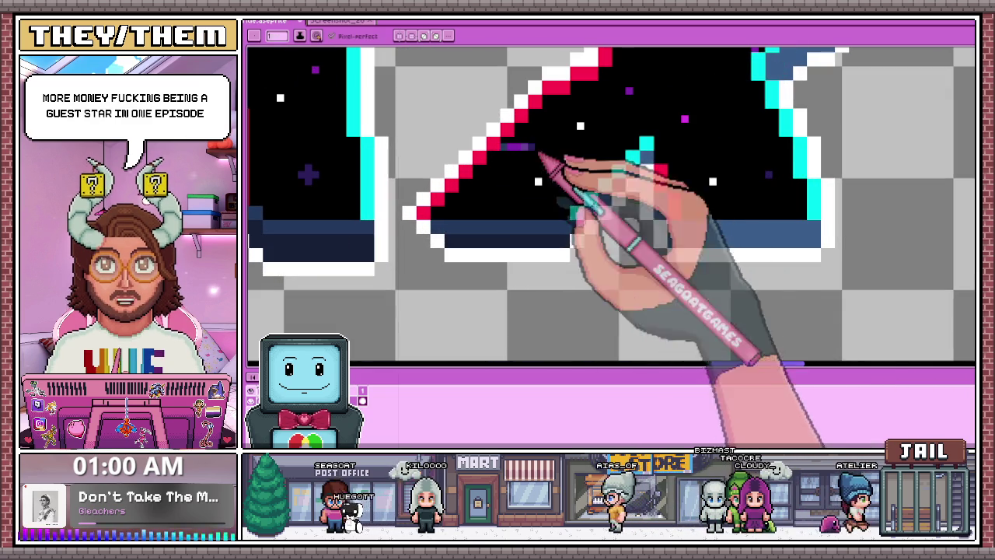
scroll(571, 202, down, 1)
scroll(587, 211, up, 2)
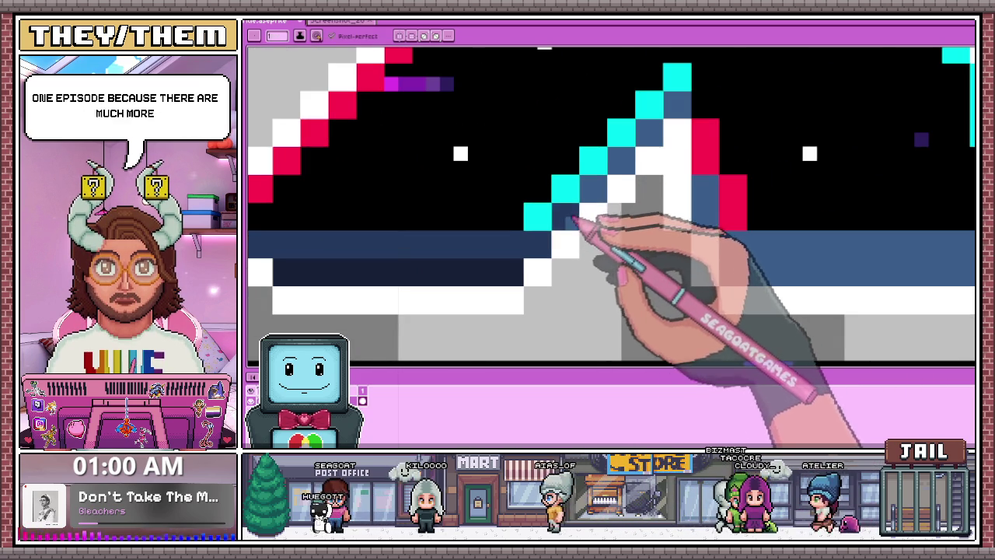
scroll(594, 198, down, 1)
scroll(583, 209, down, 3)
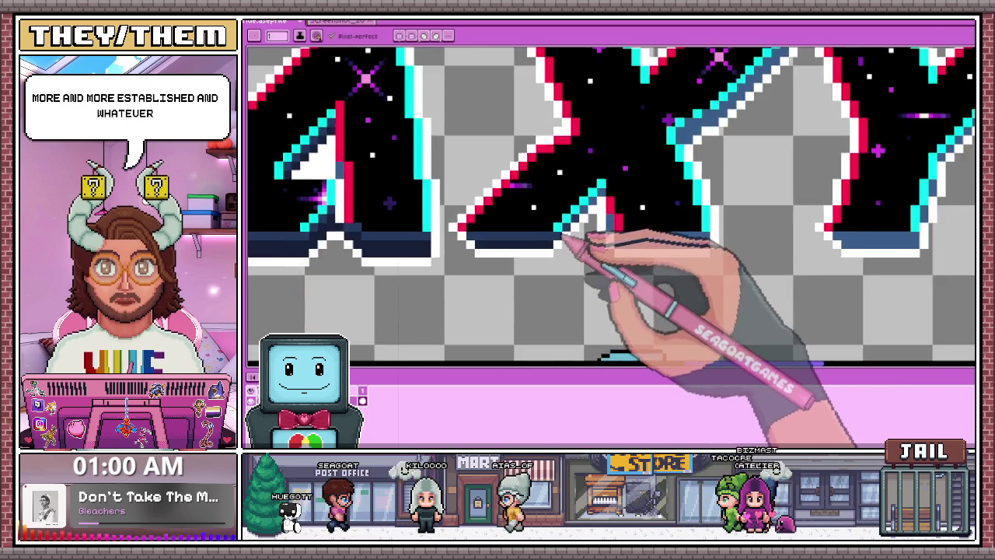
scroll(573, 249, down, 1)
scroll(575, 233, up, 3)
scroll(593, 217, up, 1)
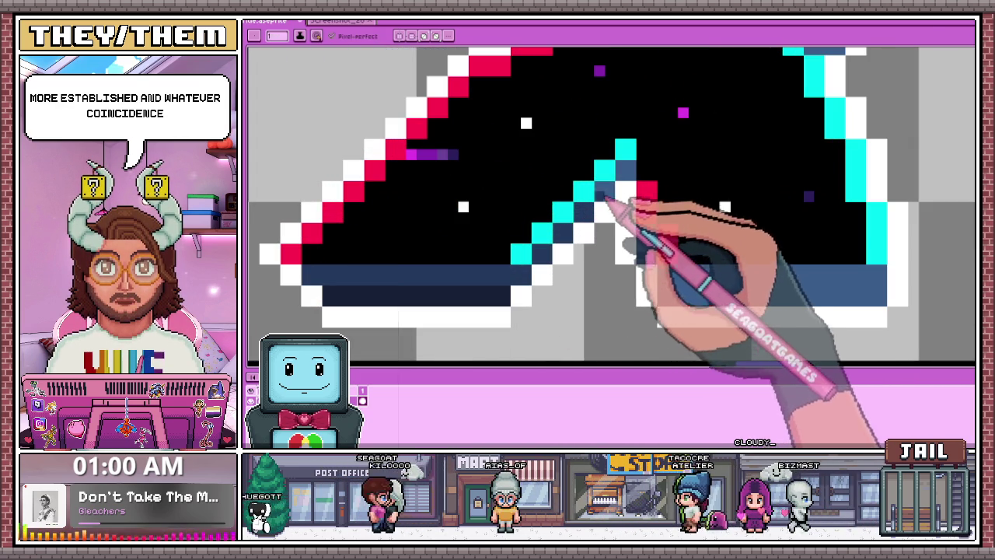
scroll(615, 204, down, 2)
scroll(622, 194, up, 2)
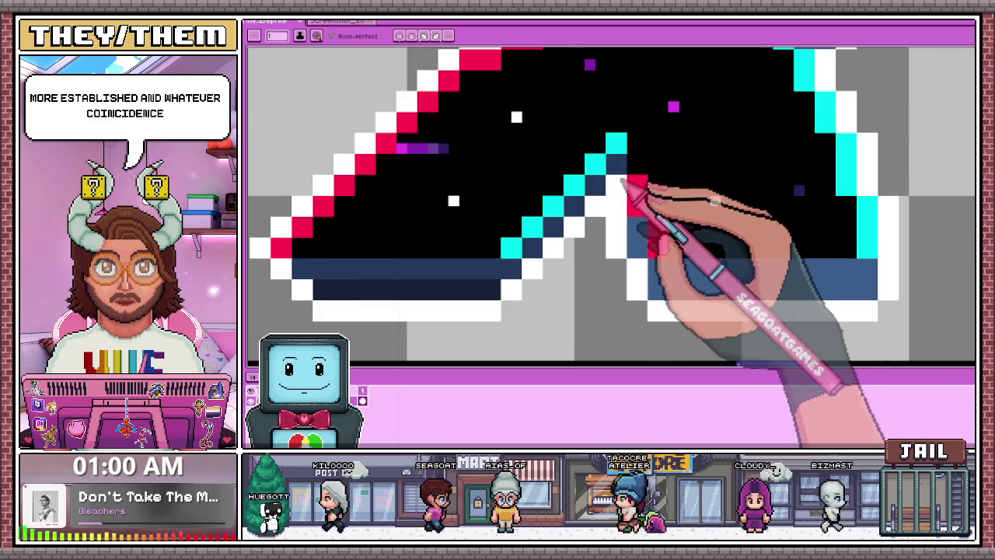
scroll(626, 184, down, 2)
scroll(583, 222, up, 3)
scroll(628, 228, down, 1)
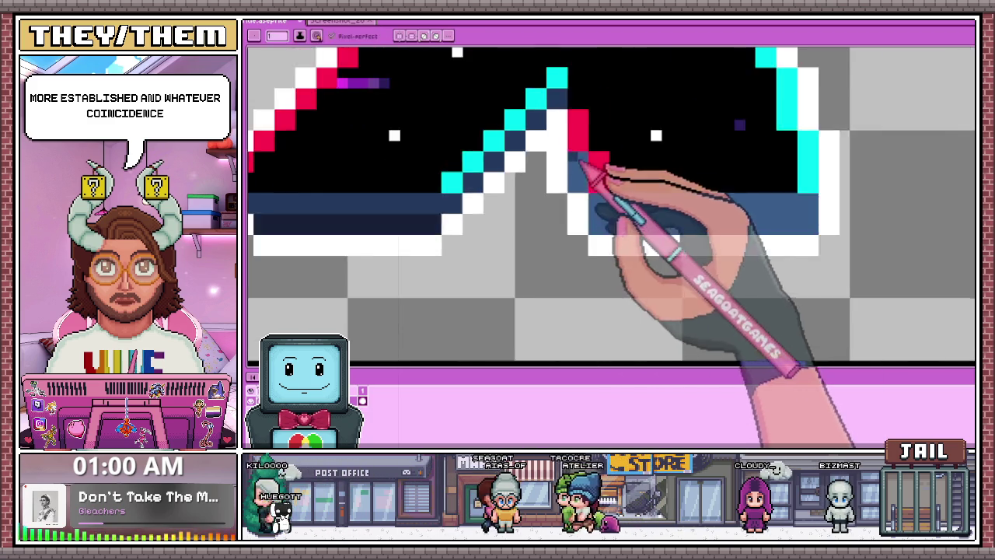
scroll(587, 168, down, 2)
scroll(588, 217, down, 1)
scroll(582, 211, down, 1)
scroll(589, 216, up, 2)
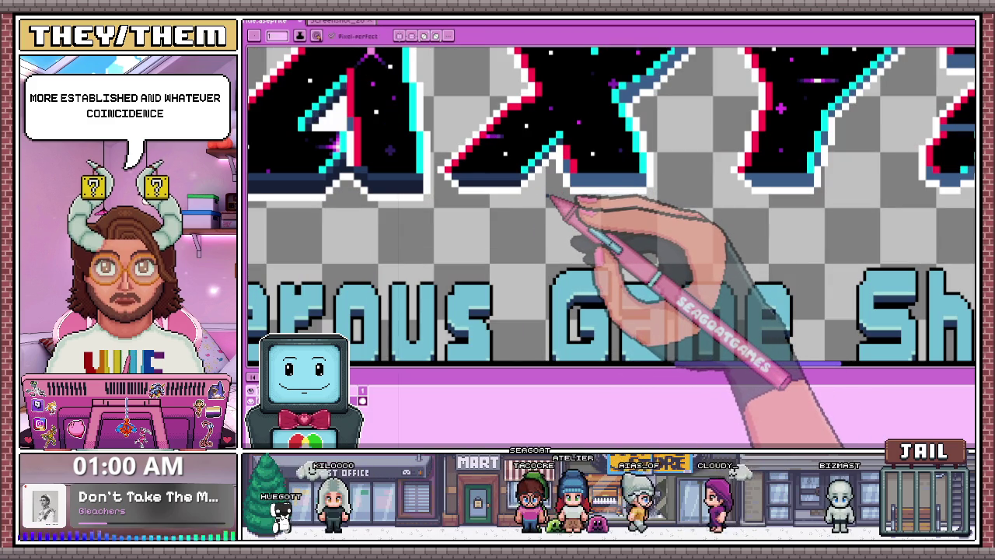
scroll(544, 183, up, 1)
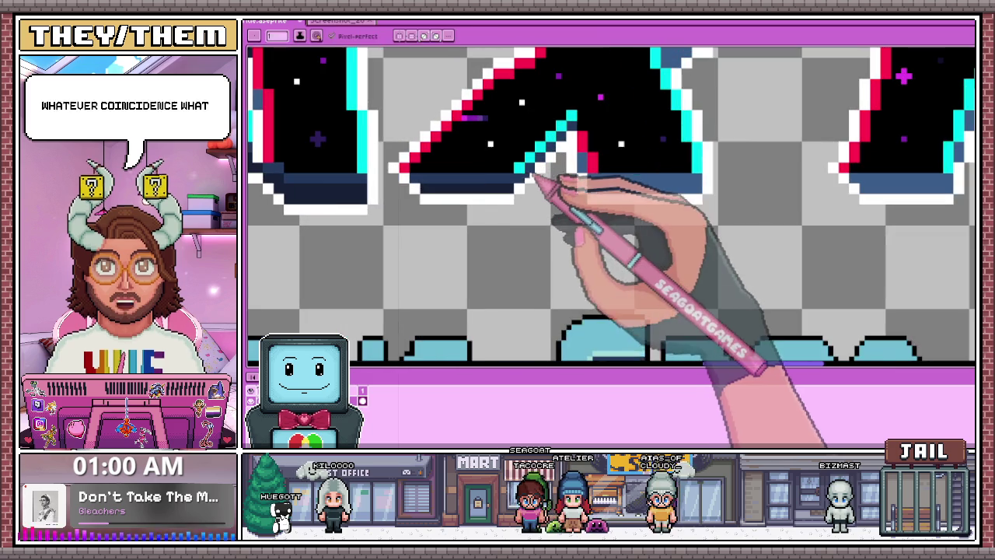
scroll(544, 195, up, 1)
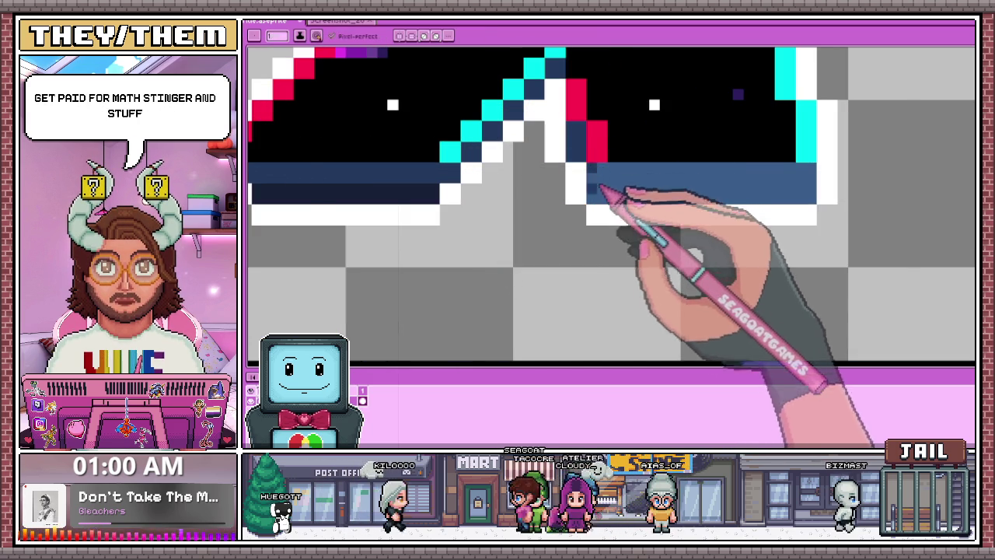
scroll(598, 189, down, 1)
scroll(472, 200, down, 1)
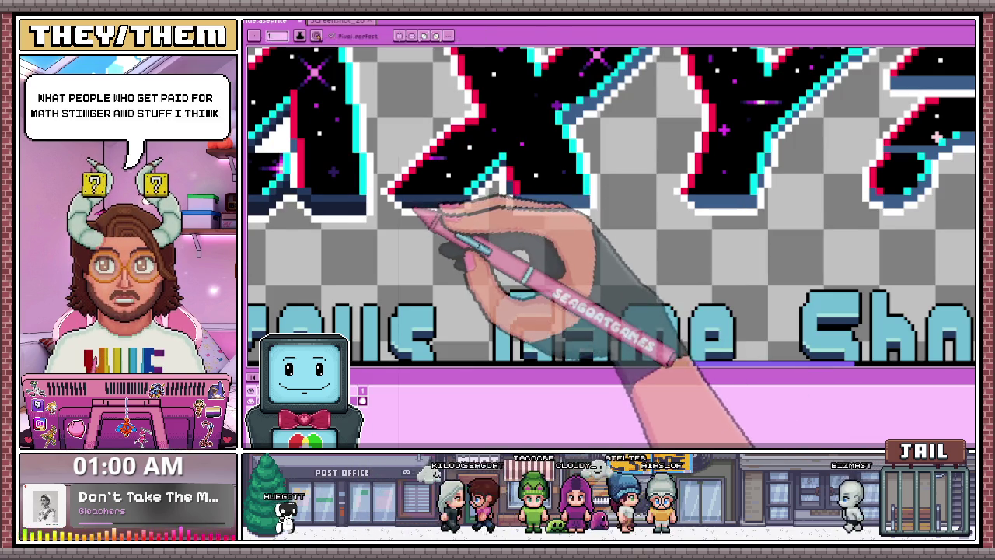
scroll(426, 212, up, 1)
scroll(423, 215, up, 1)
mouse_move(416, 224)
mouse_down()
mouse_move(506, 212)
mouse_move(502, 221)
mouse_move(581, 222)
mouse_up()
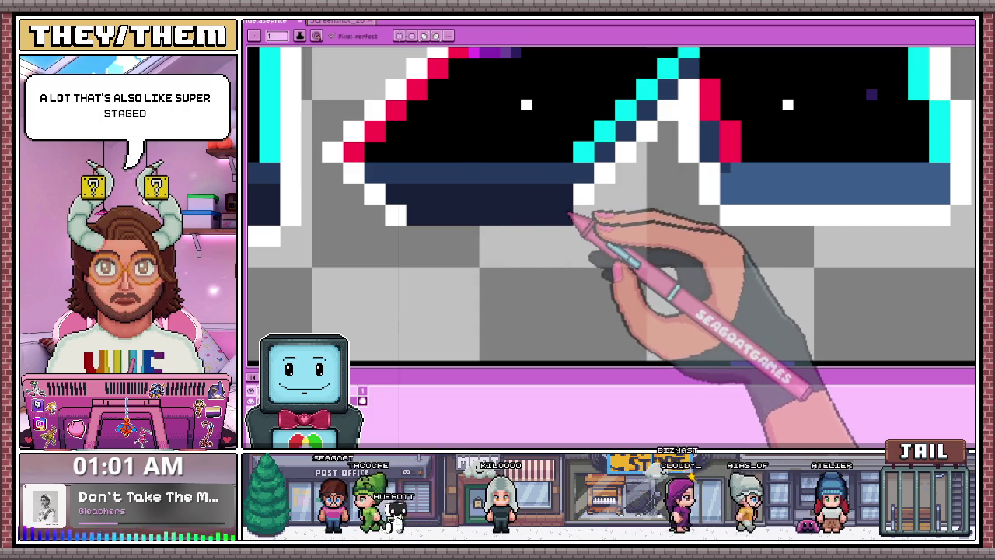
- Extend the white outline along the letter's underside
scroll(584, 214, down, 1)
scroll(589, 206, up, 1)
scroll(579, 206, down, 1)
scroll(606, 218, down, 1)
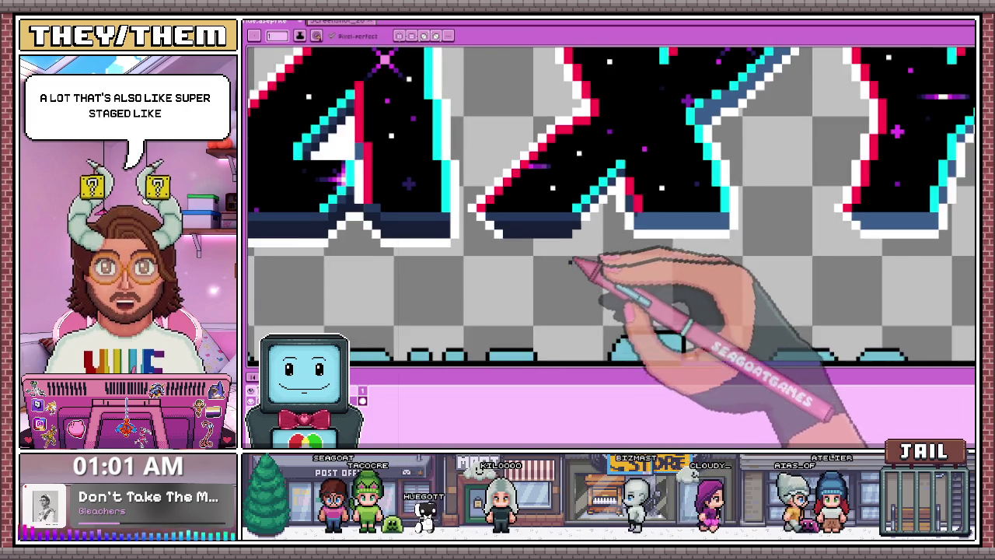
scroll(572, 266, up, 1)
scroll(617, 217, up, 1)
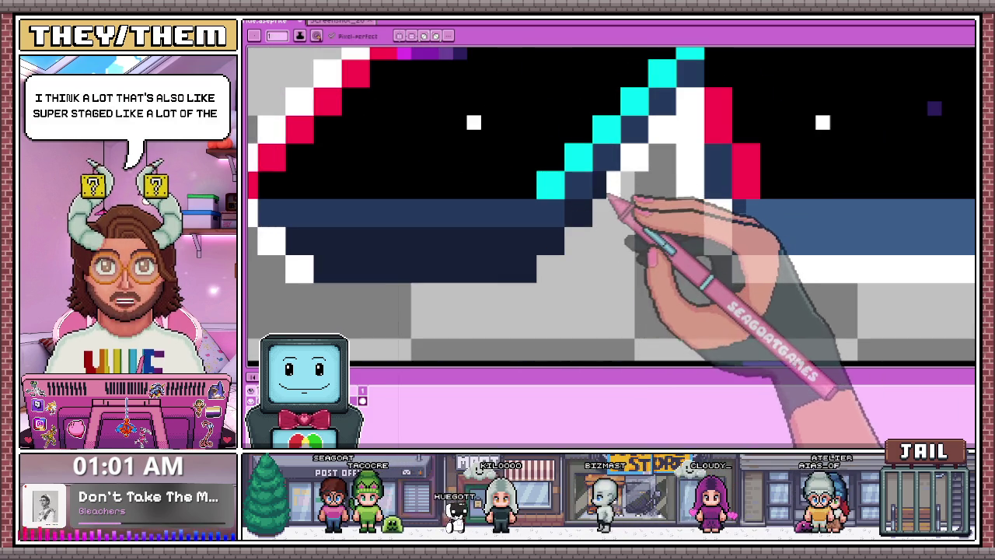
scroll(611, 200, down, 1)
scroll(644, 166, up, 1)
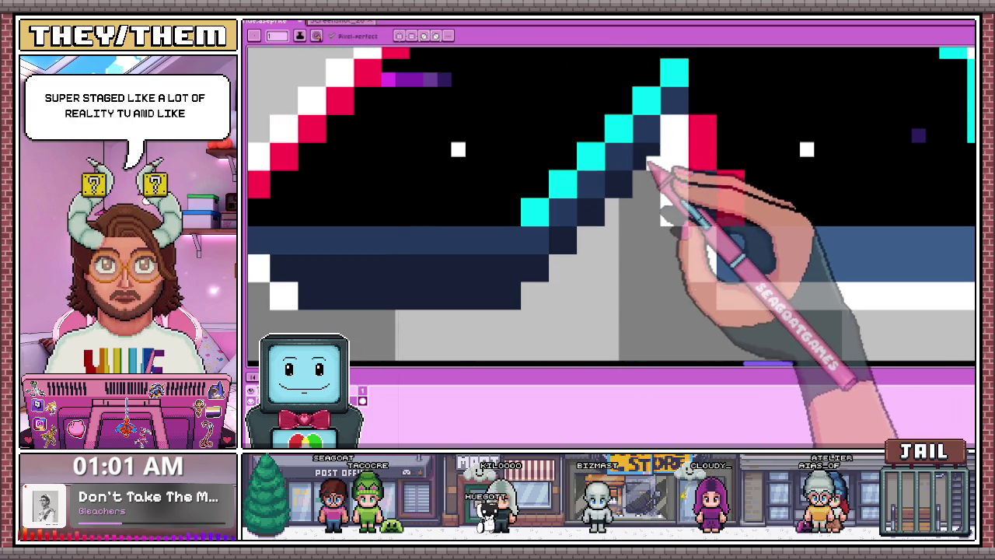
scroll(653, 151, down, 1)
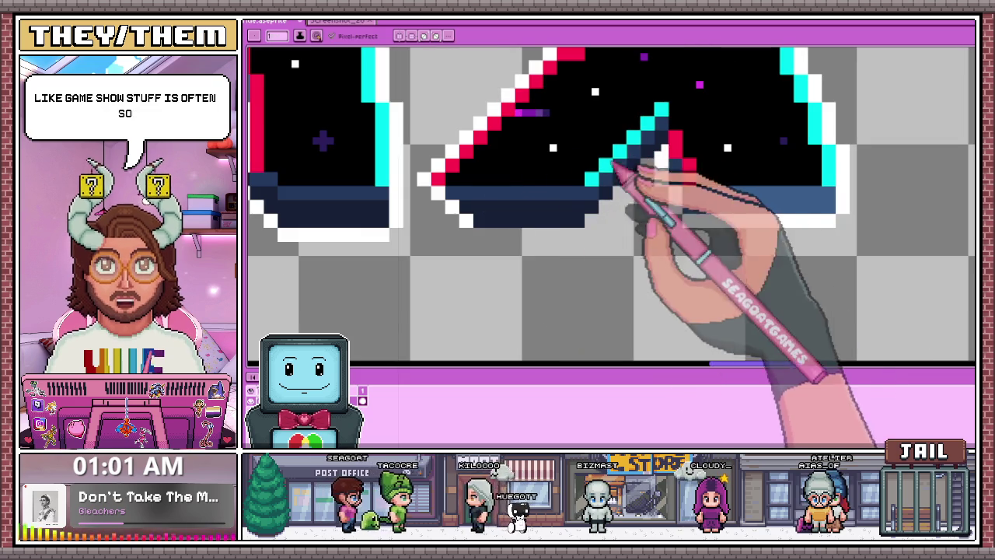
scroll(556, 182, up, 1)
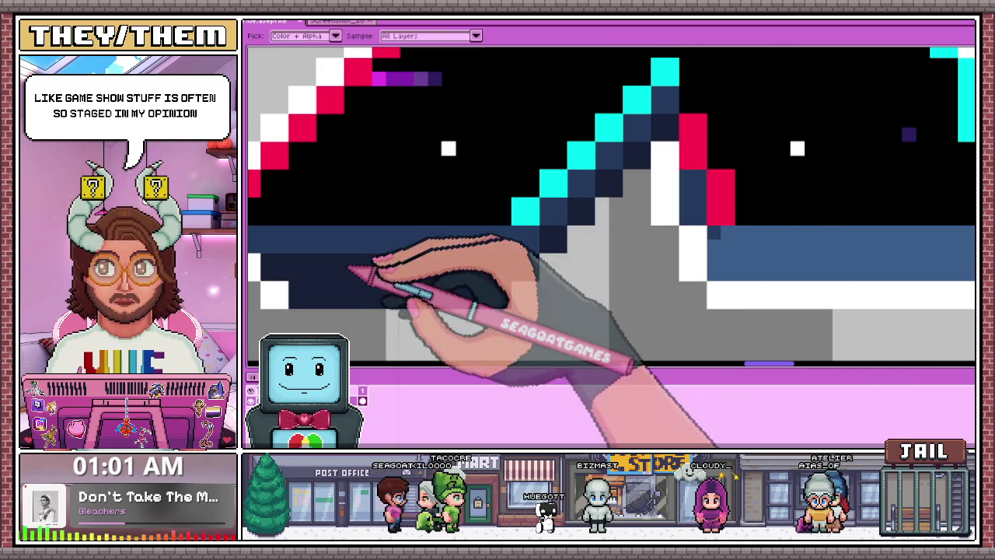
scroll(373, 257, down, 1)
scroll(353, 250, up, 1)
mouse_move(353, 250)
mouse_down()
mouse_move(378, 266)
mouse_move(495, 258)
mouse_move(378, 267)
mouse_move(461, 262)
mouse_up()
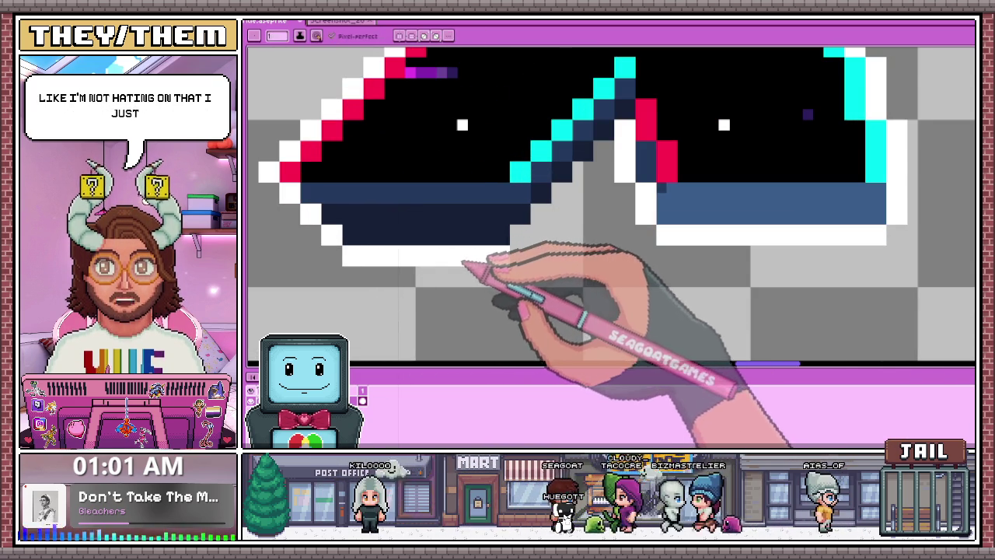
- Try a lighter blue stroke in the dark base band, then undo it
scroll(463, 264, down, 1)
scroll(498, 241, up, 1)
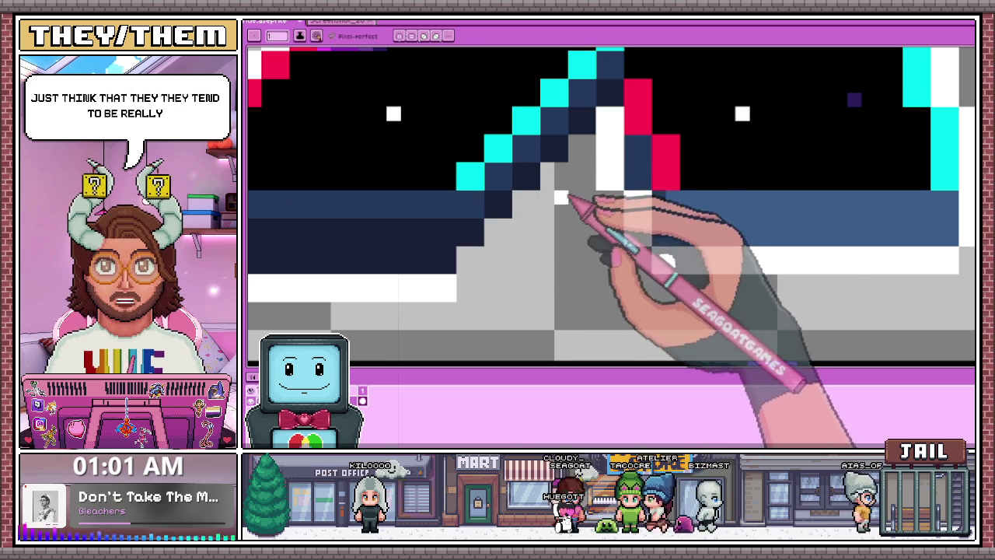
scroll(533, 233, down, 2)
scroll(507, 251, up, 1)
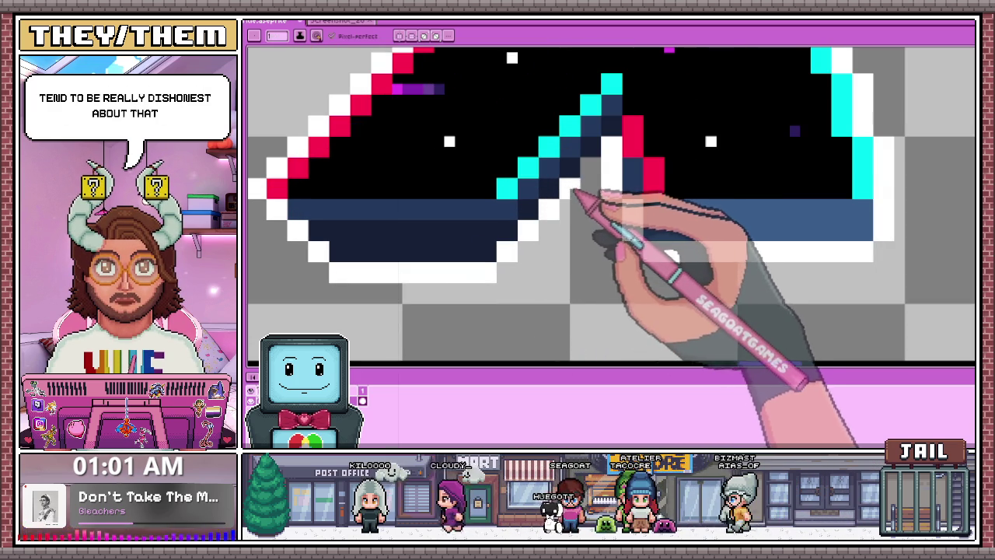
scroll(595, 179, down, 1)
scroll(614, 201, down, 1)
scroll(628, 216, down, 1)
scroll(621, 223, up, 2)
scroll(614, 222, up, 1)
scroll(591, 211, up, 1)
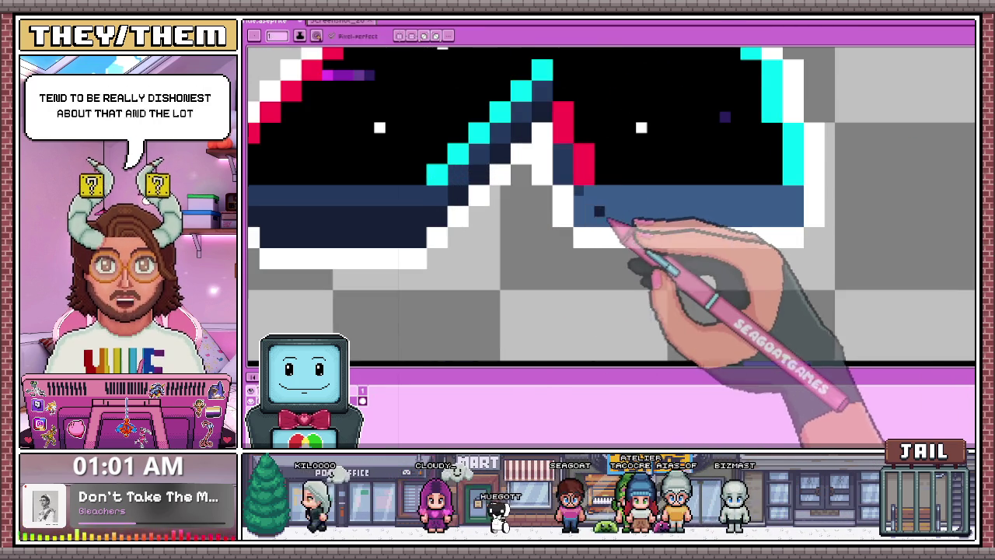
scroll(536, 200, down, 2)
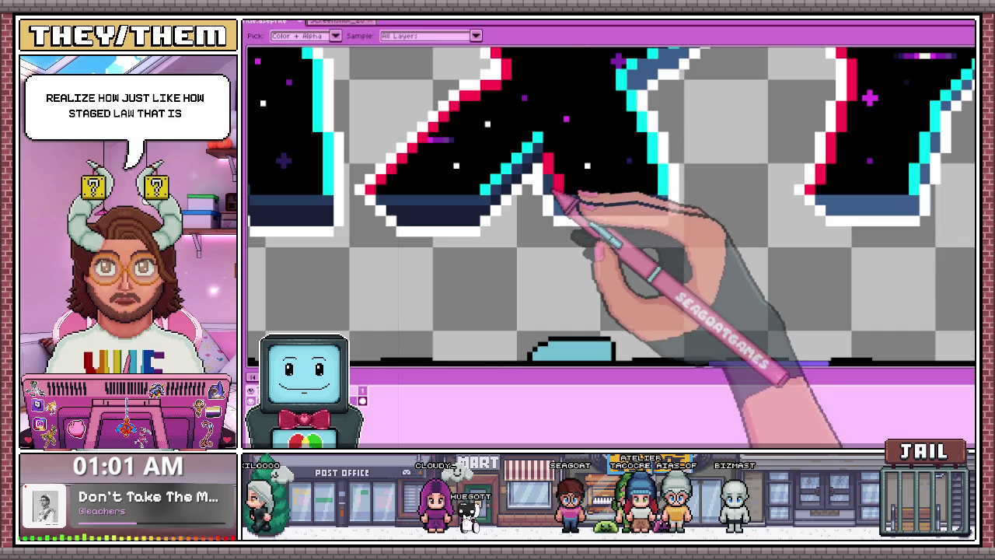
scroll(560, 204, up, 2)
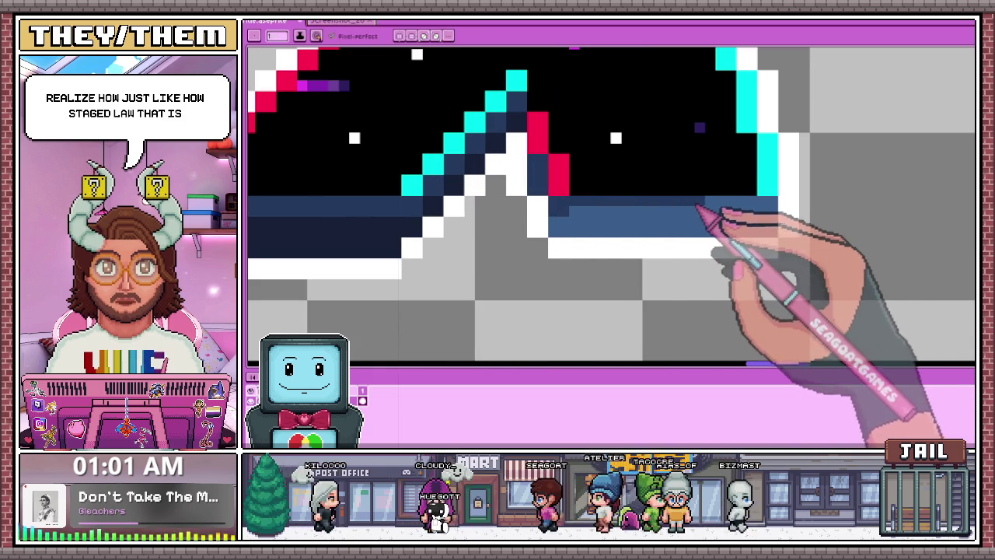
drag(571, 210, 642, 211)
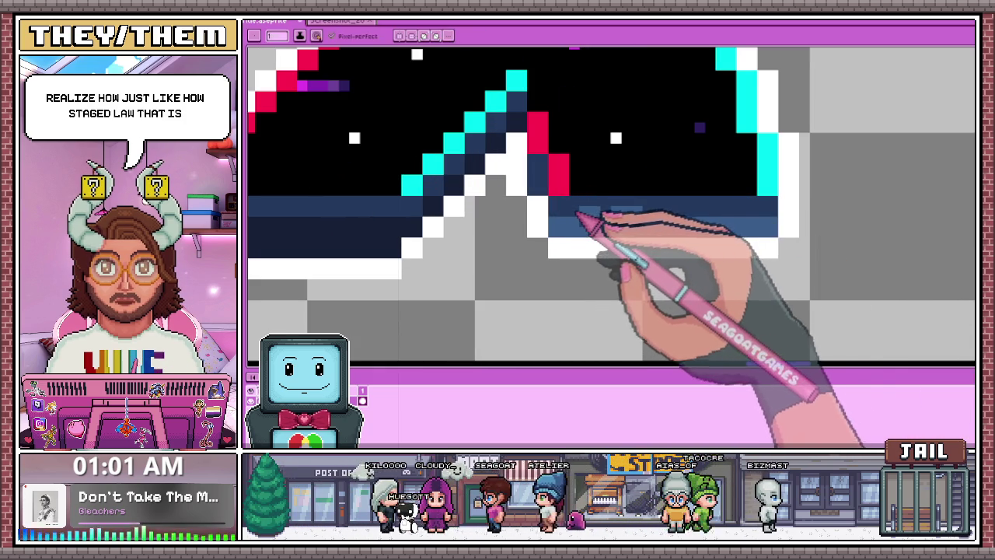
key(ctrl+z)
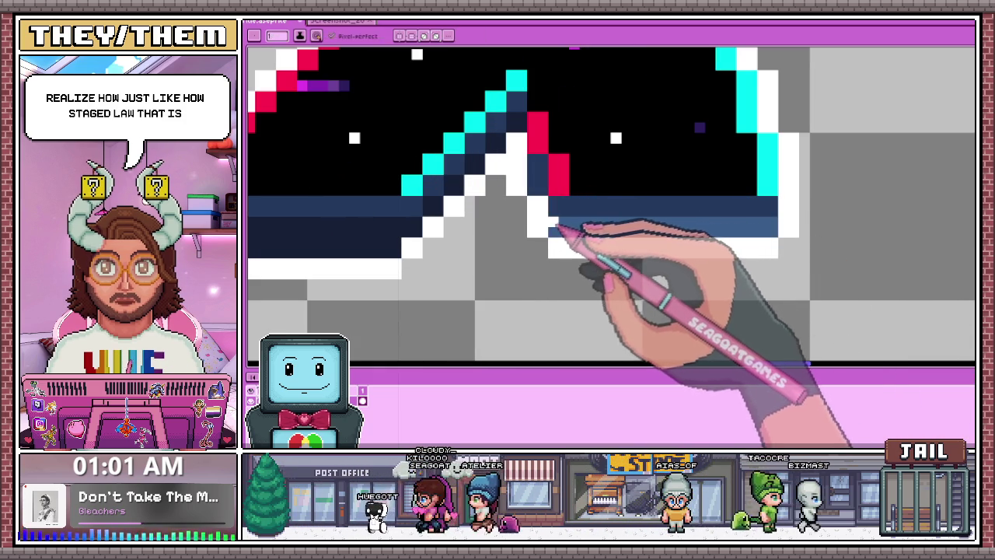
- Eyedrop dark navy and repaint the whole shading band under the X solid navy
key(e)
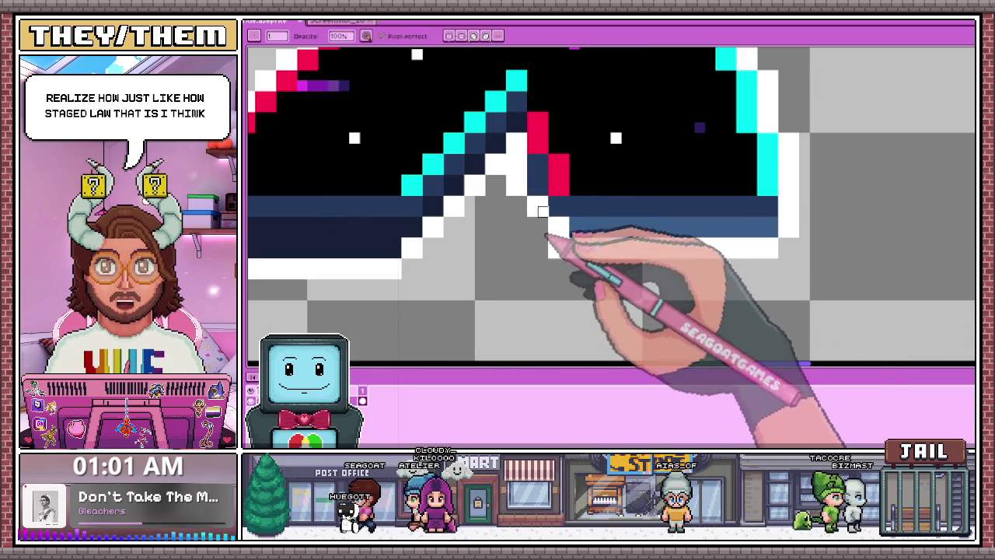
scroll(564, 248, down, 3)
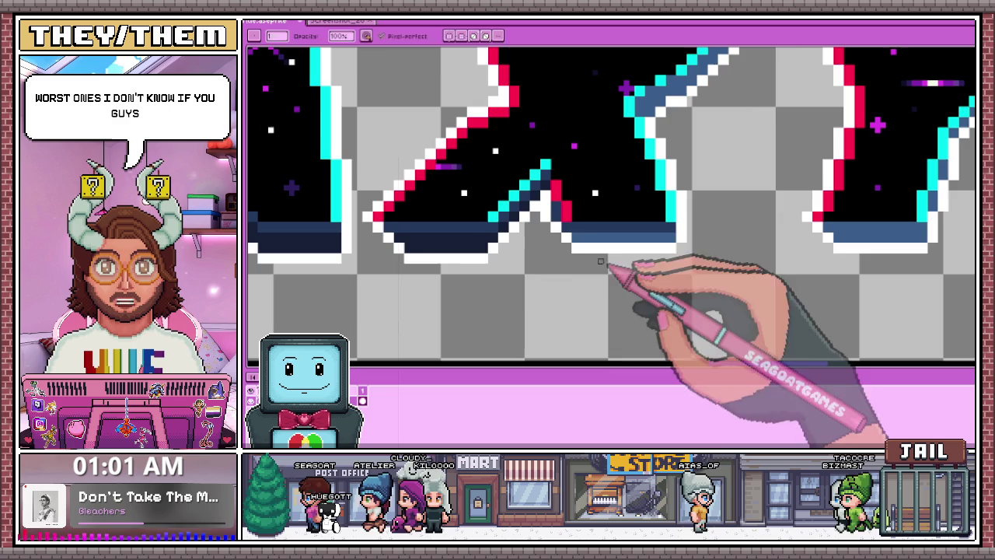
scroll(596, 254, up, 3)
key(b)
scroll(595, 255, down, 1)
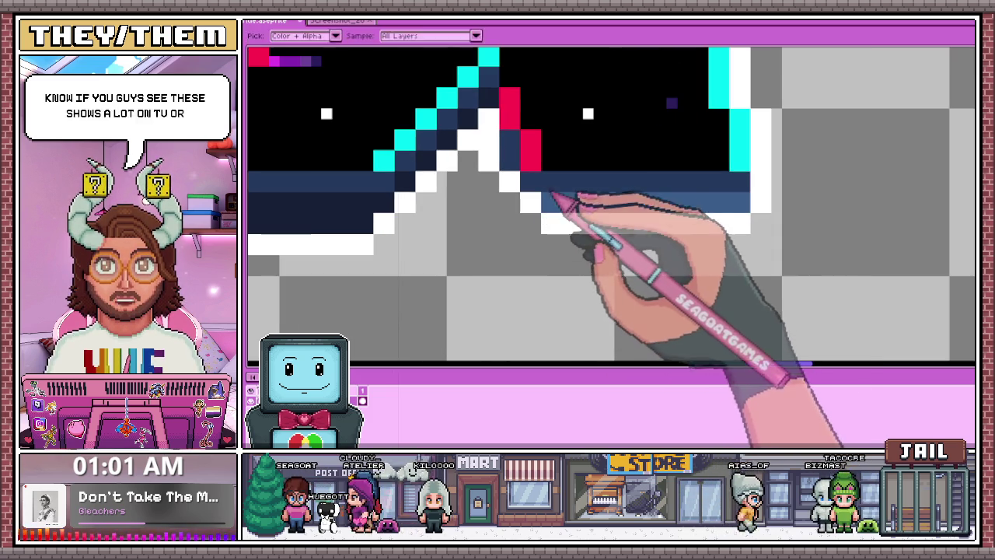
key(alt)
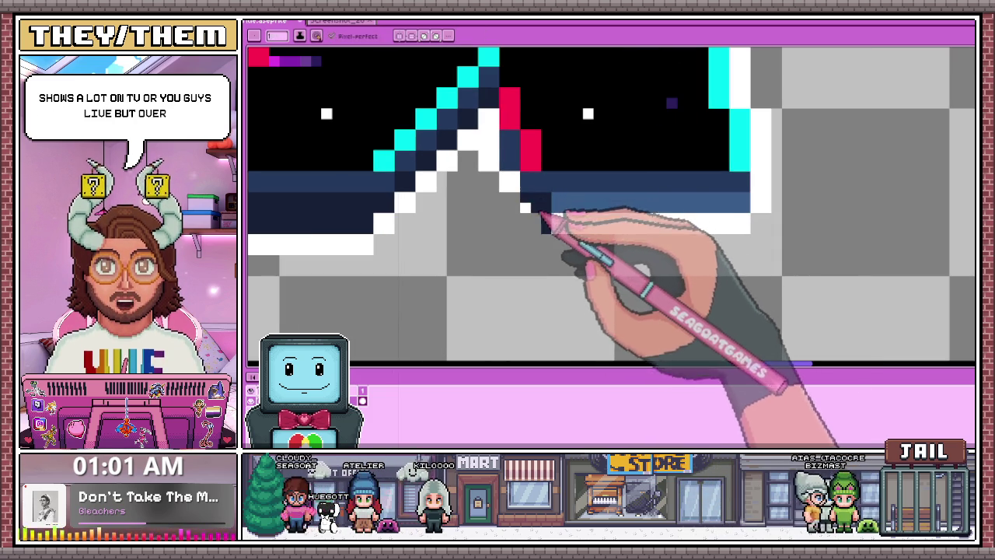
click(510, 180)
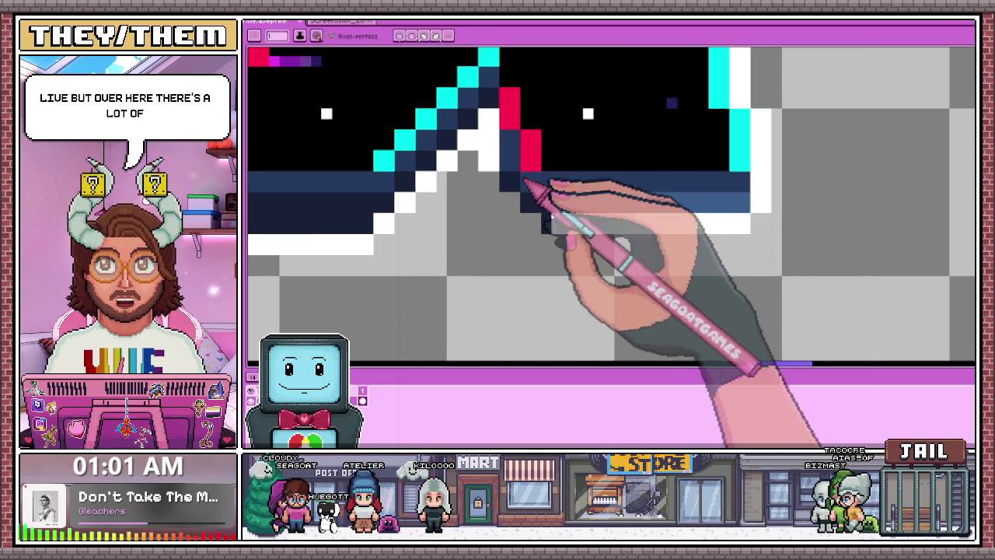
scroll(544, 178, down, 2)
scroll(583, 223, up, 2)
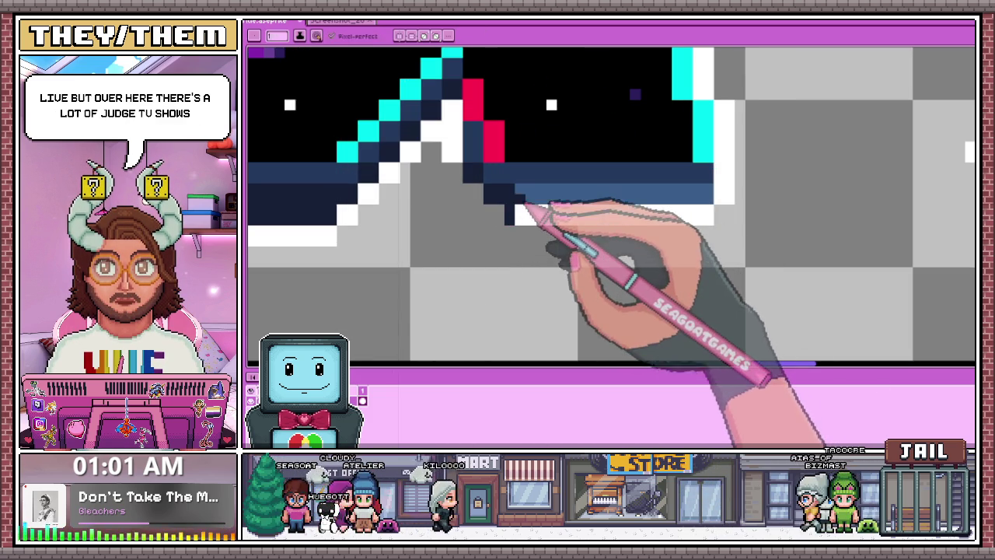
click(520, 196)
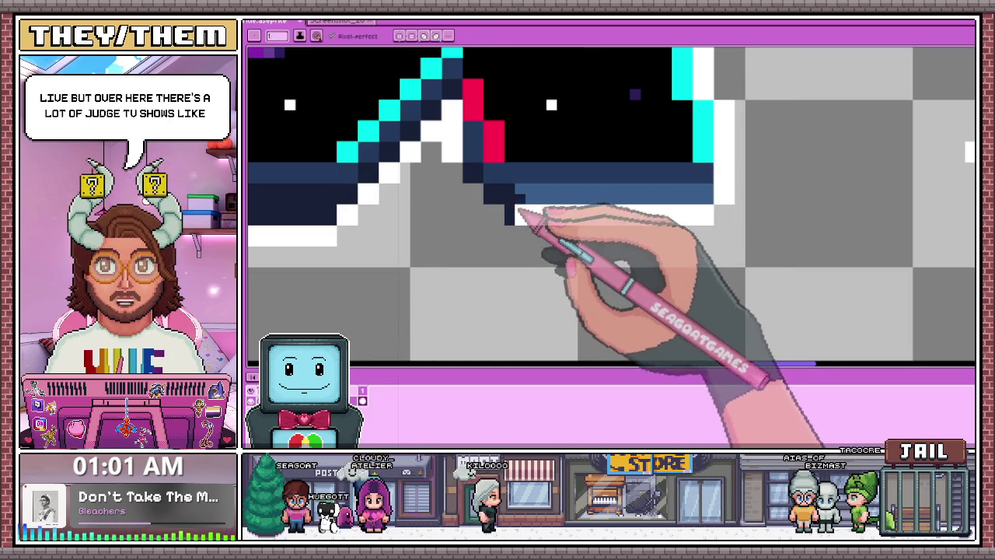
mouse_move(577, 222)
mouse_down()
mouse_move(707, 221)
mouse_move(703, 191)
mouse_up()
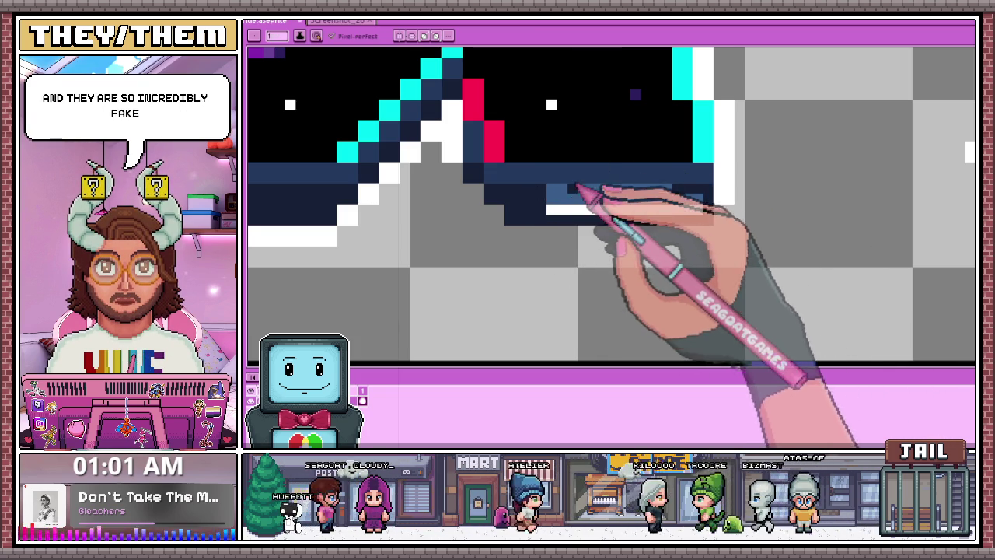
drag(579, 188, 684, 192)
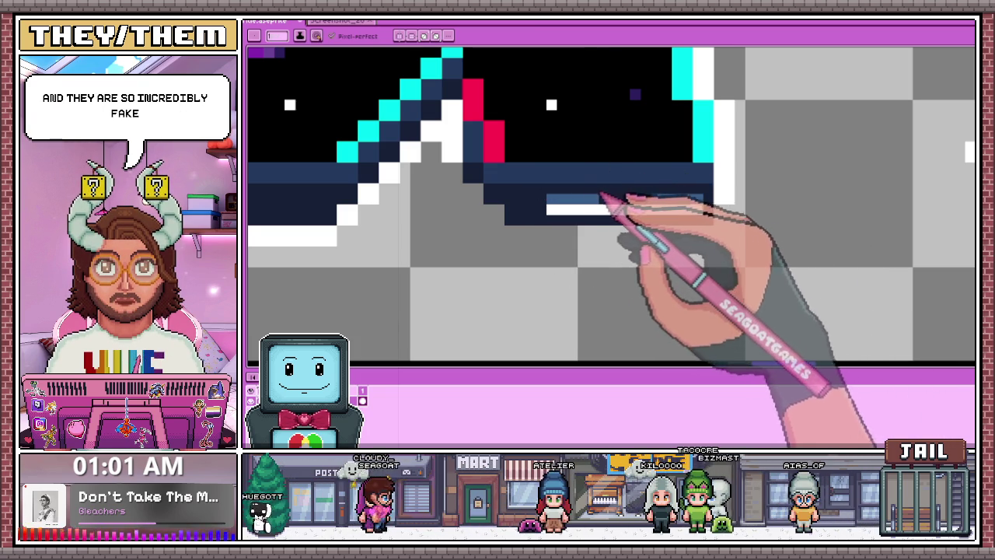
mouse_move(573, 203)
mouse_down()
mouse_move(695, 205)
mouse_move(649, 217)
mouse_move(556, 212)
mouse_up()
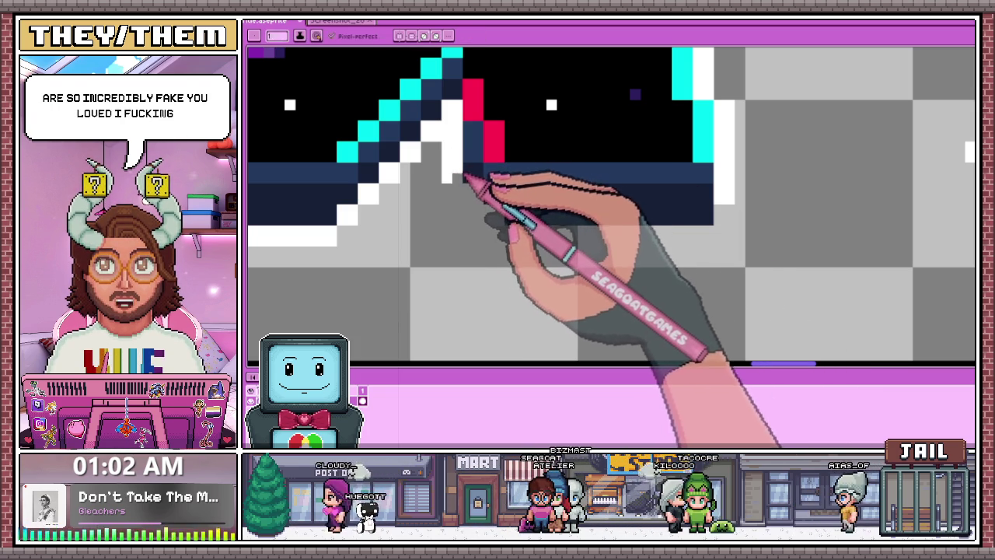
- Extend the white diagonal edge and fill the white outline row below the band
mouse_move(473, 195)
mouse_down()
mouse_move(490, 210)
mouse_move(704, 241)
mouse_up()
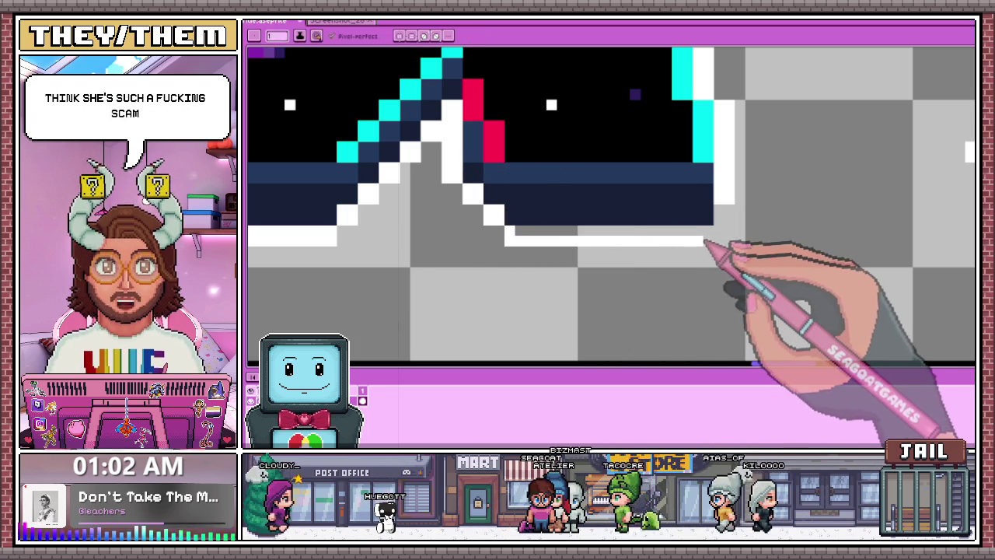
drag(510, 231, 692, 244)
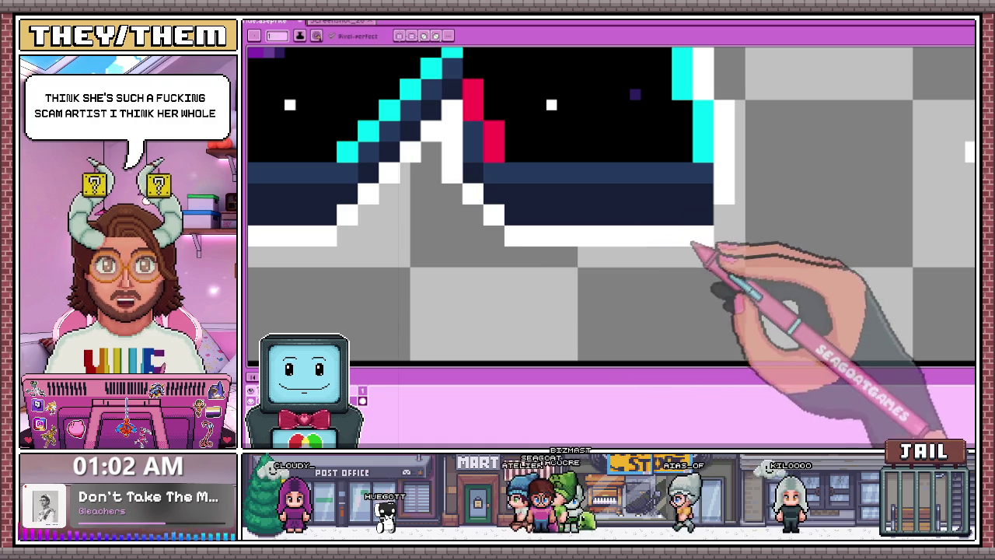
scroll(599, 233, down, 2)
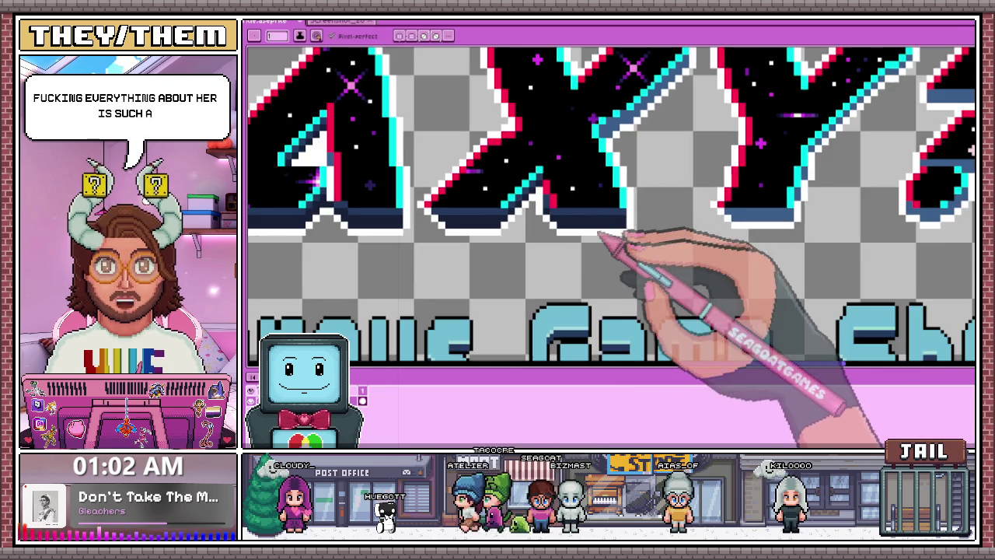
scroll(599, 233, down, 1)
scroll(595, 205, down, 1)
scroll(604, 195, down, 2)
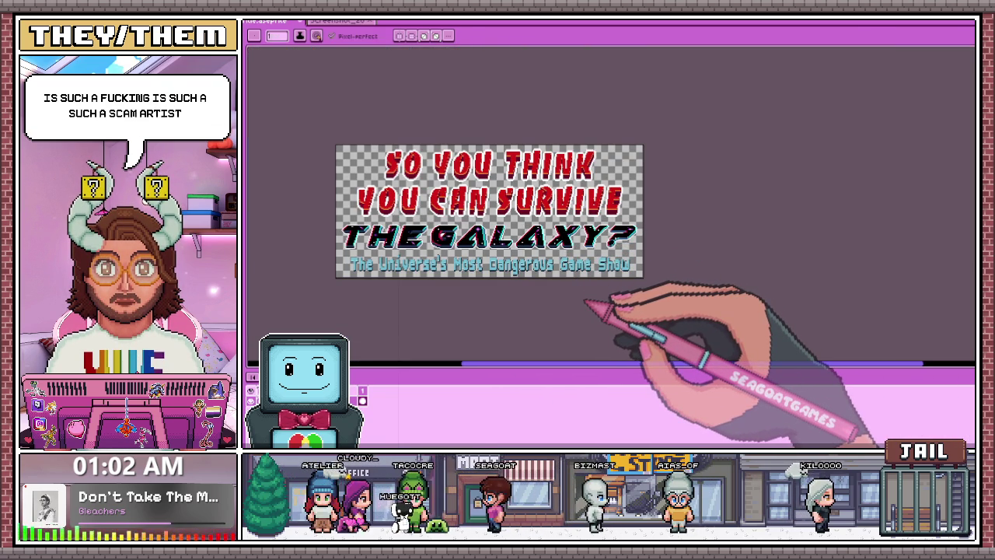
scroll(600, 256, up, 3)
scroll(582, 249, up, 2)
scroll(582, 222, up, 2)
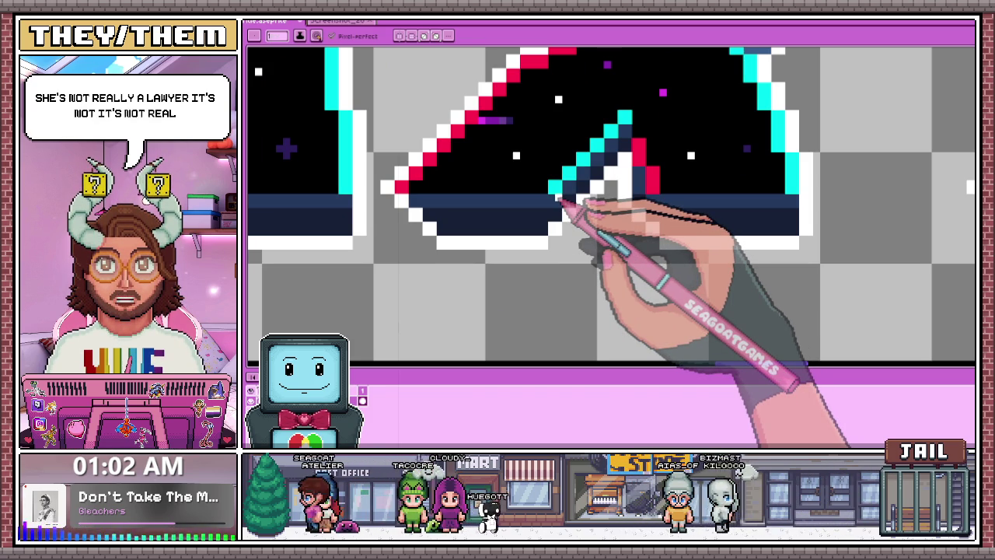
scroll(567, 200, down, 2)
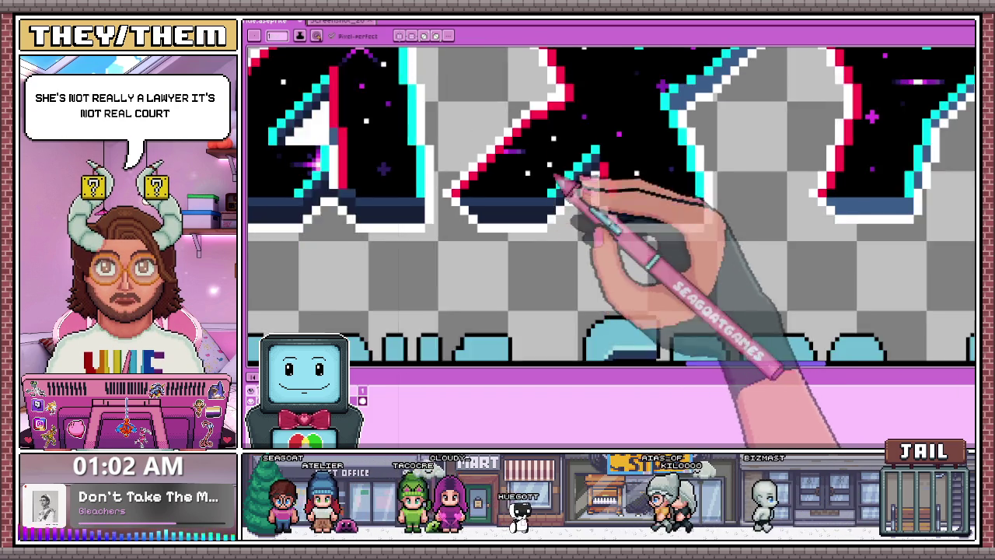
scroll(579, 195, down, 2)
scroll(575, 202, up, 2)
scroll(587, 155, up, 1)
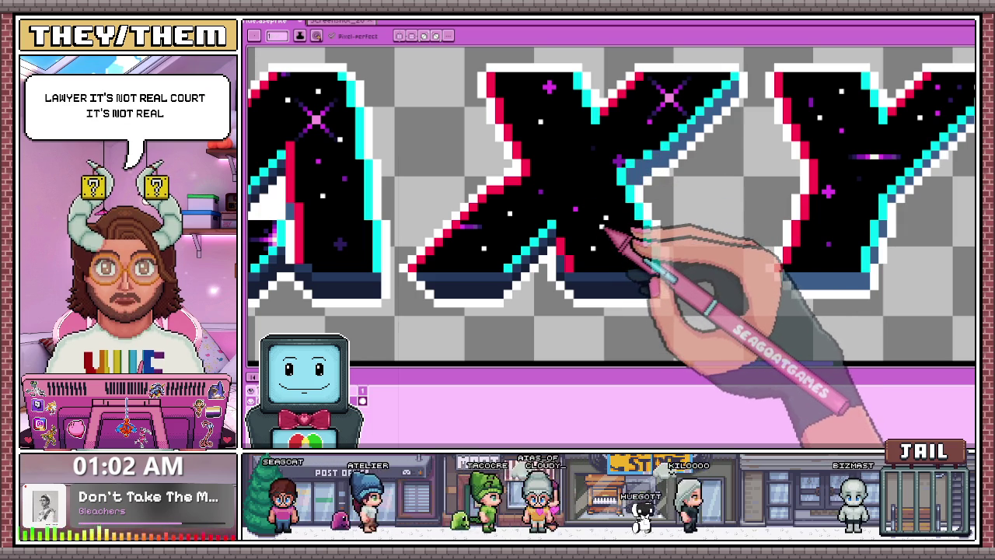
scroll(602, 202, down, 2)
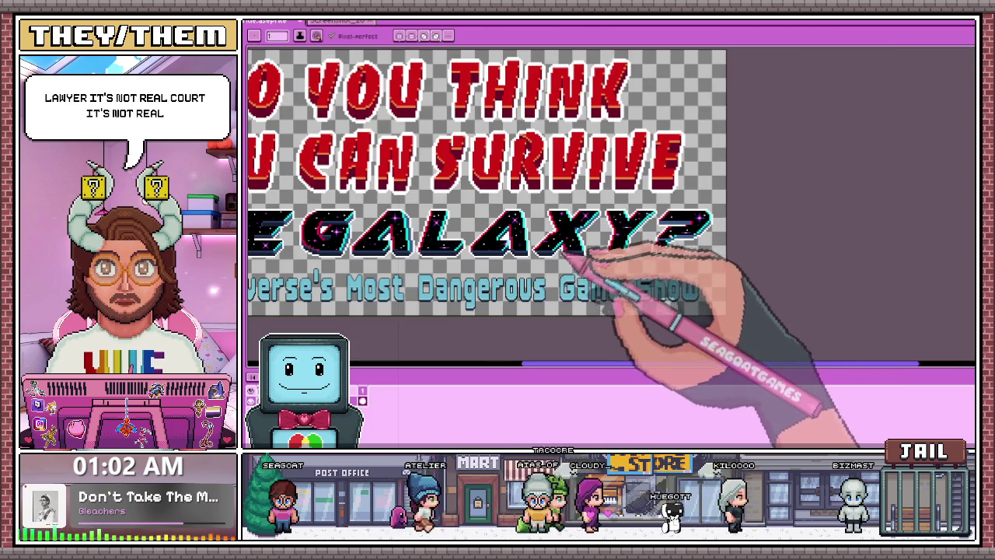
scroll(595, 276, up, 2)
scroll(559, 225, up, 1)
scroll(528, 198, up, 1)
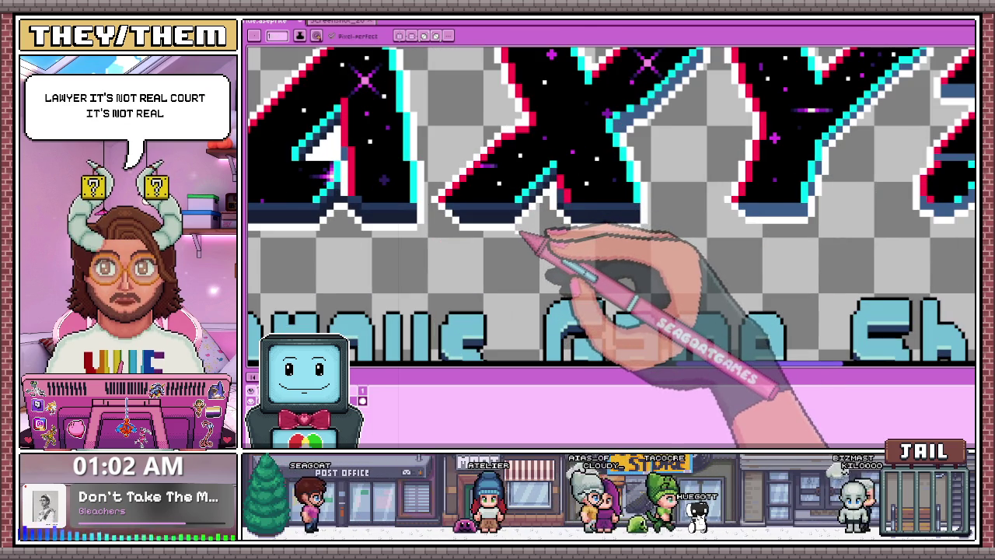
scroll(524, 233, down, 2)
scroll(524, 249, down, 2)
scroll(511, 233, up, 2)
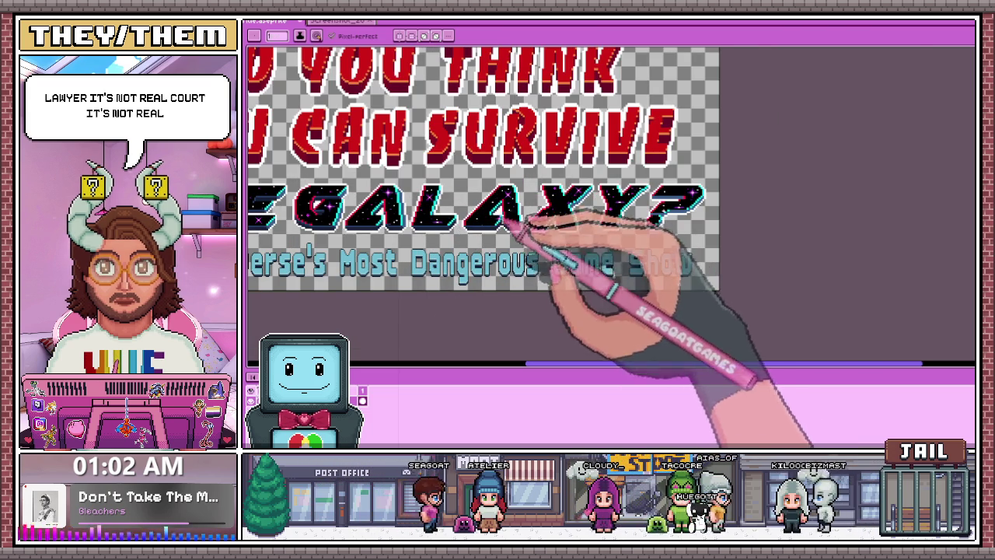
scroll(531, 219, up, 1)
scroll(589, 231, up, 1)
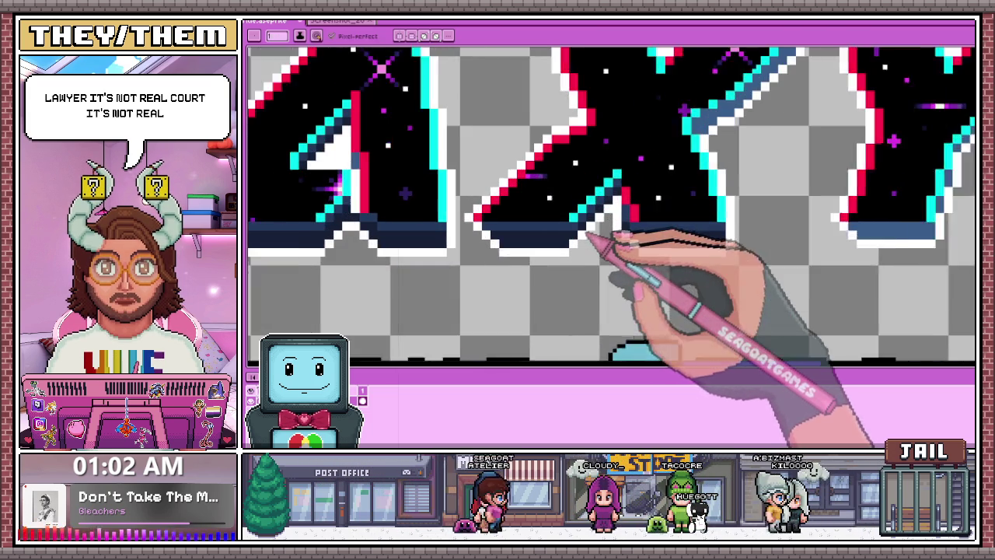
scroll(596, 242, up, 1)
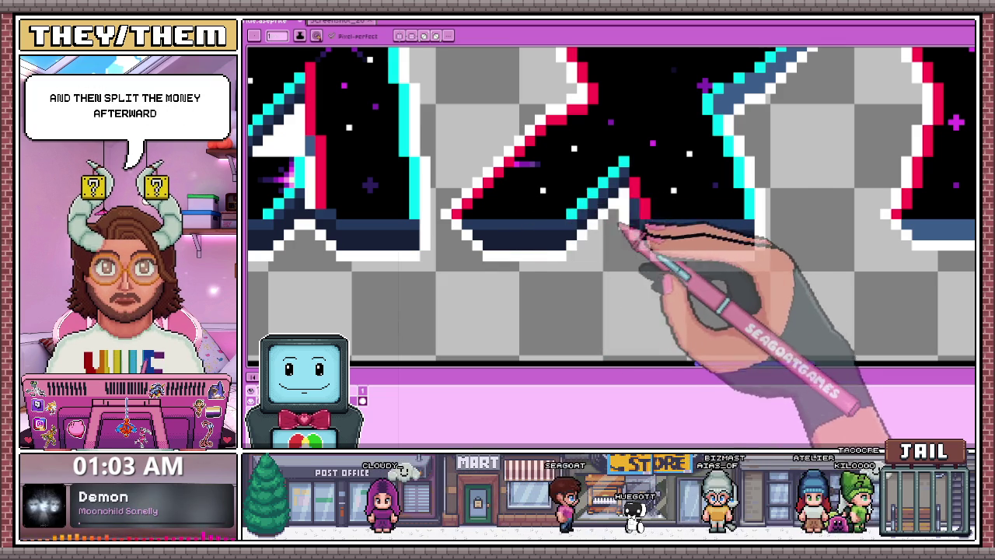
scroll(558, 219, down, 1)
scroll(555, 220, down, 1)
scroll(481, 233, up, 2)
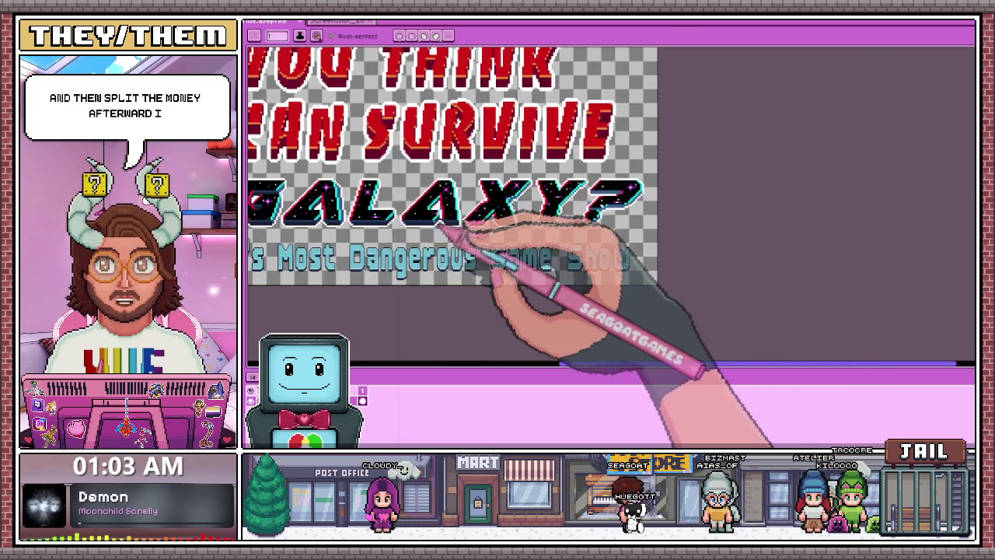
scroll(436, 233, up, 1)
scroll(382, 230, up, 2)
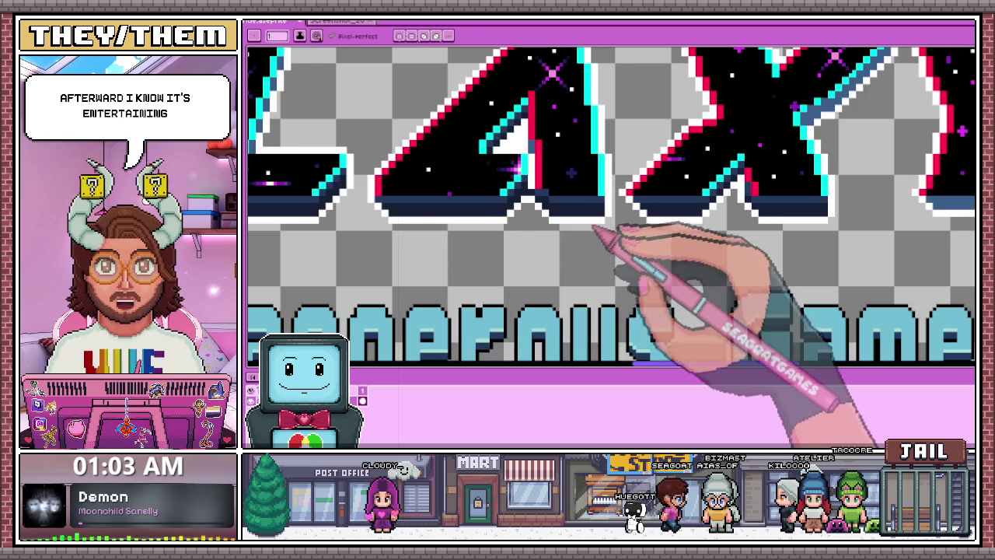
scroll(603, 226, up, 2)
scroll(598, 196, down, 2)
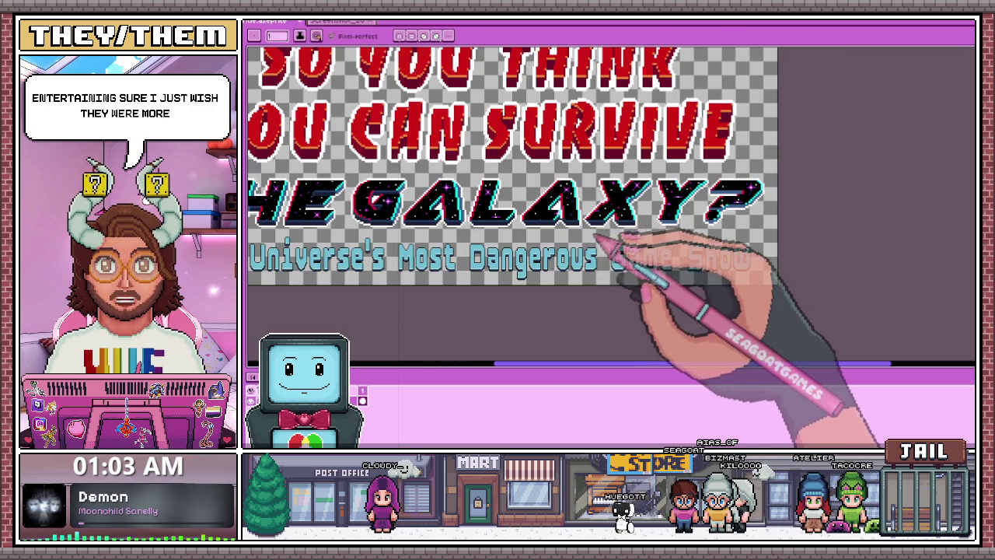
scroll(628, 234, up, 3)
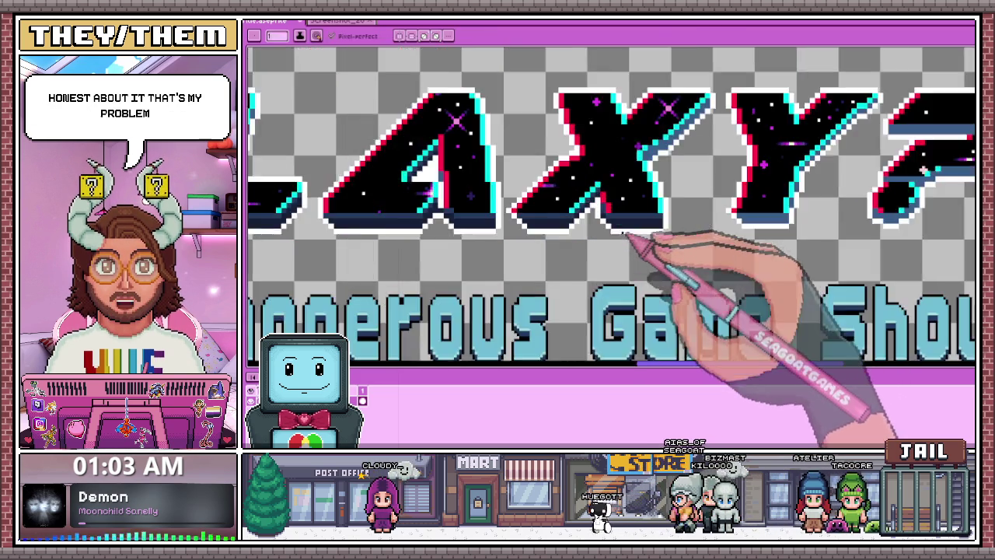
scroll(622, 224, up, 2)
scroll(614, 214, down, 1)
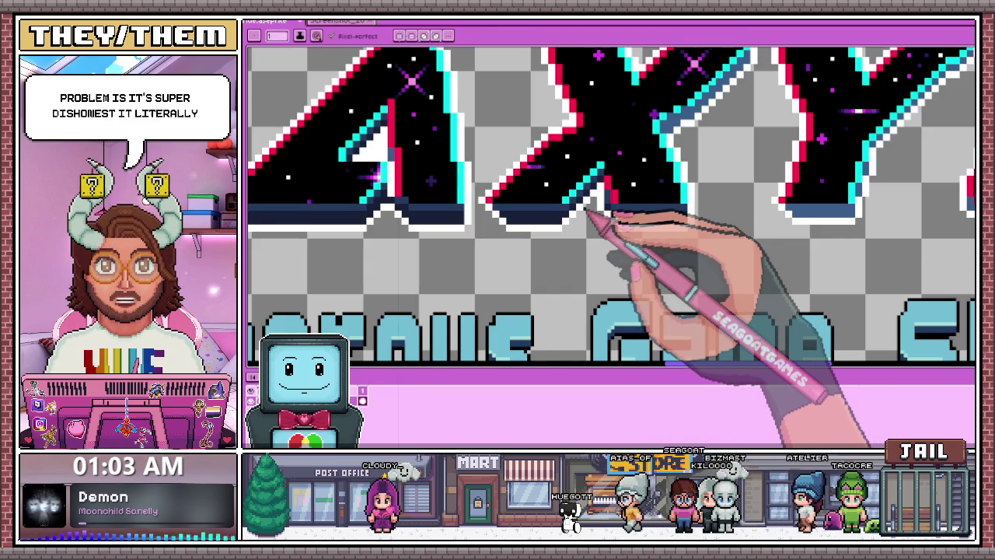
scroll(675, 180, down, 2)
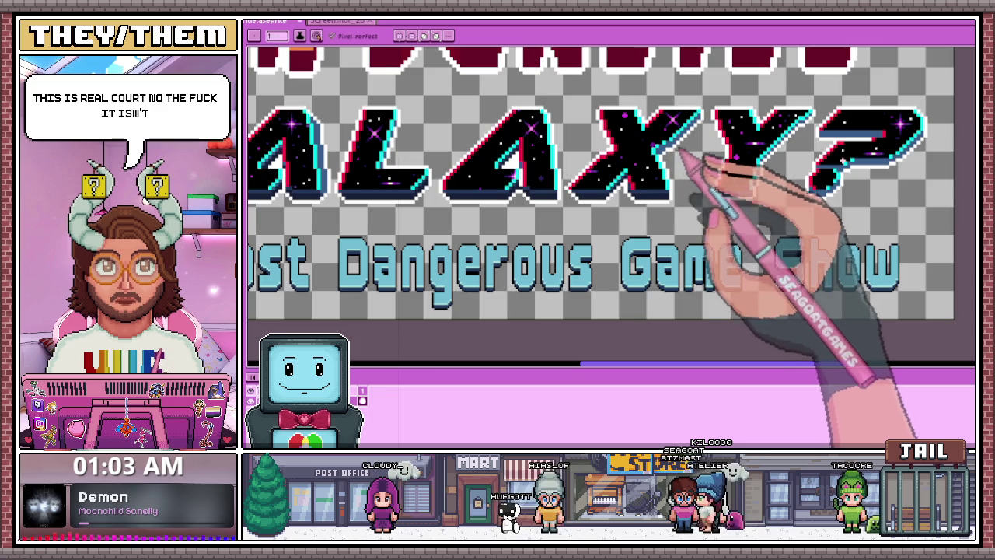
scroll(676, 175, up, 3)
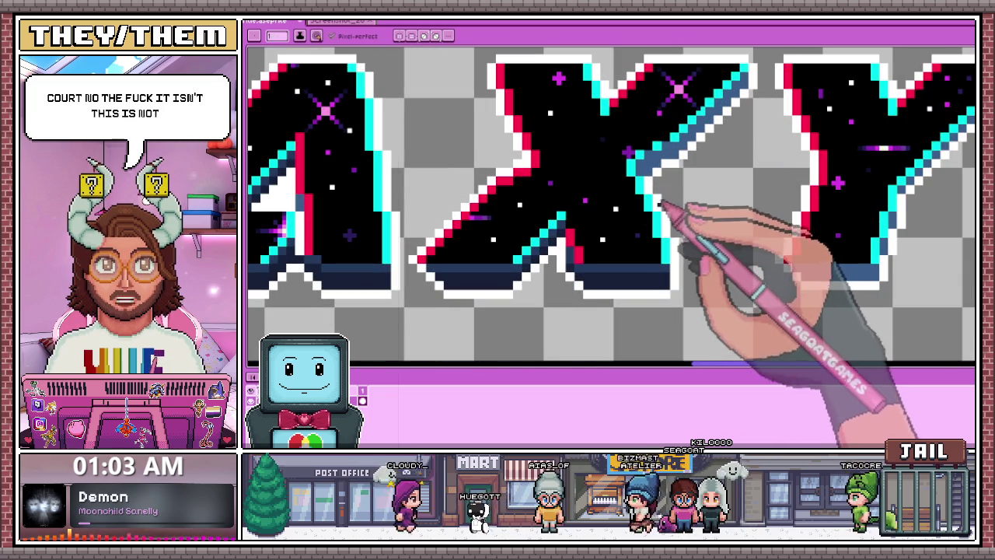
scroll(645, 234, down, 2)
scroll(653, 194, up, 2)
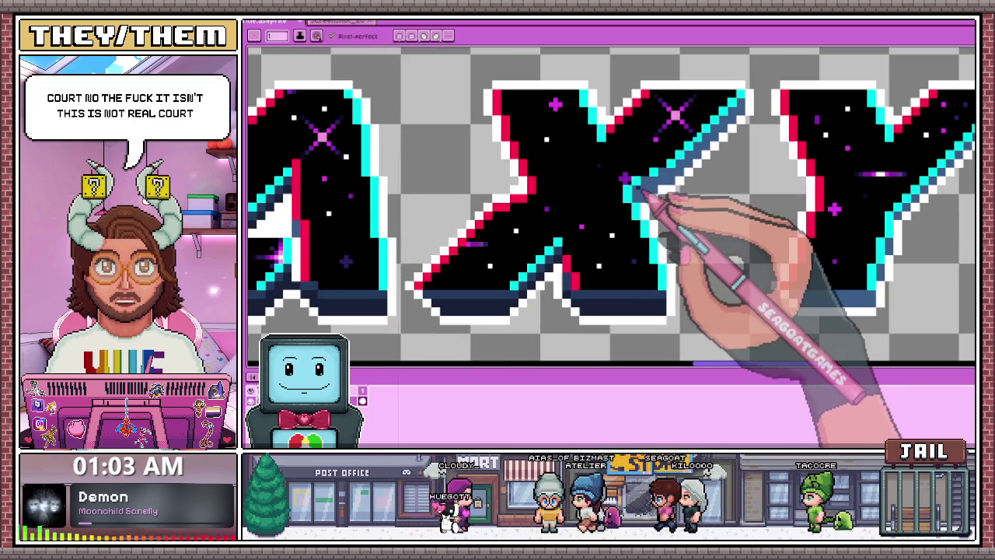
scroll(653, 191, up, 2)
scroll(645, 221, down, 2)
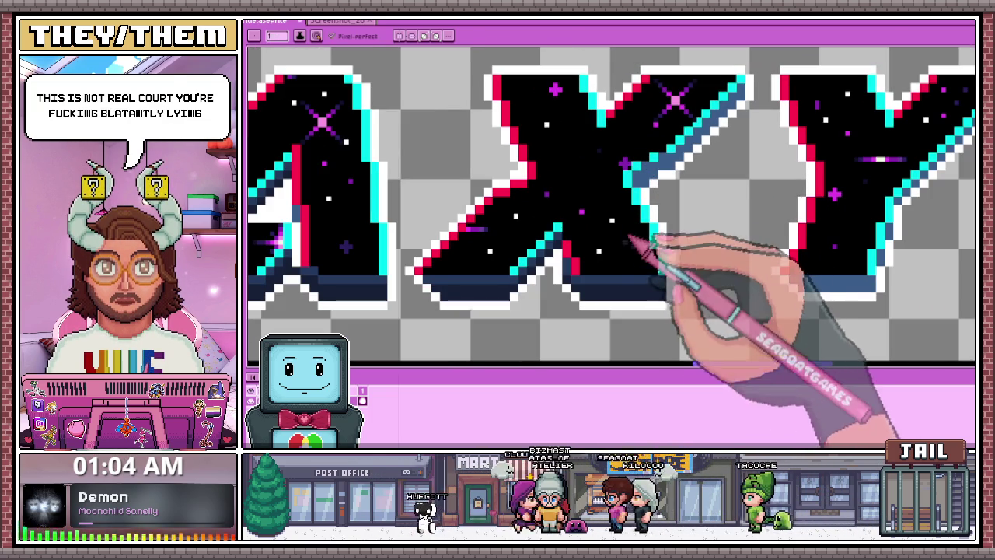
scroll(642, 211, up, 2)
scroll(634, 179, down, 2)
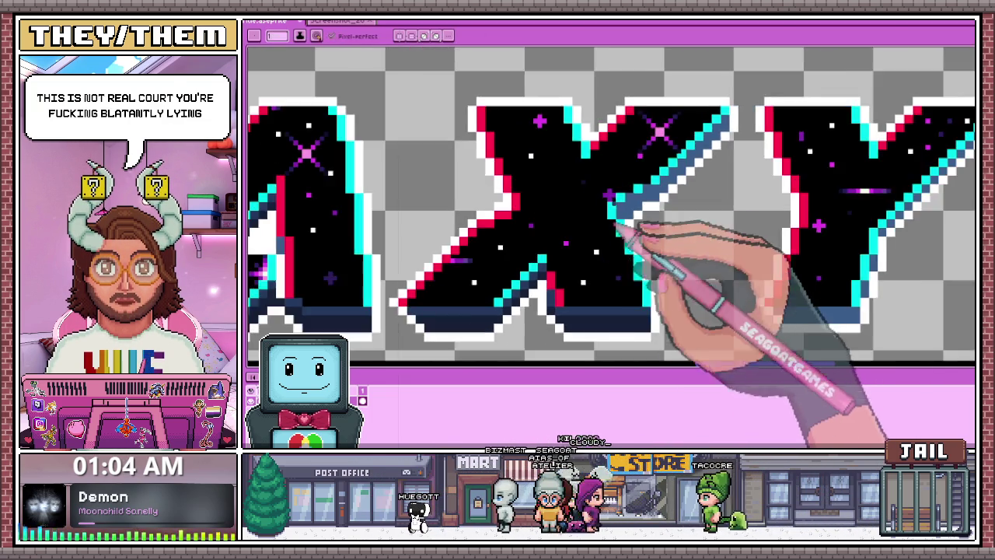
scroll(622, 214, up, 2)
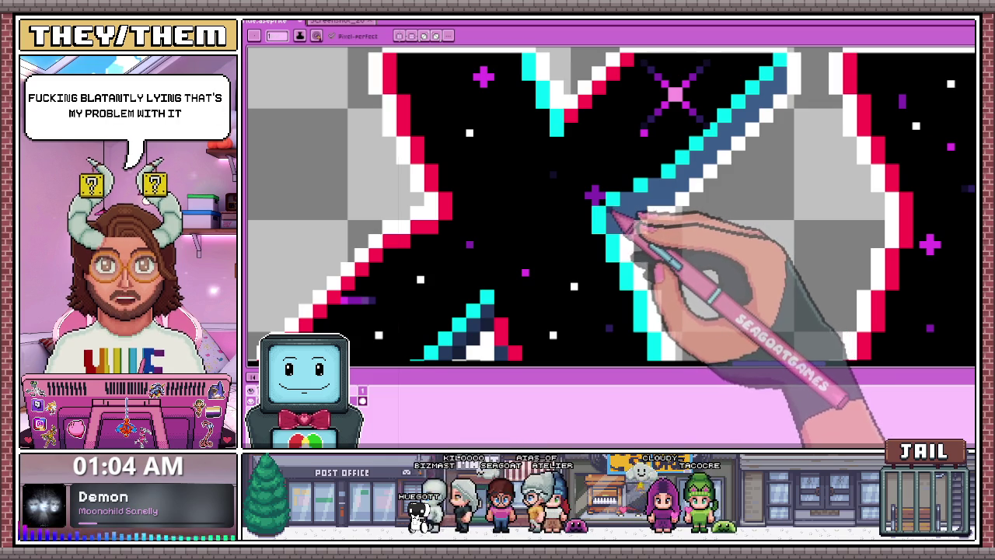
scroll(614, 222, down, 2)
scroll(616, 225, up, 1)
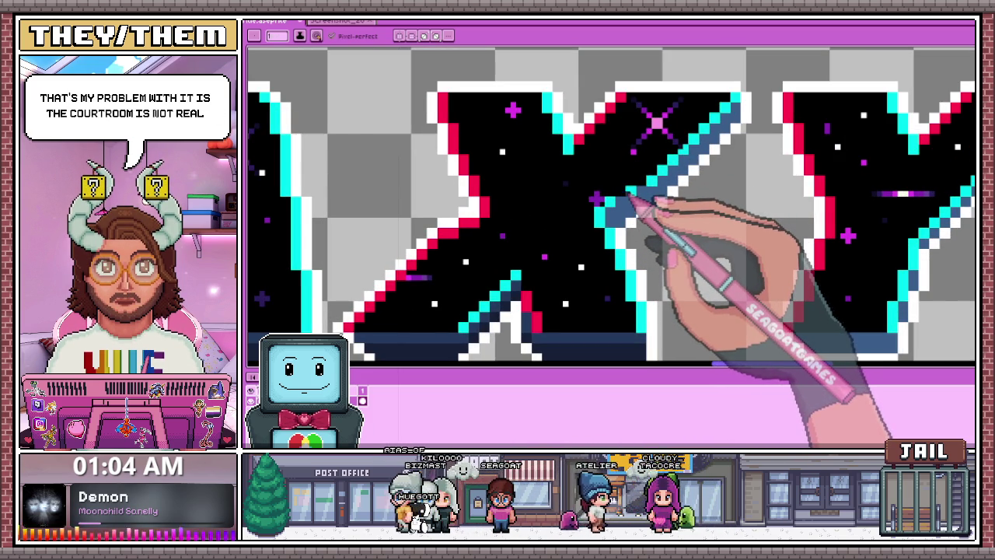
scroll(630, 200, down, 1)
scroll(624, 207, up, 2)
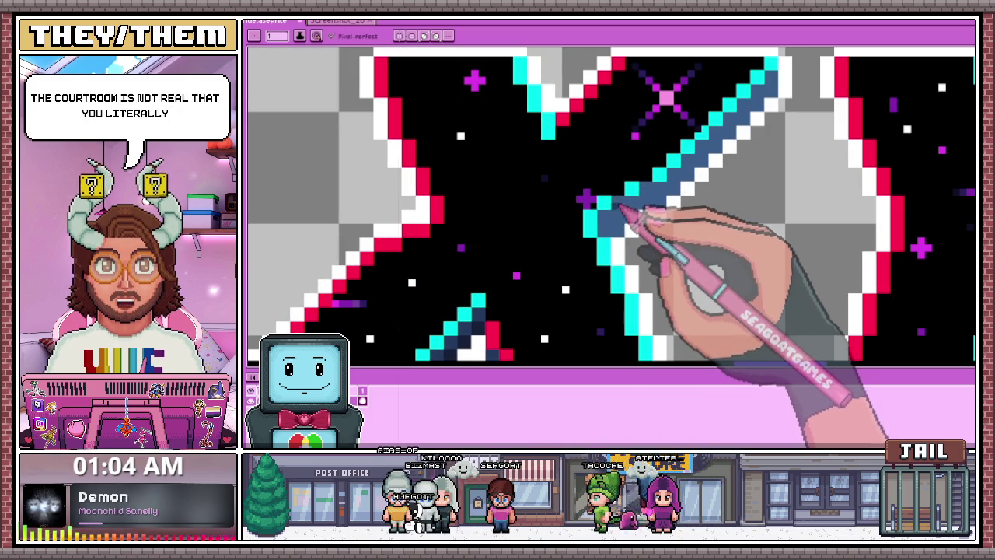
scroll(629, 214, down, 1)
scroll(618, 256, down, 1)
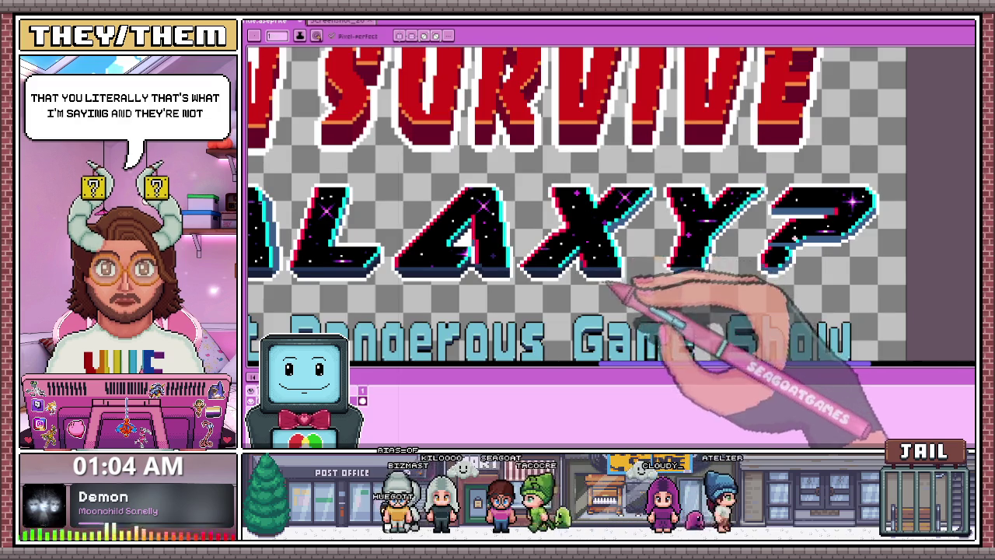
scroll(576, 276, up, 1)
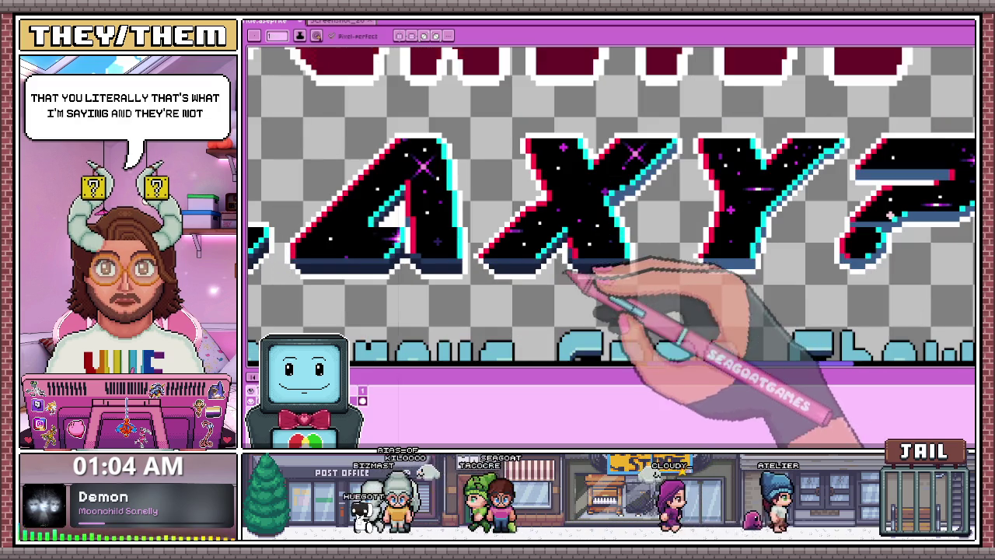
scroll(575, 274, down, 1)
scroll(598, 284, up, 2)
scroll(575, 233, up, 1)
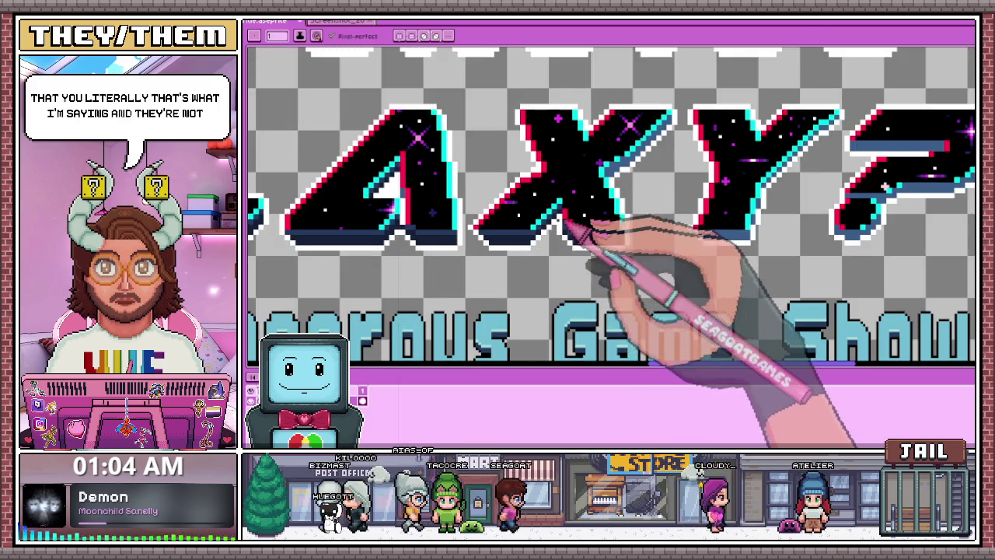
scroll(571, 227, up, 2)
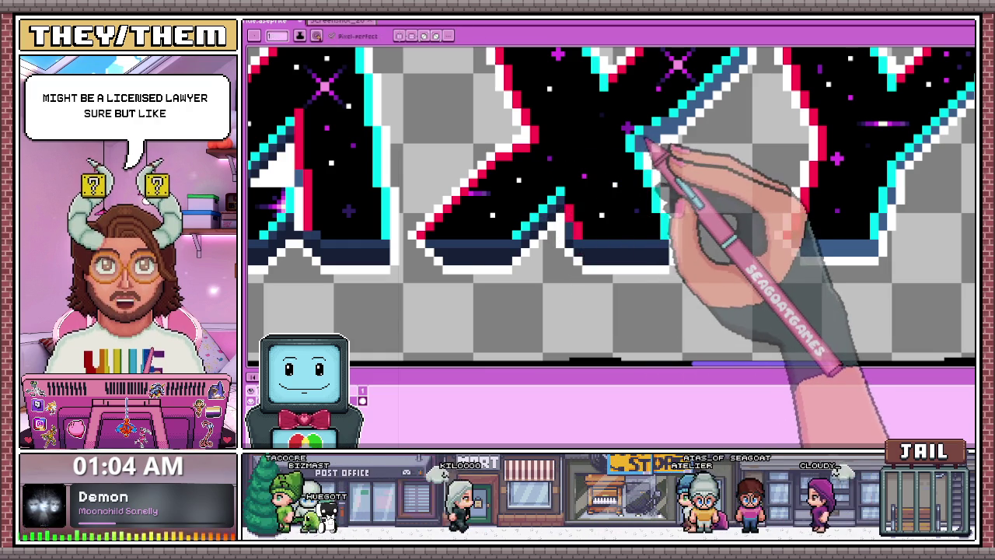
scroll(634, 147, up, 1)
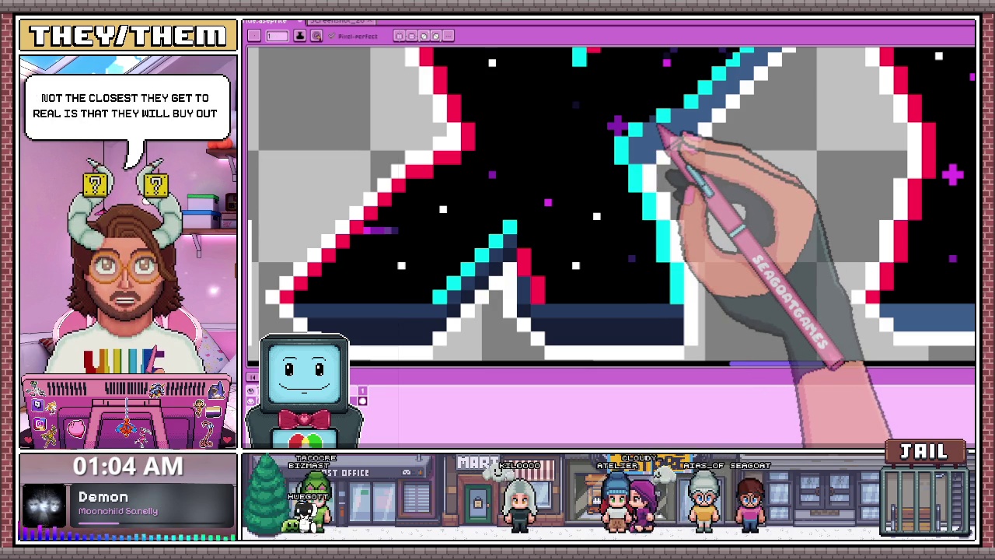
scroll(591, 187, down, 3)
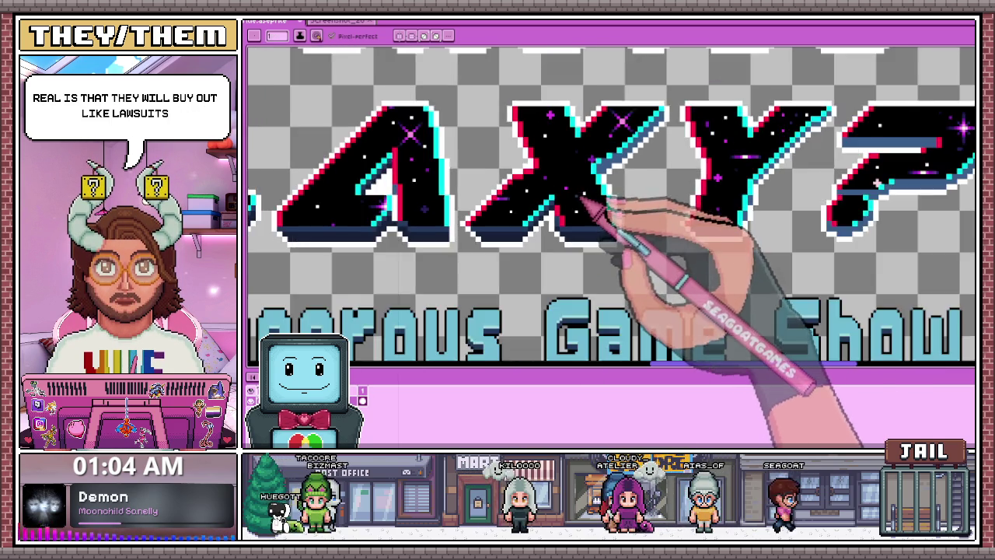
scroll(614, 186, down, 1)
scroll(607, 175, up, 1)
scroll(574, 175, up, 1)
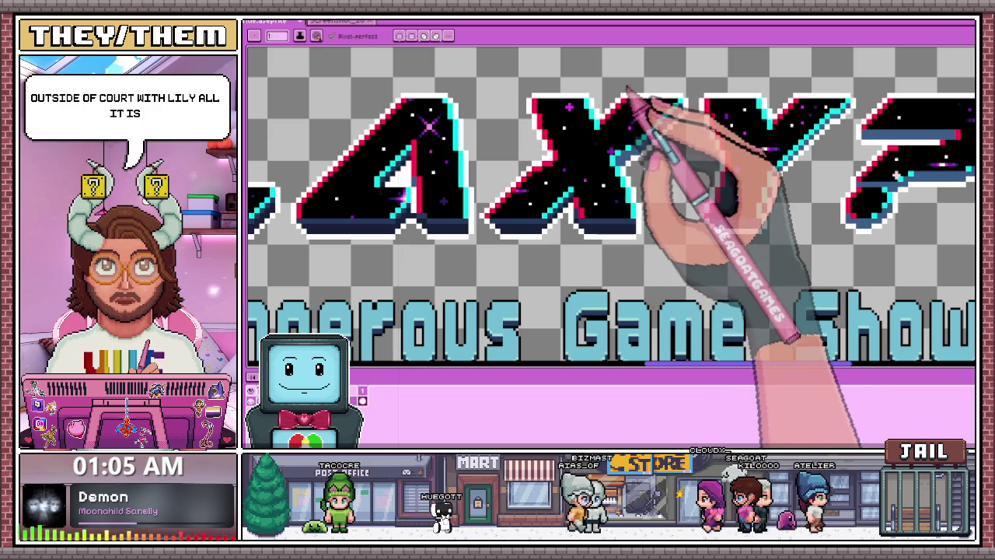
scroll(633, 166, up, 2)
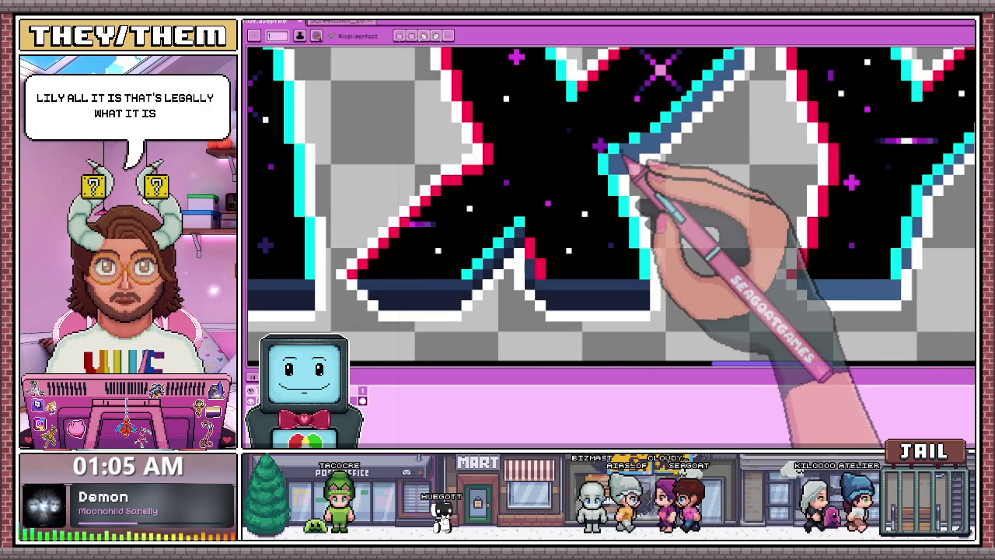
scroll(614, 165, up, 1)
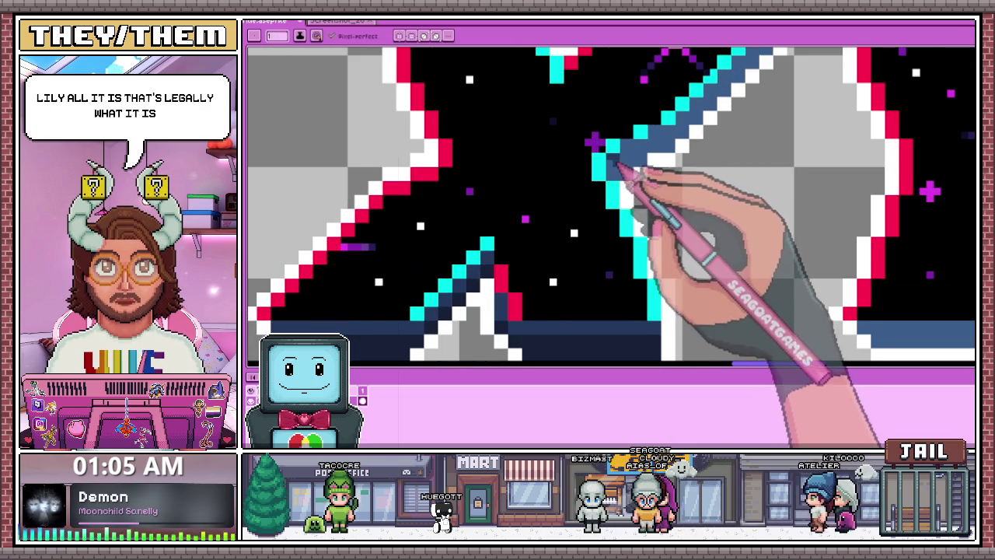
scroll(614, 165, down, 1)
scroll(622, 161, up, 1)
scroll(629, 145, down, 1)
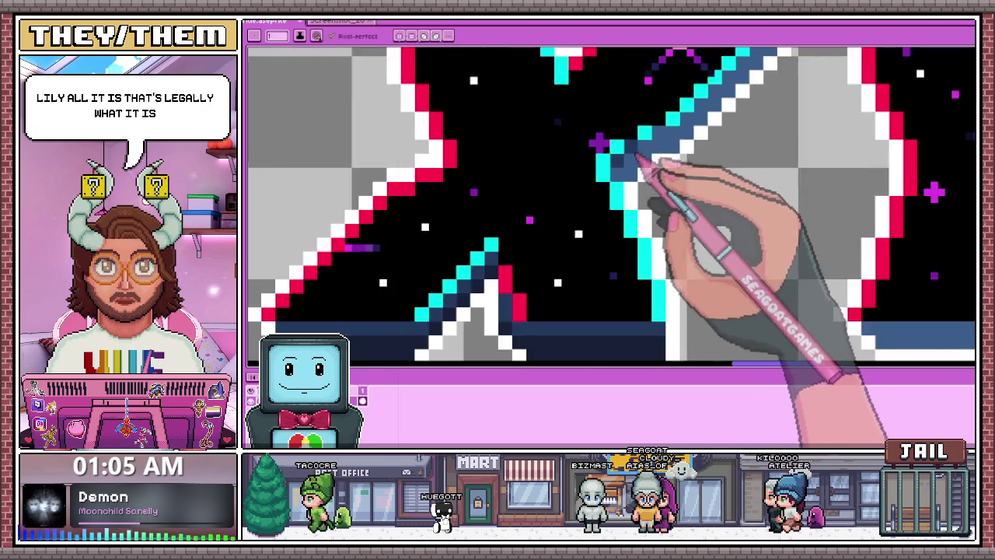
scroll(639, 166, down, 1)
scroll(632, 211, up, 1)
scroll(653, 156, up, 1)
scroll(646, 154, down, 1)
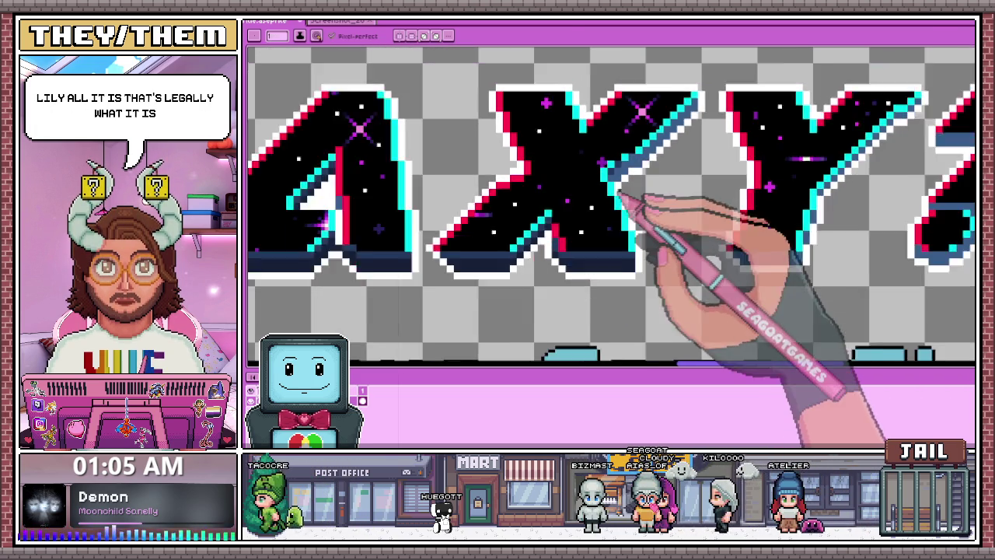
scroll(639, 152, down, 1)
scroll(636, 140, down, 2)
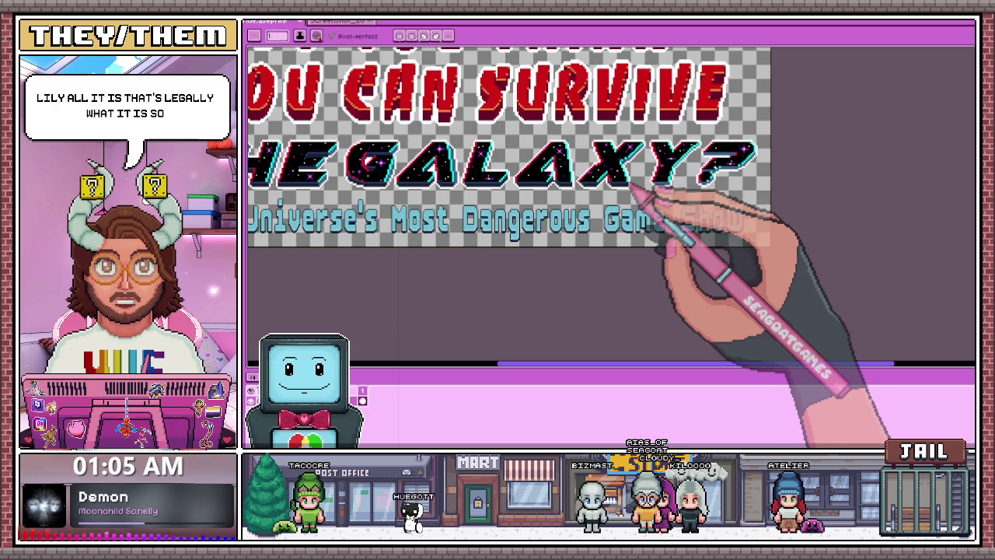
scroll(614, 167, up, 2)
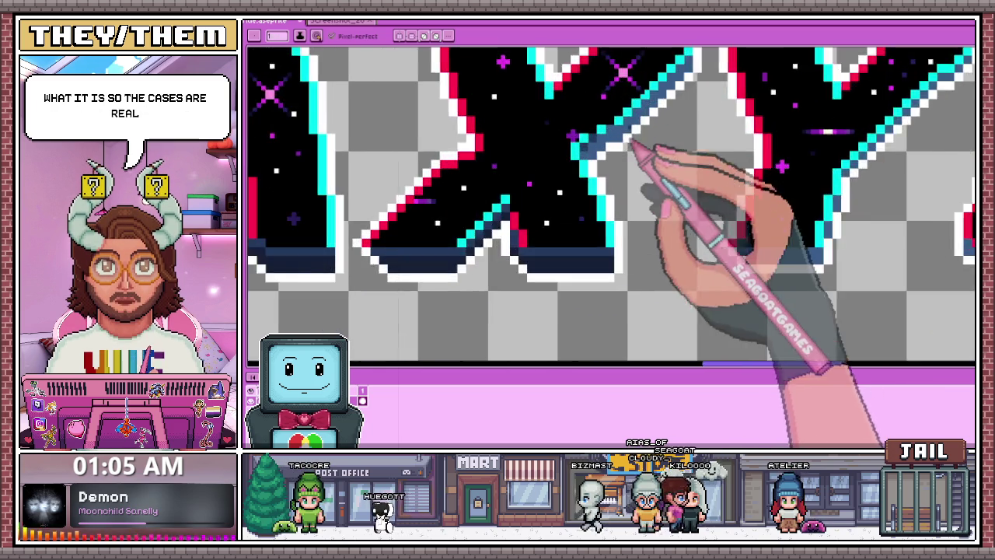
scroll(634, 147, up, 1)
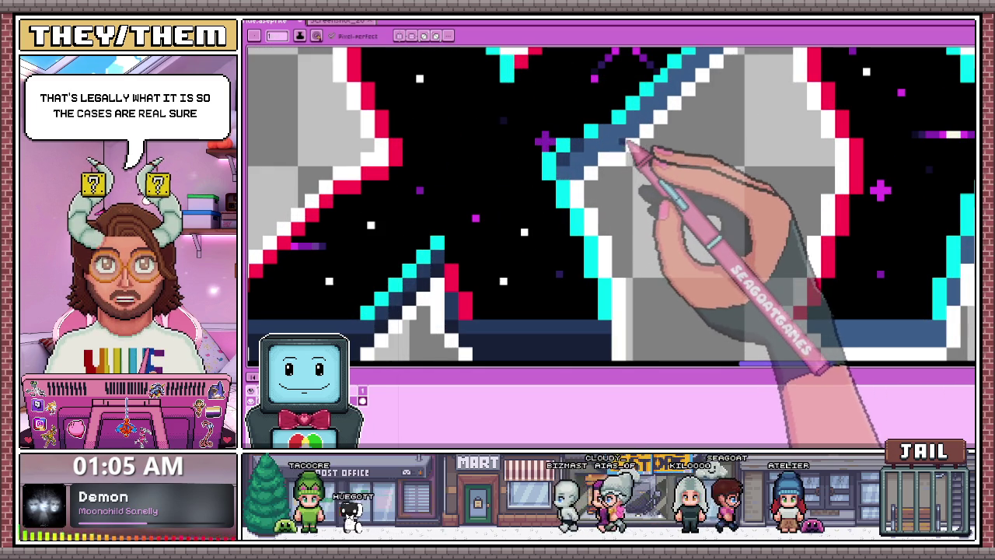
scroll(625, 156, down, 1)
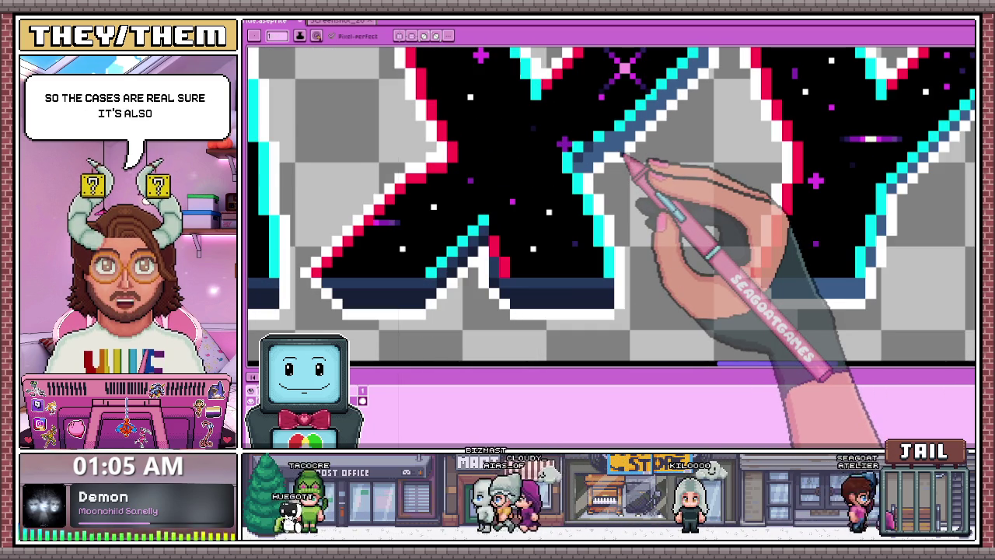
scroll(622, 147, up, 1)
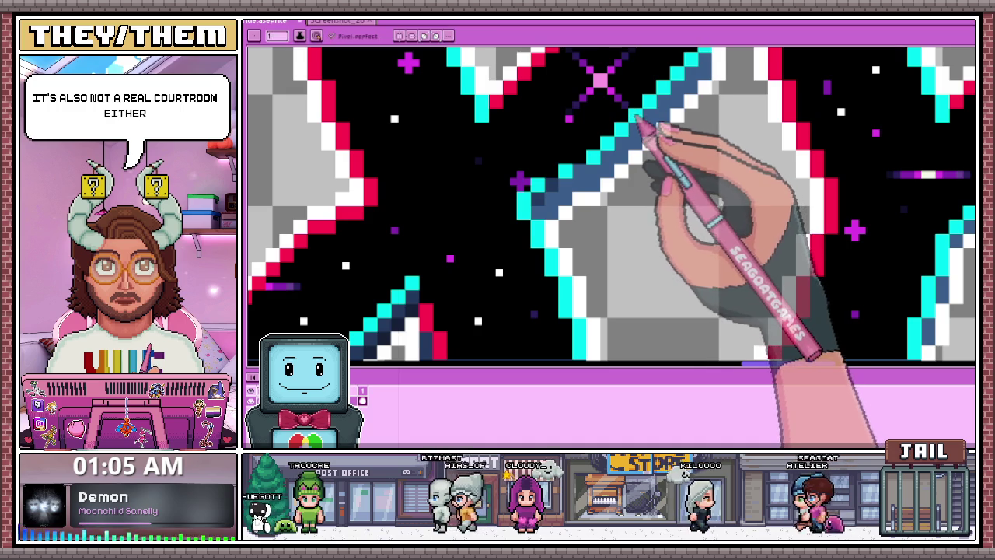
scroll(635, 116, down, 3)
scroll(632, 167, down, 2)
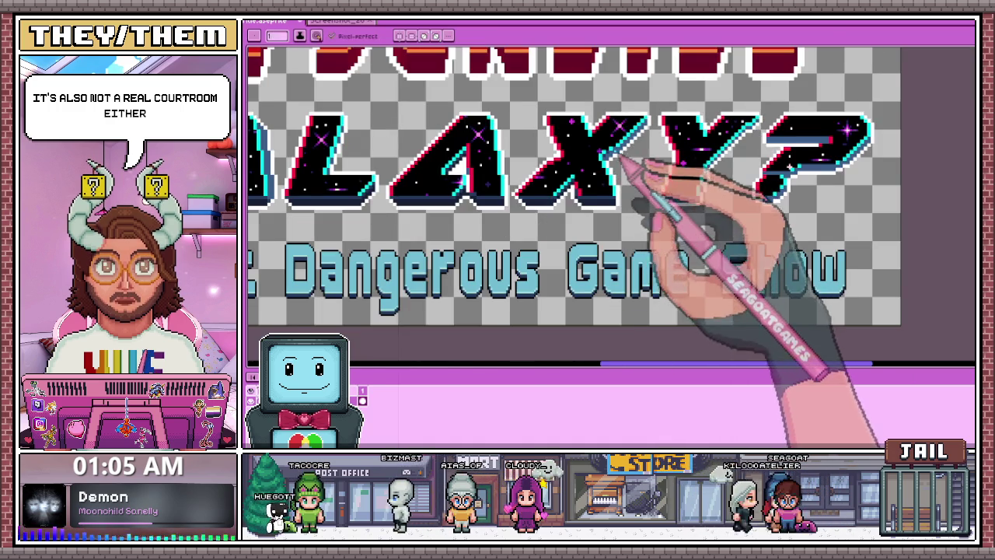
scroll(622, 170, up, 2)
scroll(604, 163, up, 1)
key(i)
- Return to the Pencil and Alt-sample the dark navy shading from the X
key(b)
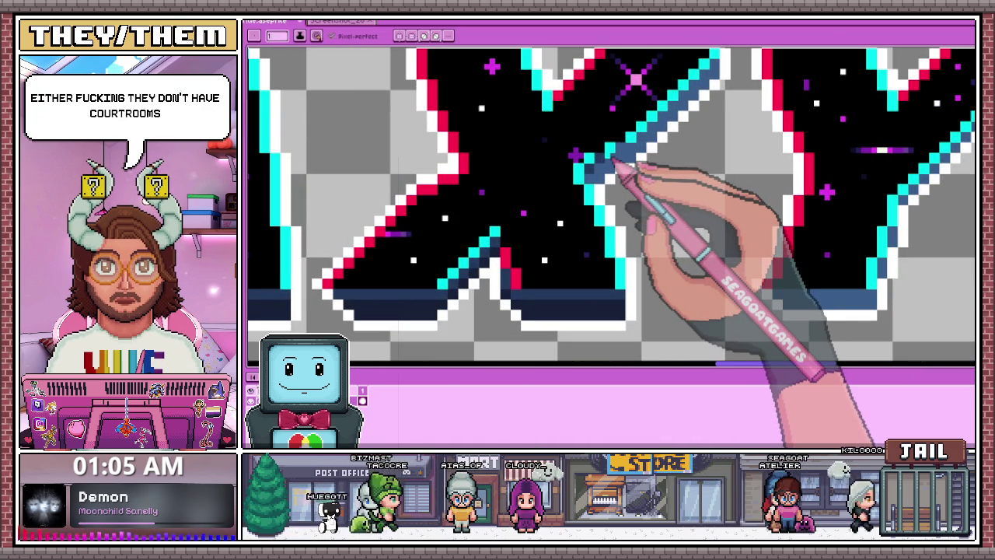
key(alt)
alt+click(600, 170)
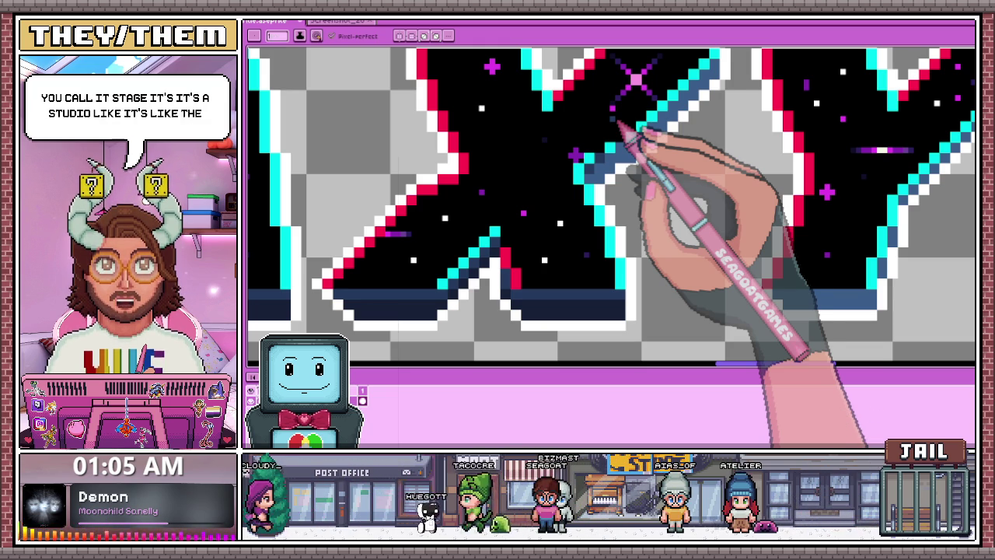
scroll(622, 148, up, 1)
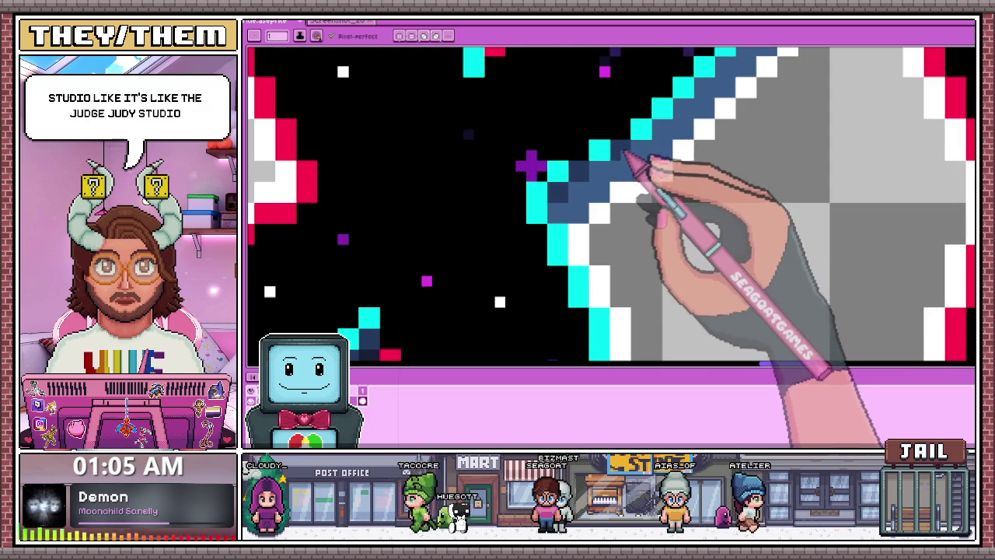
scroll(633, 154, down, 1)
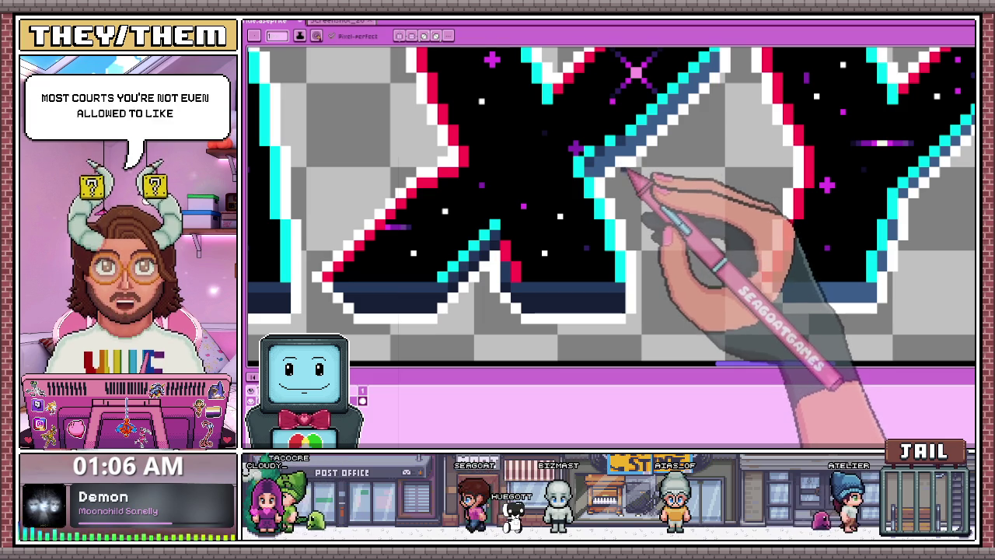
scroll(625, 163, up, 1)
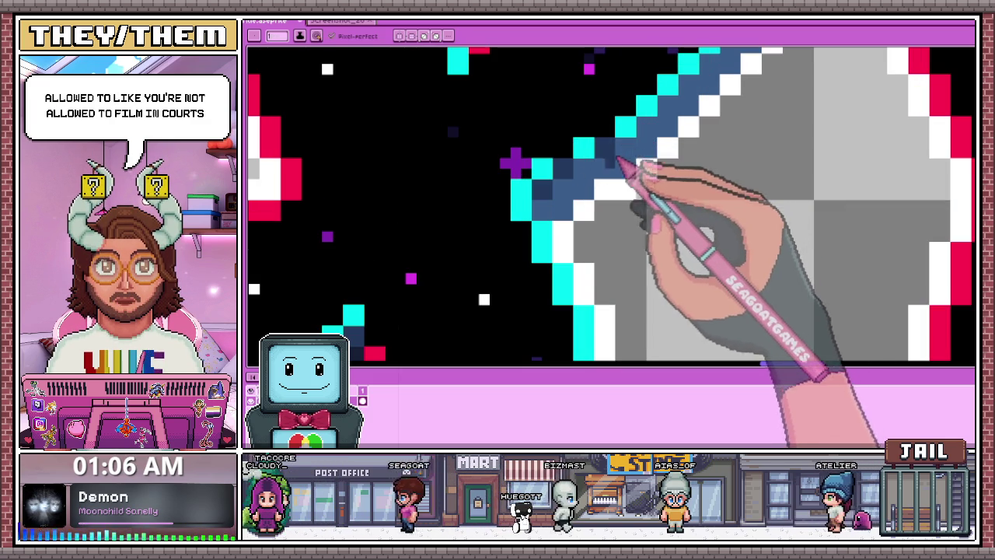
scroll(591, 187, down, 2)
scroll(575, 233, down, 2)
scroll(583, 233, up, 2)
scroll(571, 202, up, 1)
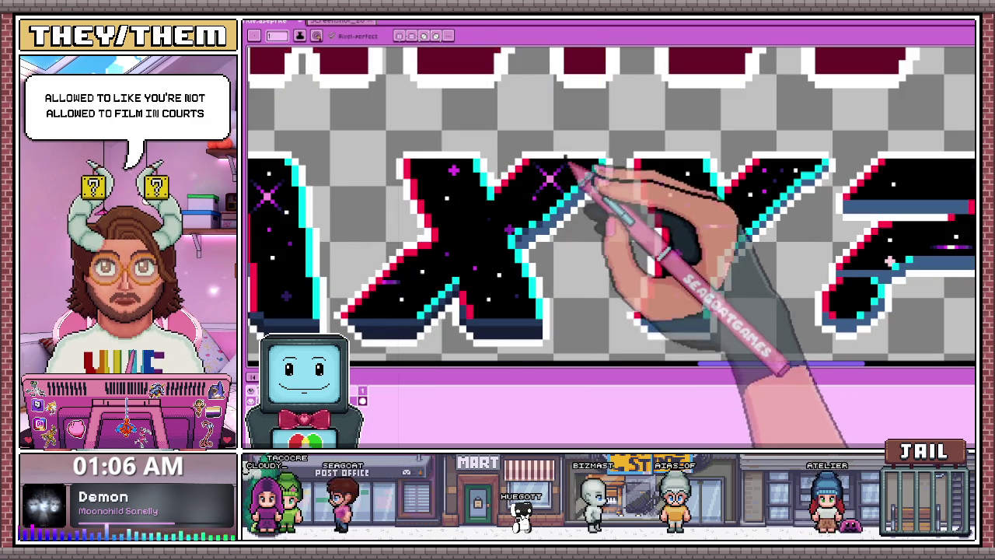
scroll(588, 167, up, 1)
scroll(555, 222, up, 3)
scroll(600, 155, down, 5)
scroll(704, 226, down, 2)
scroll(699, 233, up, 1)
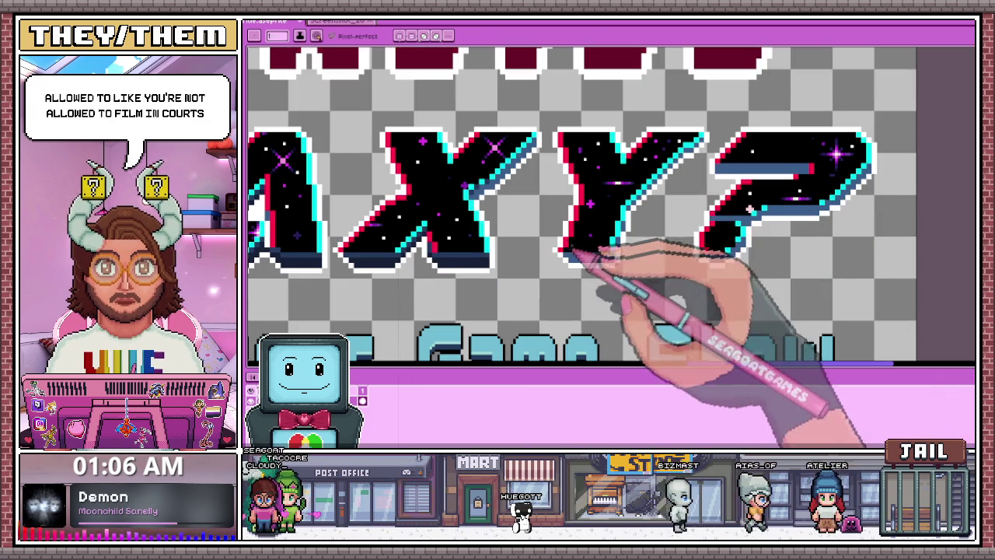
scroll(537, 264, up, 2)
scroll(575, 253, up, 3)
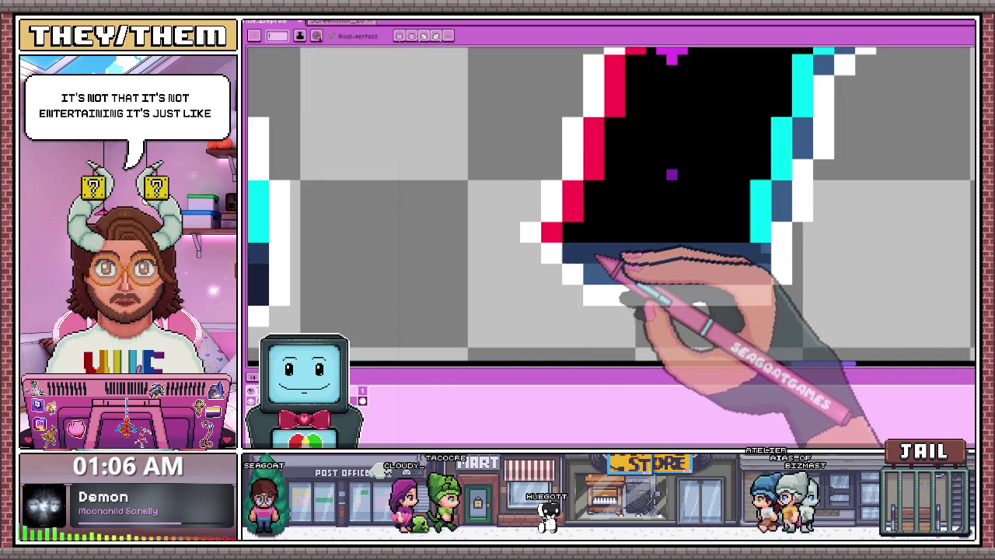
- Paint a dark navy row along the bottom of the Y's base
scroll(770, 250, down, 2)
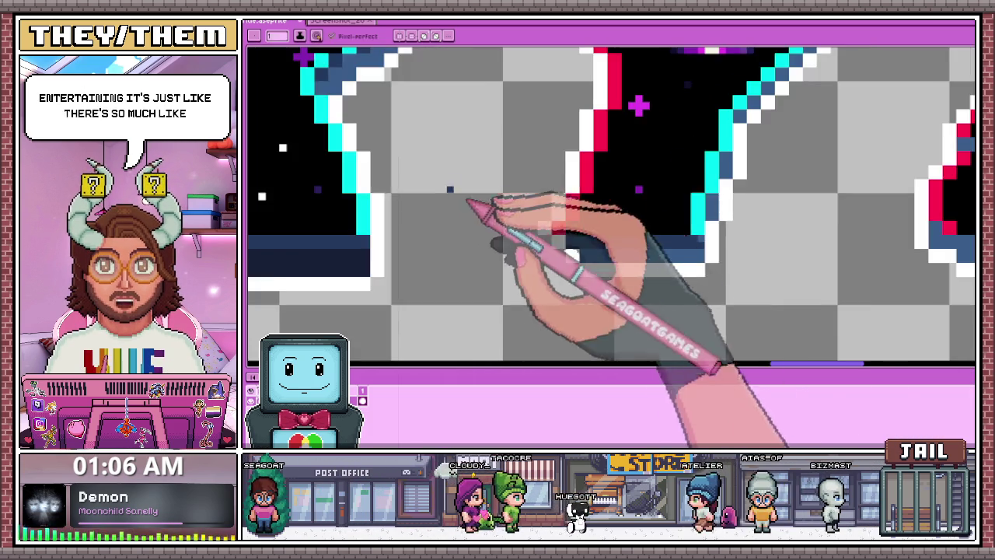
scroll(533, 223, down, 1)
scroll(666, 244, down, 1)
scroll(513, 242, up, 2)
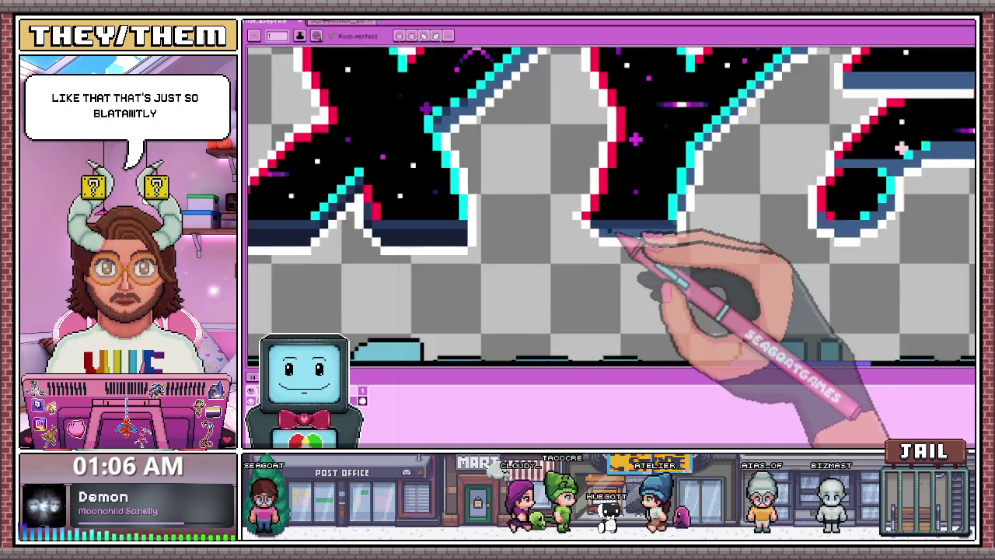
scroll(644, 241, up, 3)
scroll(605, 269, down, 2)
scroll(540, 171, up, 1)
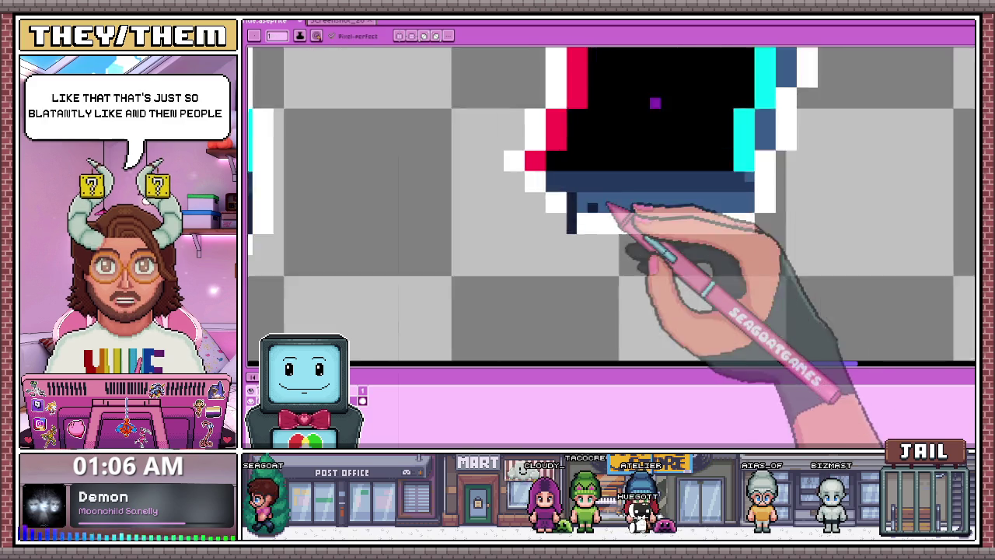
scroll(629, 215, up, 2)
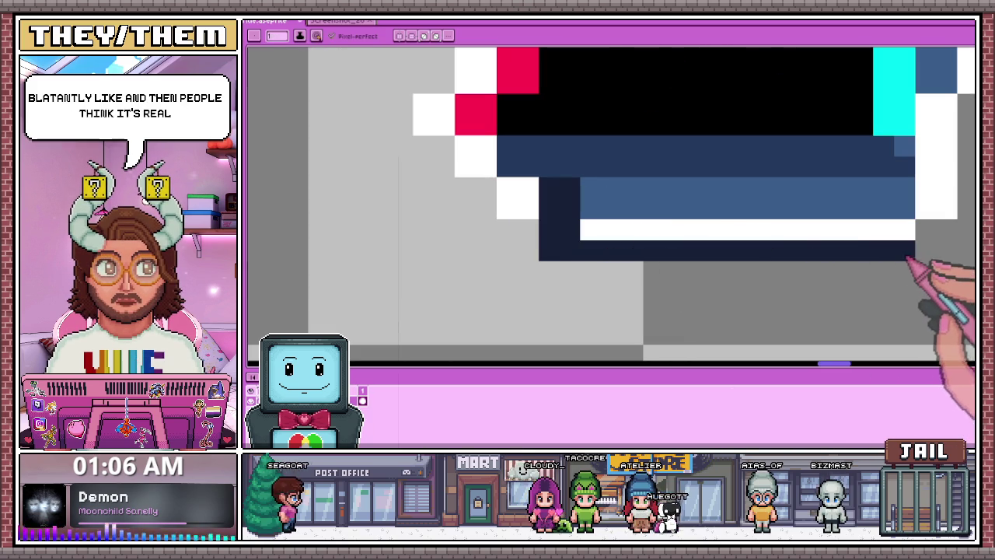
drag(909, 251, 544, 251)
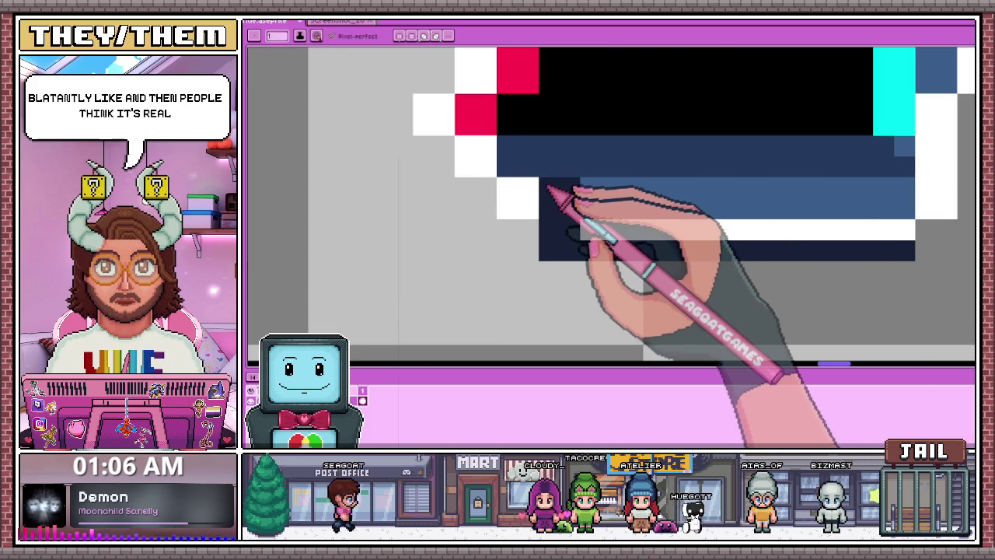
- Cover the white row and light blue stripe above it with navy to the right end
scroll(551, 191, down, 2)
click(595, 187)
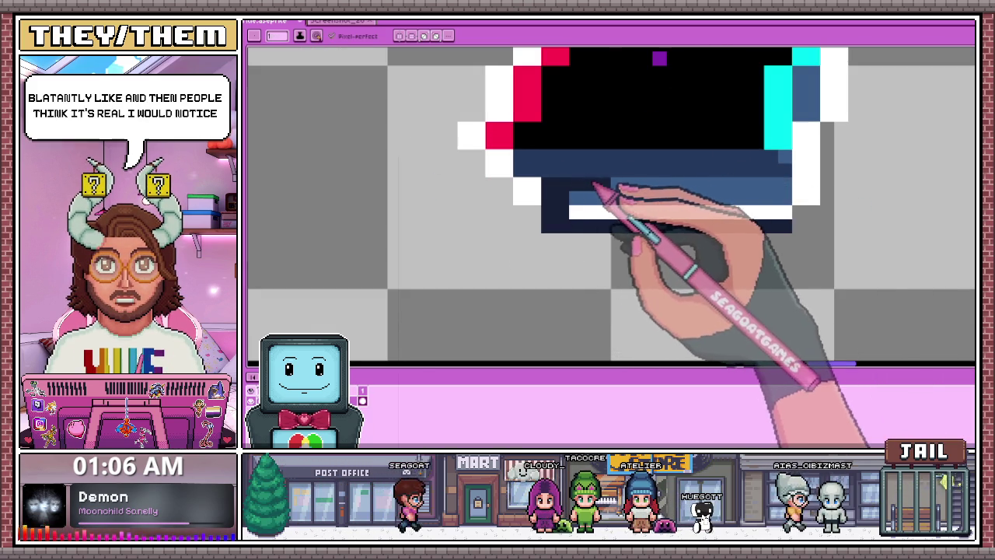
drag(595, 187, 787, 187)
click(785, 207)
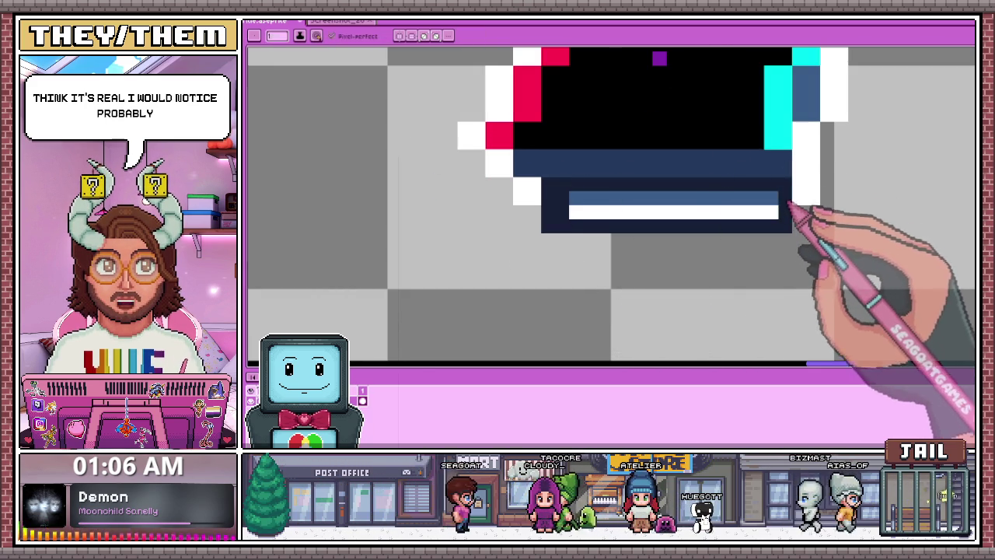
mouse_move(766, 201)
mouse_down()
mouse_move(589, 201)
mouse_move(767, 215)
mouse_up()
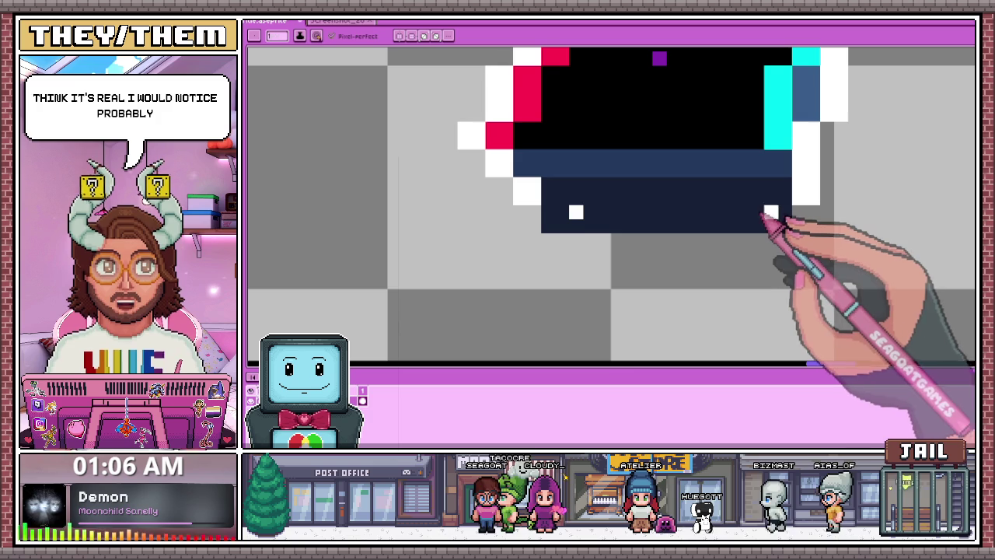
scroll(604, 218, down, 2)
scroll(595, 224, down, 2)
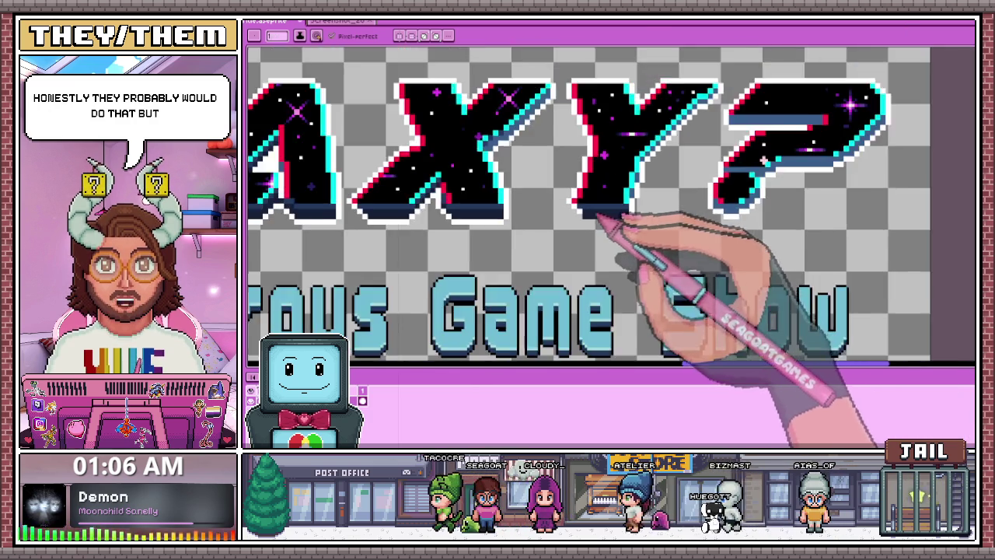
scroll(598, 223, up, 2)
scroll(583, 223, up, 1)
scroll(577, 226, up, 2)
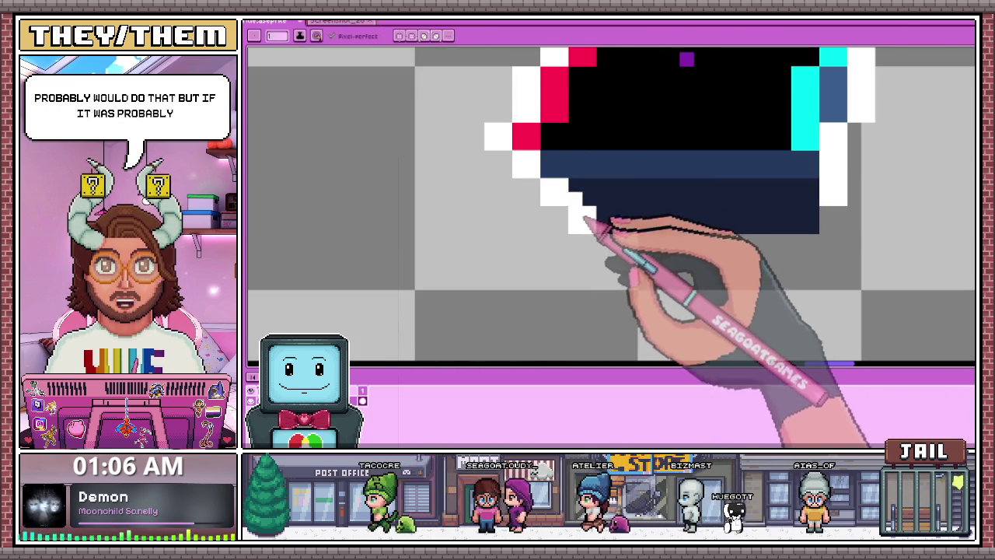
scroll(595, 211, down, 2)
scroll(607, 195, up, 2)
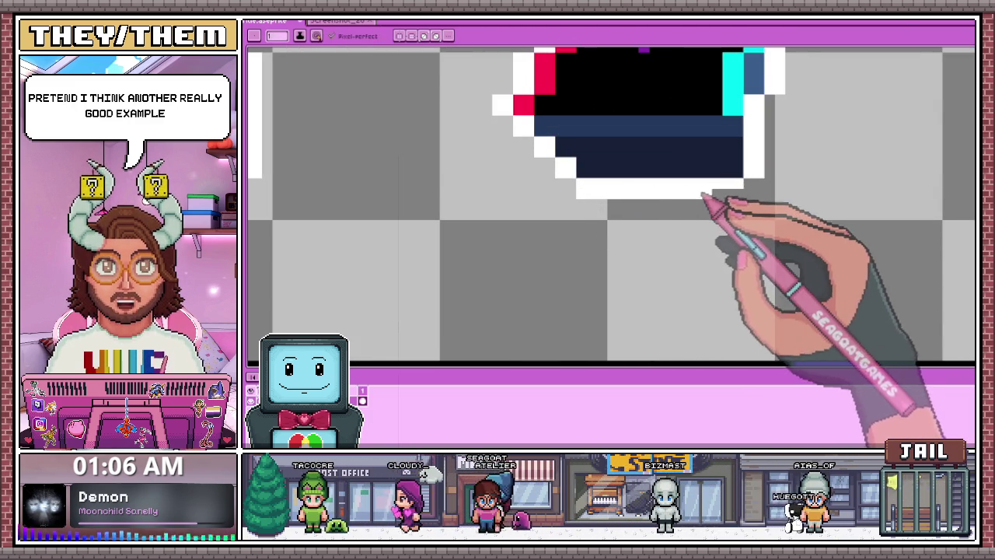
scroll(596, 213, down, 3)
scroll(670, 225, down, 2)
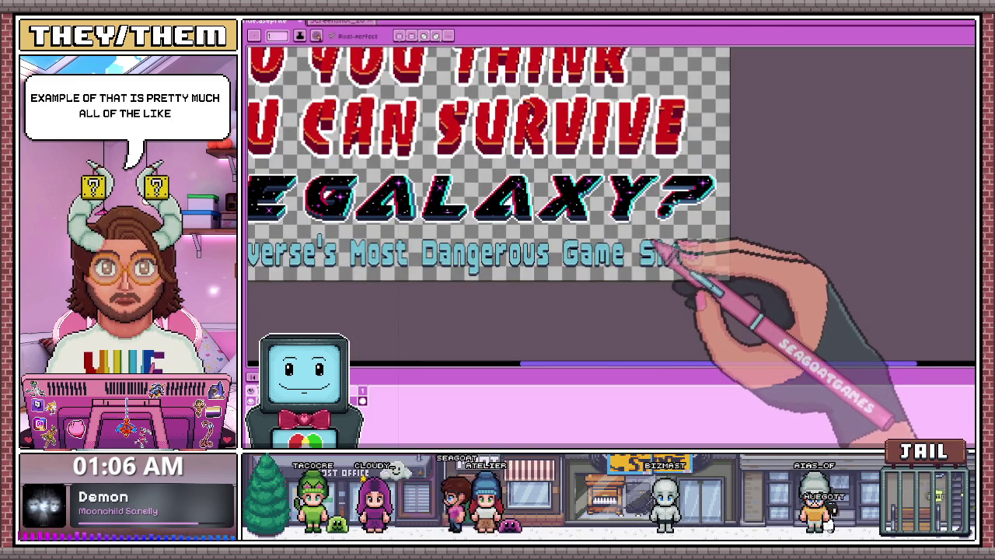
scroll(652, 243, up, 2)
scroll(655, 229, up, 1)
scroll(600, 199, up, 1)
- Zoom in on the question mark's tip, sample navy, and shade its edge pixel
scroll(573, 231, down, 1)
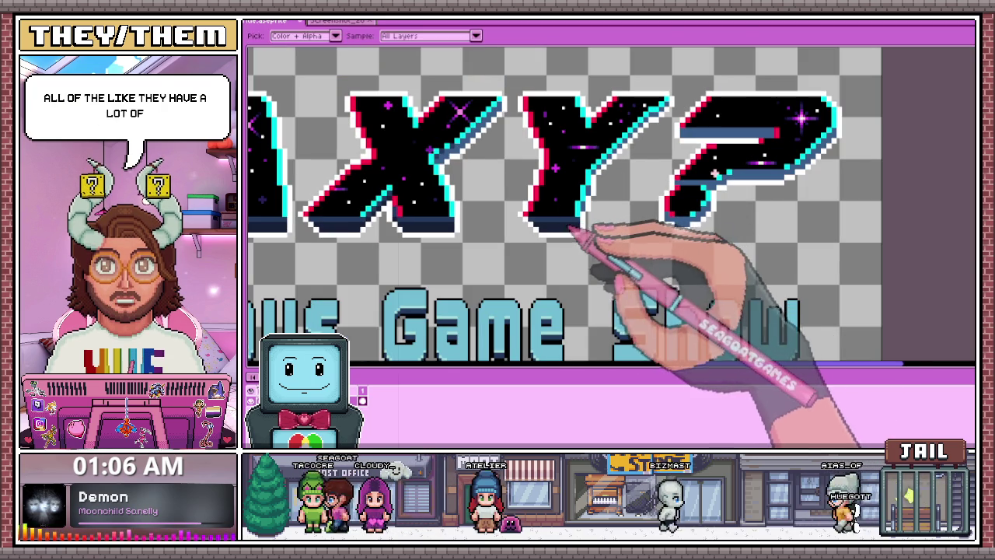
scroll(600, 227, up, 2)
scroll(653, 221, up, 1)
scroll(651, 218, down, 1)
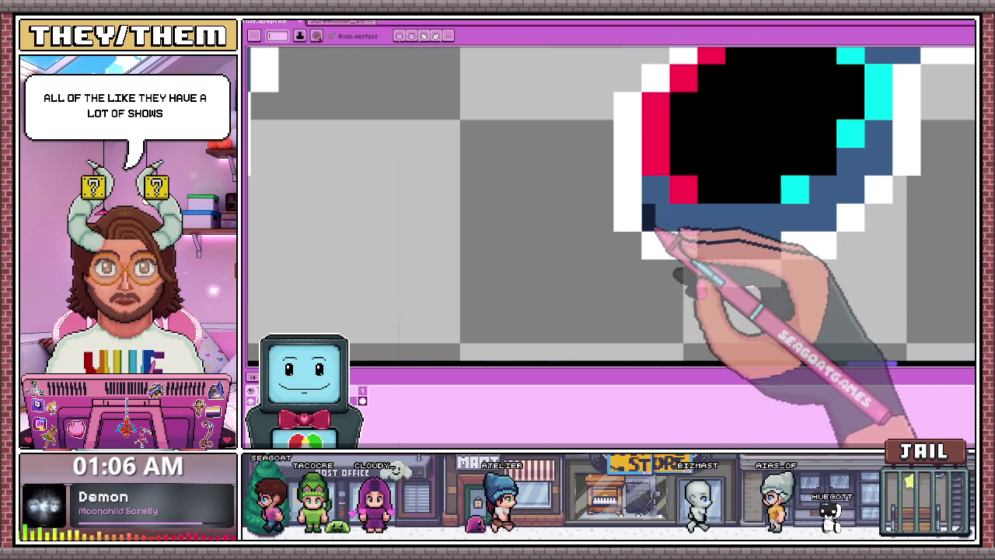
scroll(666, 199, down, 1)
scroll(588, 189, down, 2)
scroll(604, 216, down, 2)
scroll(612, 221, up, 2)
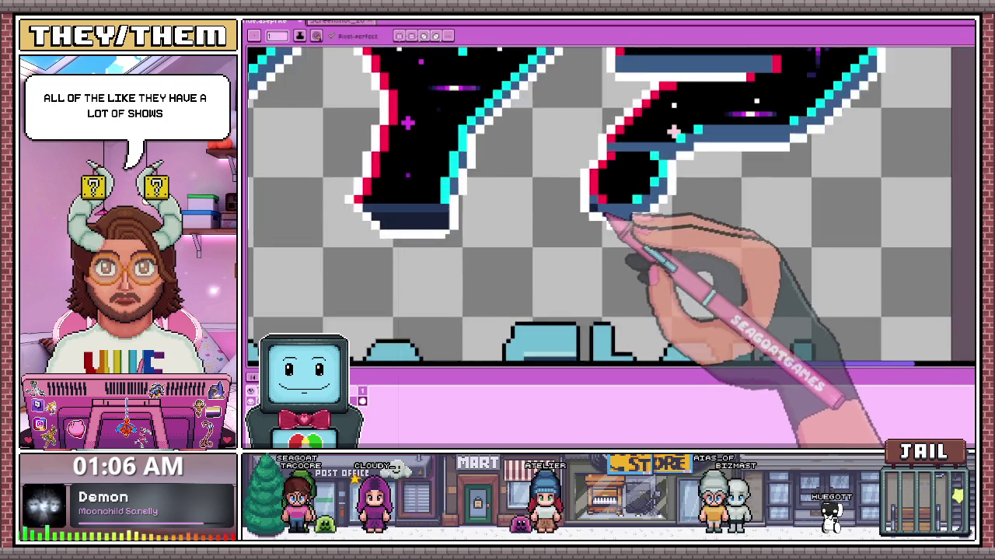
scroll(622, 218, up, 2)
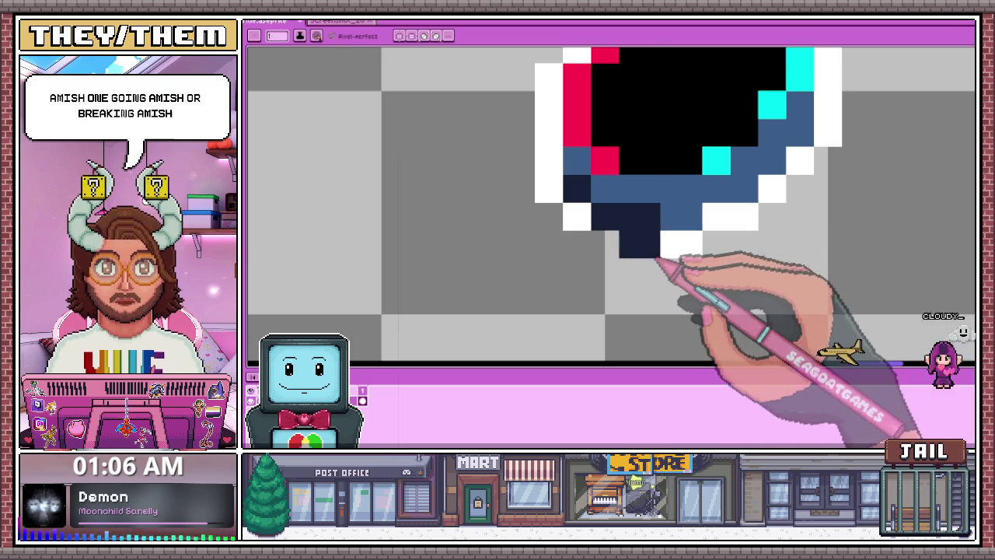
scroll(658, 247, down, 2)
scroll(628, 213, up, 1)
scroll(610, 184, up, 2)
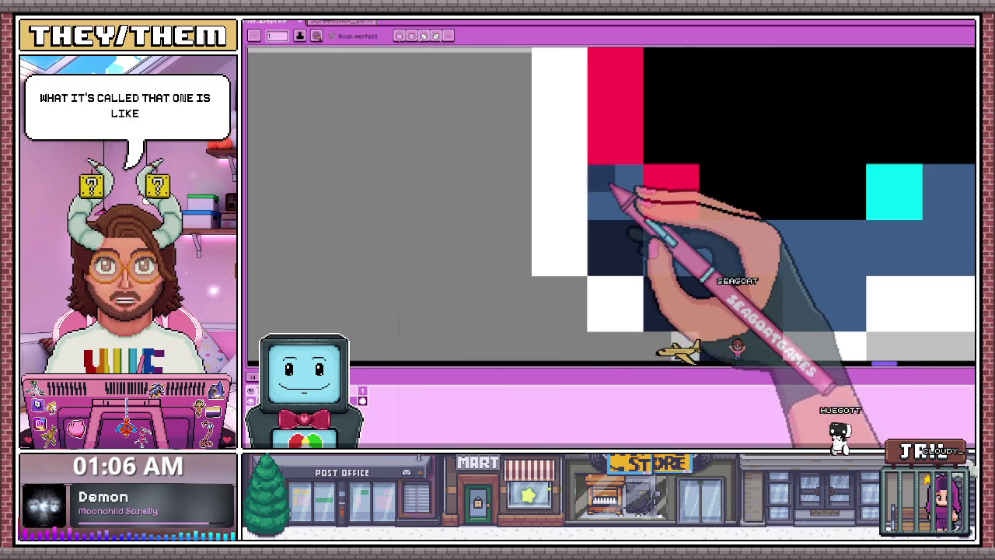
scroll(606, 208, down, 3)
scroll(564, 200, up, 1)
scroll(517, 181, up, 1)
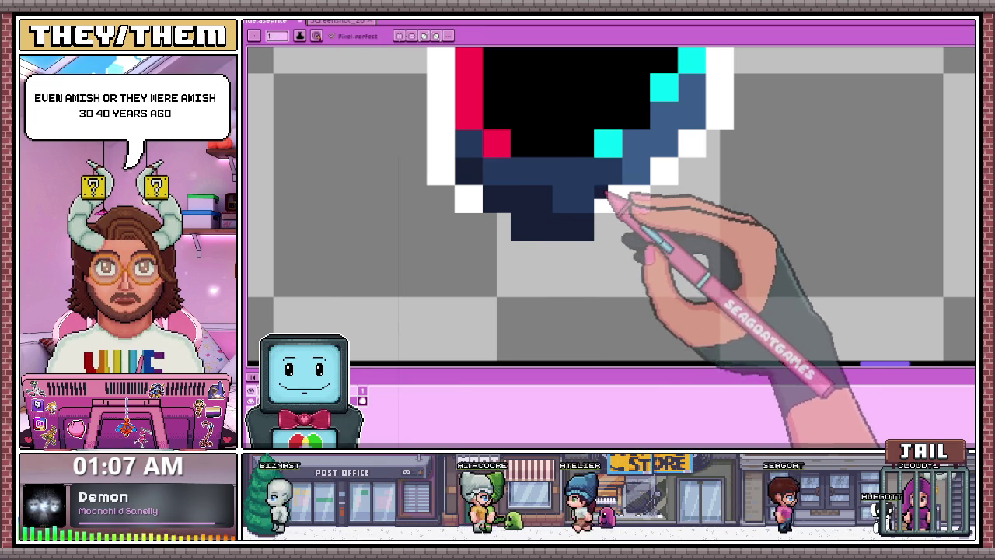
scroll(606, 195, down, 3)
scroll(632, 215, up, 2)
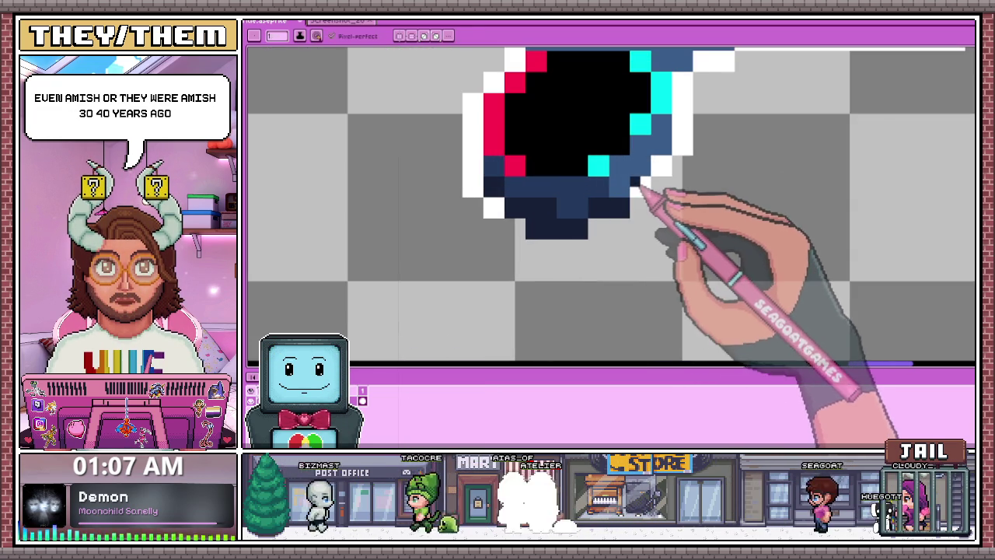
scroll(635, 186, down, 1)
scroll(634, 185, up, 1)
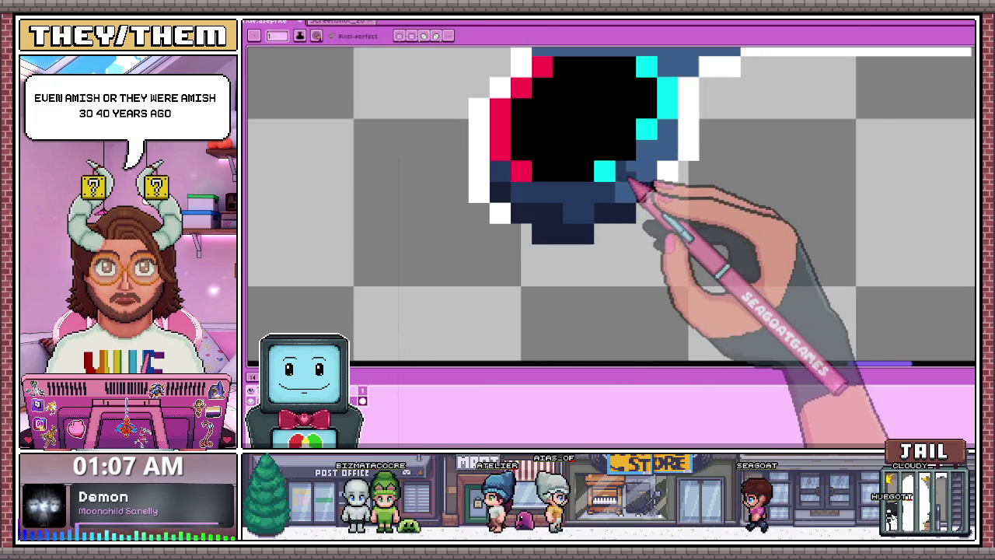
scroll(632, 183, down, 1)
scroll(641, 225, up, 2)
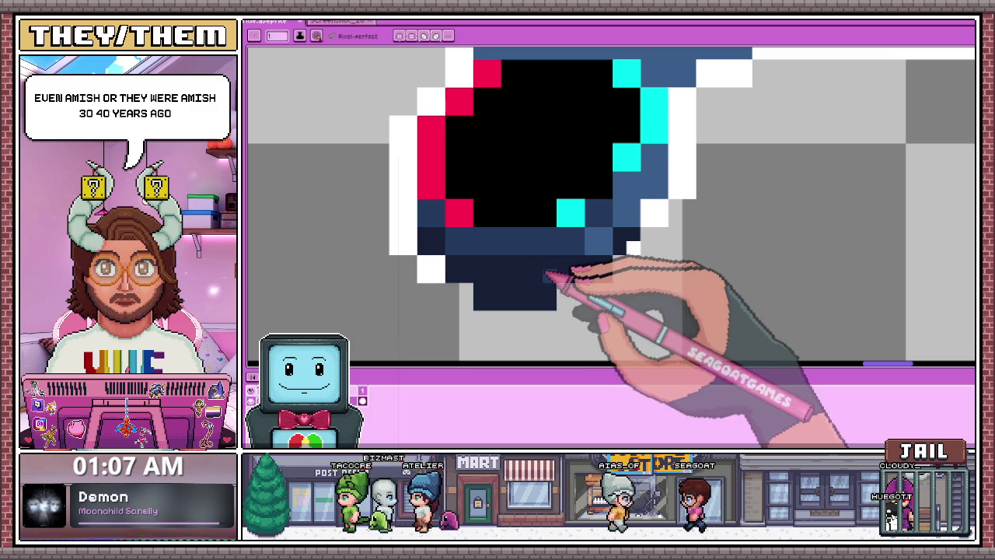
key(alt)
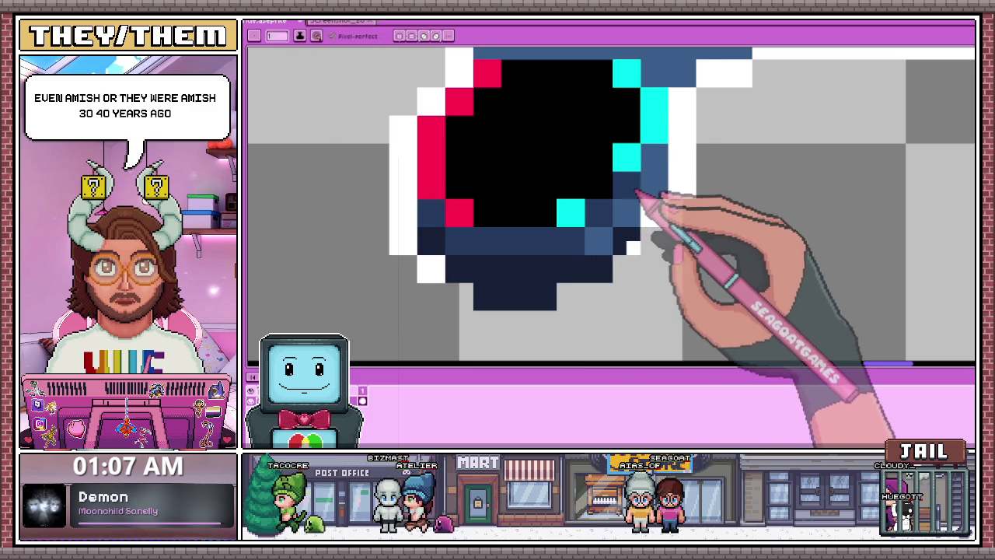
scroll(662, 166, up, 1)
scroll(633, 218, down, 1)
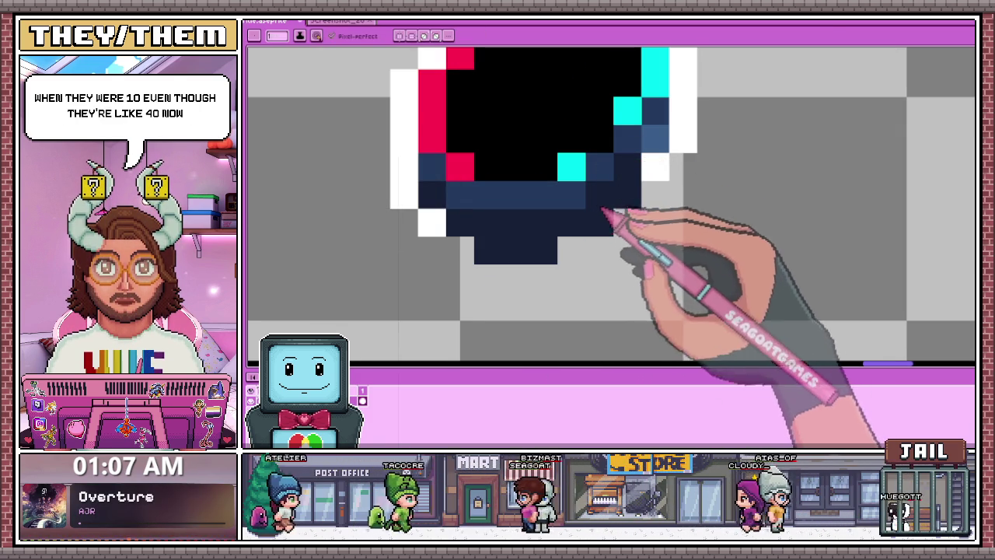
click(656, 167)
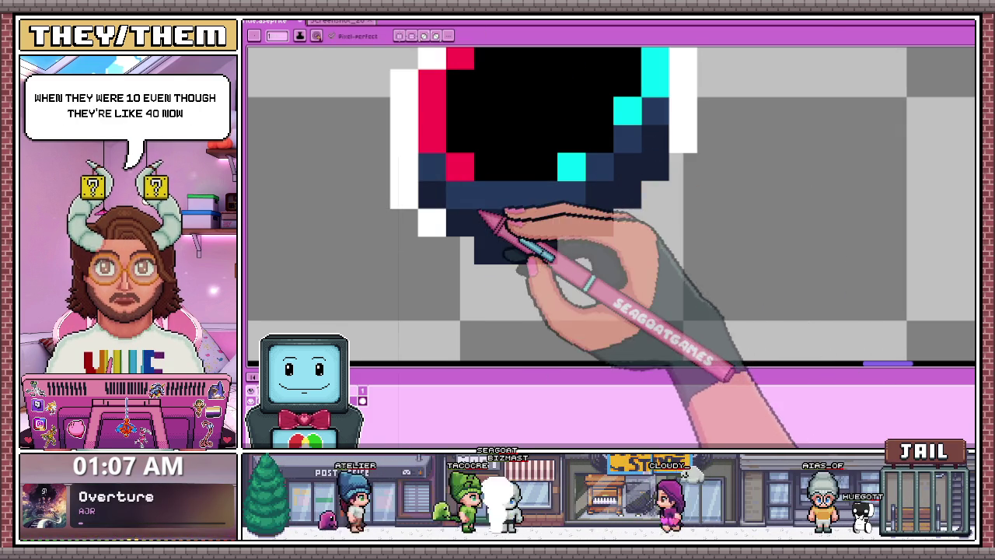
- Redraw the white outline along the tip's bottom and diagonally up its right side
click(467, 250)
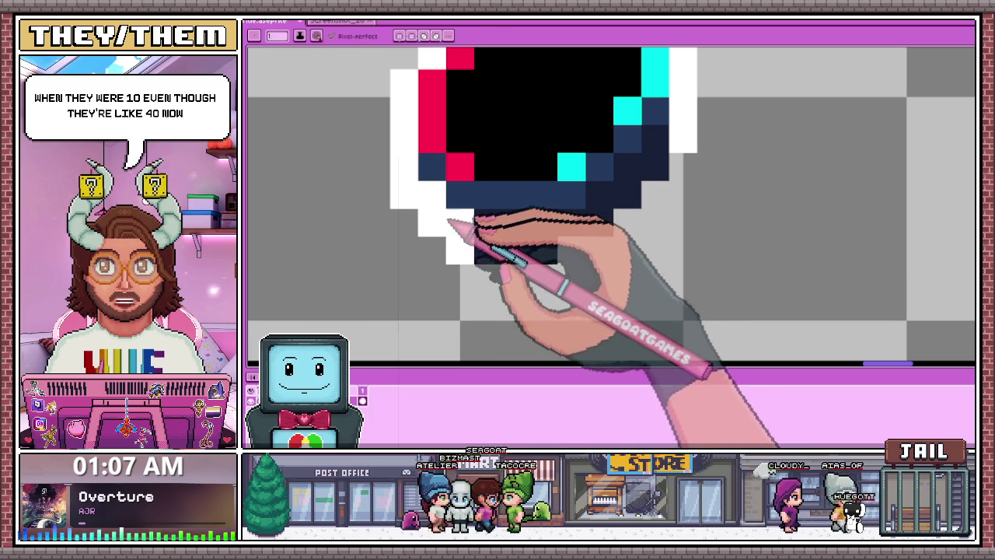
click(431, 223)
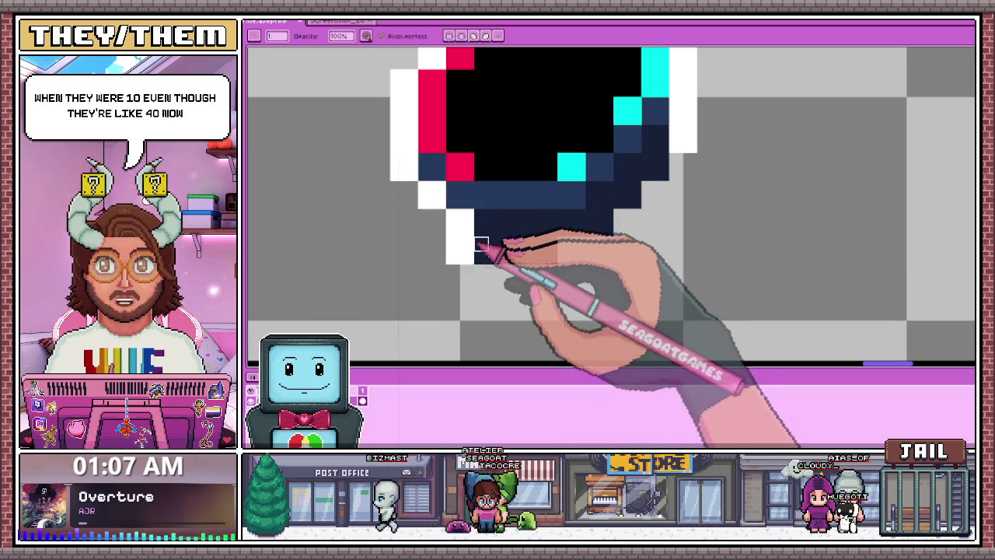
drag(466, 250, 614, 250)
click(577, 229)
key(ctrl+z)
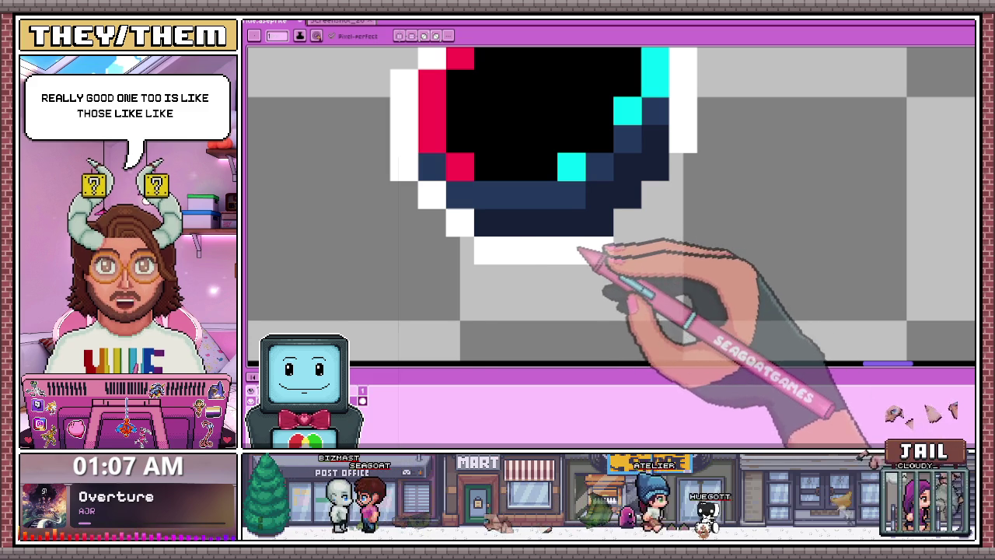
drag(627, 224, 677, 178)
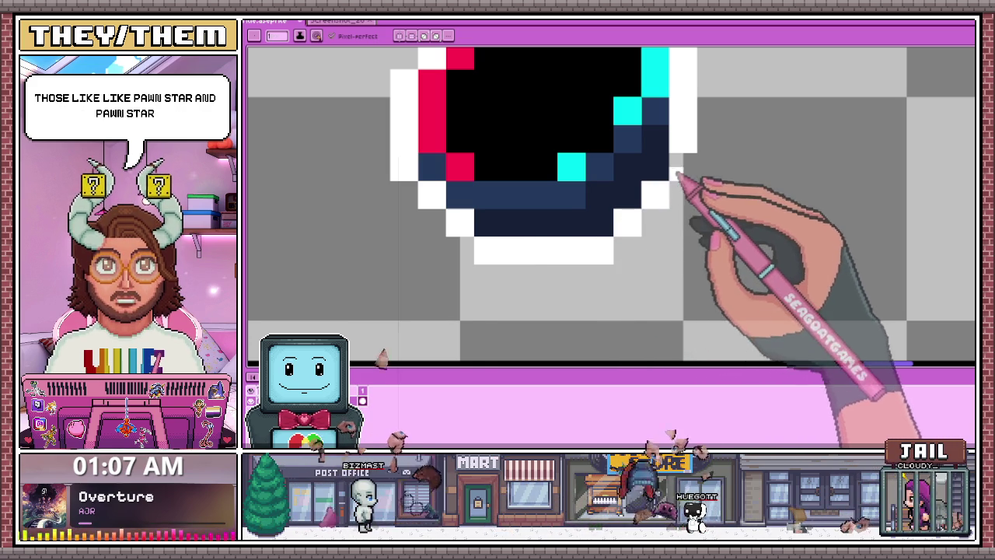
scroll(597, 194, down, 1)
scroll(602, 216, down, 1)
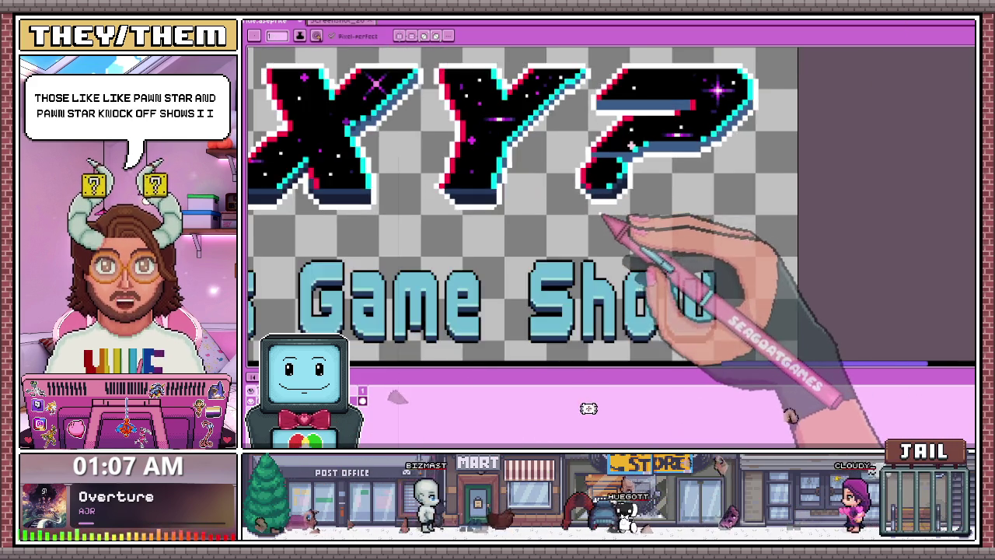
- Zoom in on the inner curve of the question mark's hook
scroll(603, 217, down, 1)
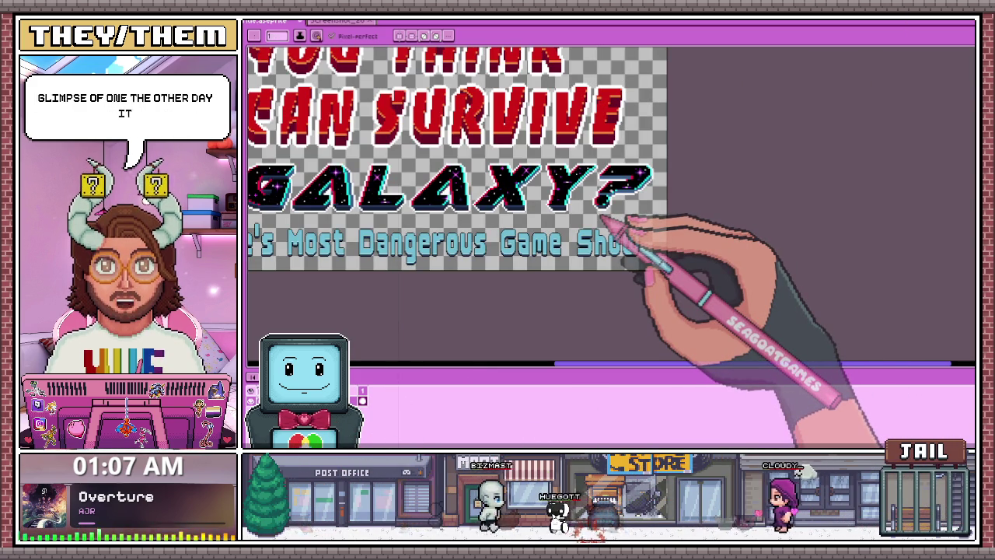
scroll(626, 218, up, 1)
scroll(625, 222, up, 1)
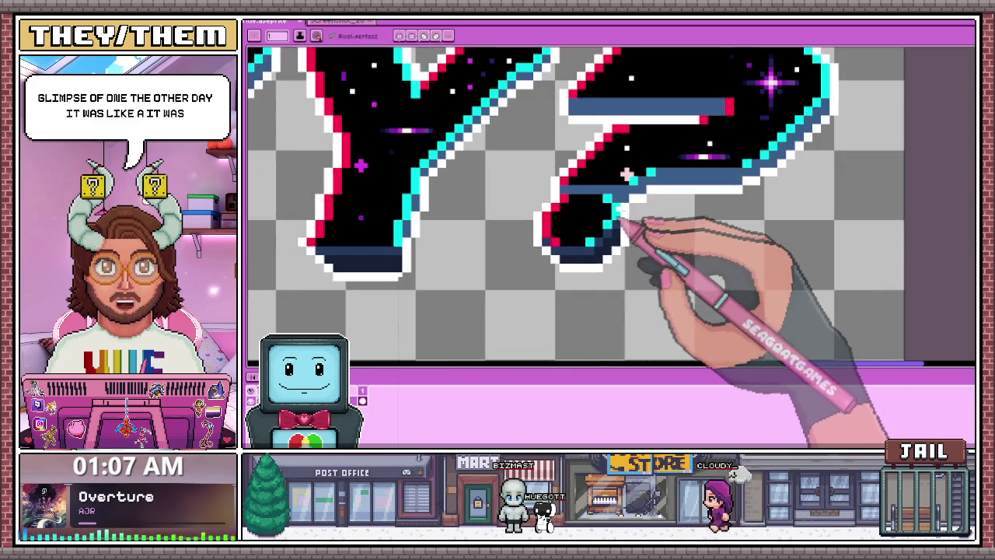
scroll(619, 241, up, 1)
scroll(618, 245, up, 1)
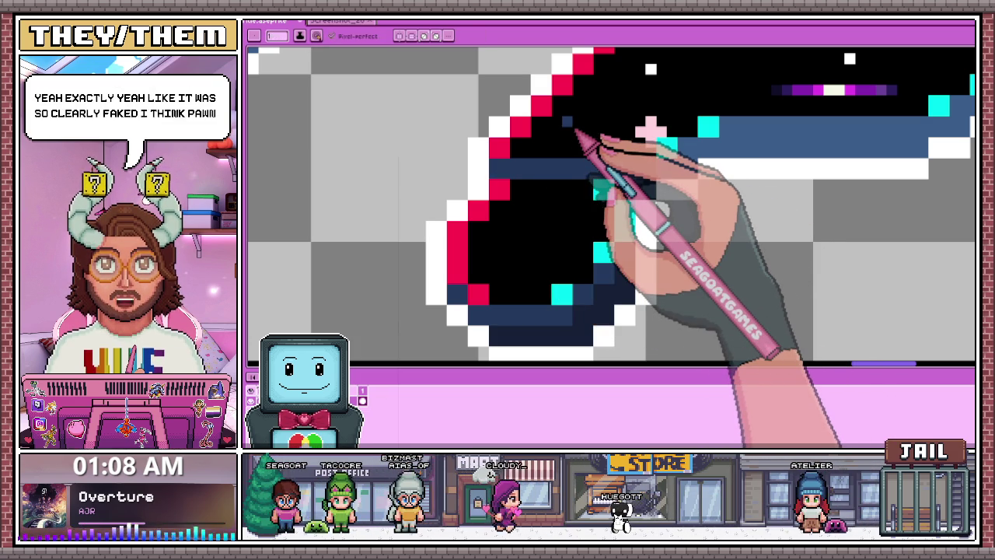
- Darken the navy shading row running under the question mark's curve
scroll(533, 204, down, 2)
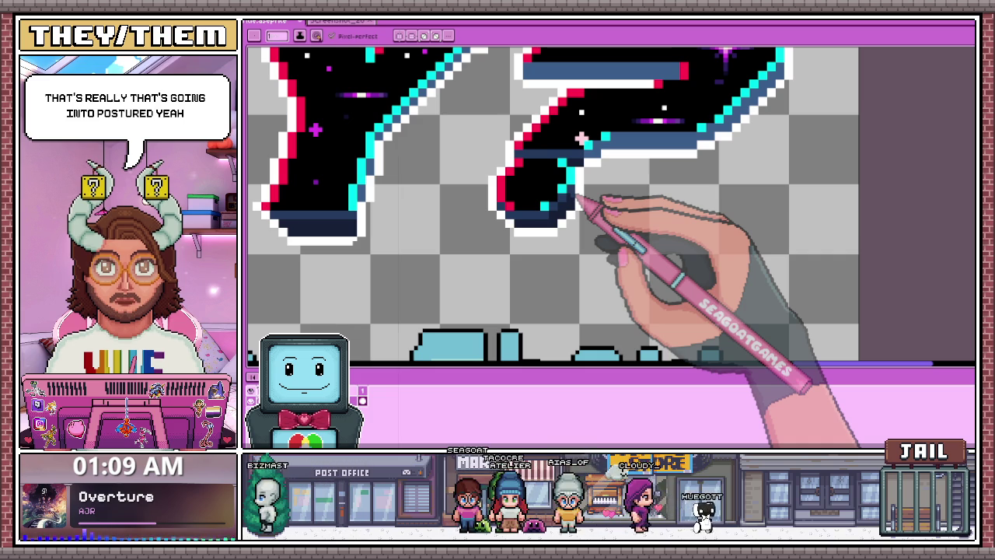
scroll(582, 138, down, 2)
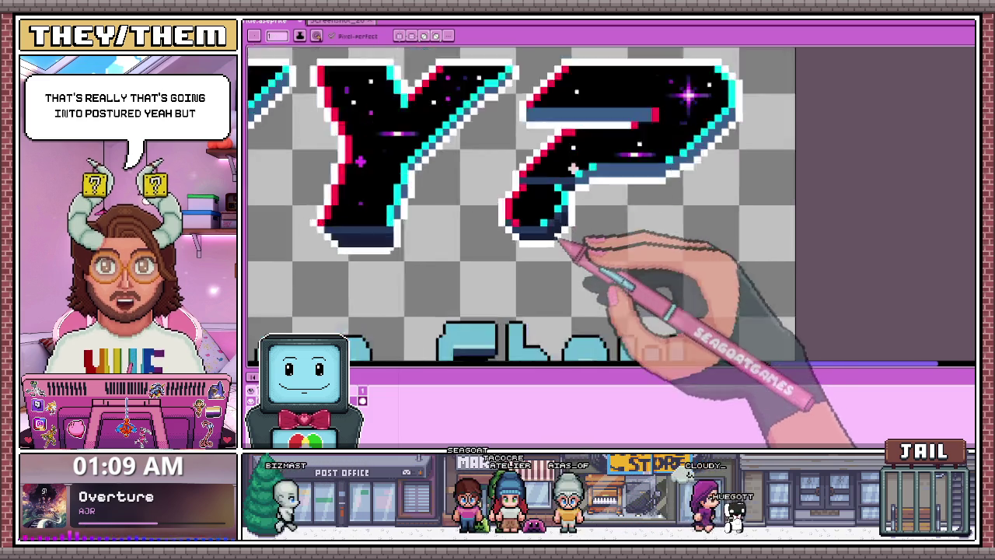
scroll(568, 155, up, 2)
scroll(559, 163, up, 1)
scroll(560, 163, up, 1)
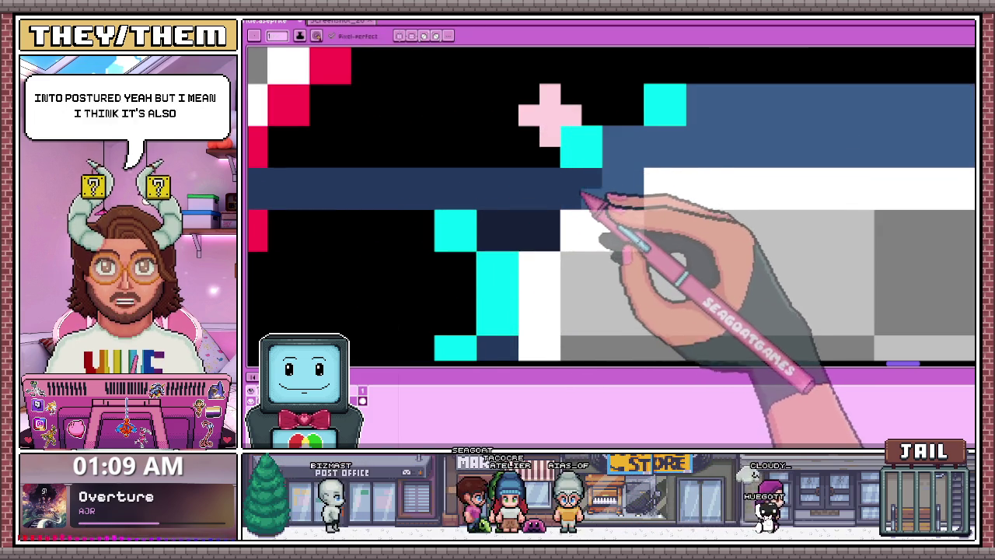
scroll(566, 124, up, 1)
scroll(576, 129, down, 2)
scroll(581, 135, down, 1)
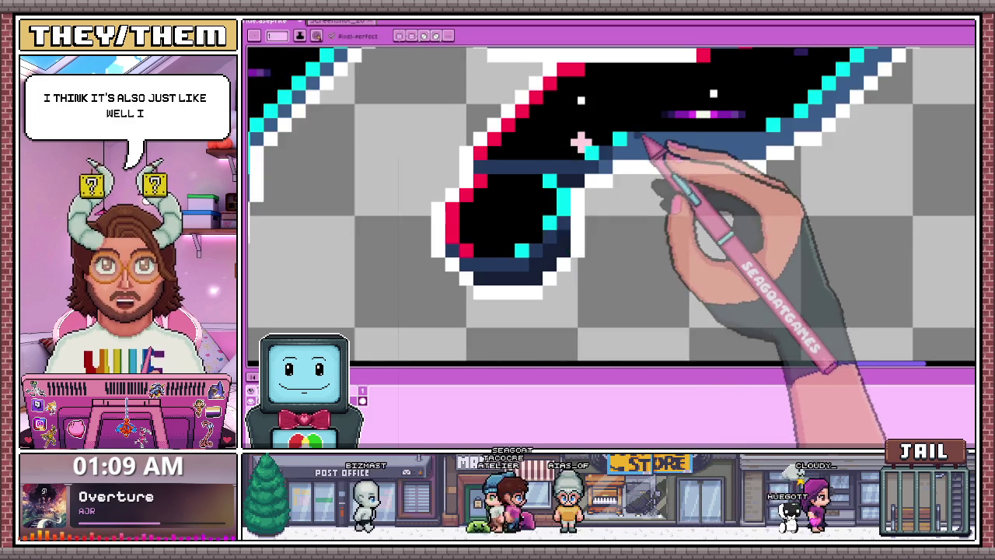
scroll(560, 143, up, 2)
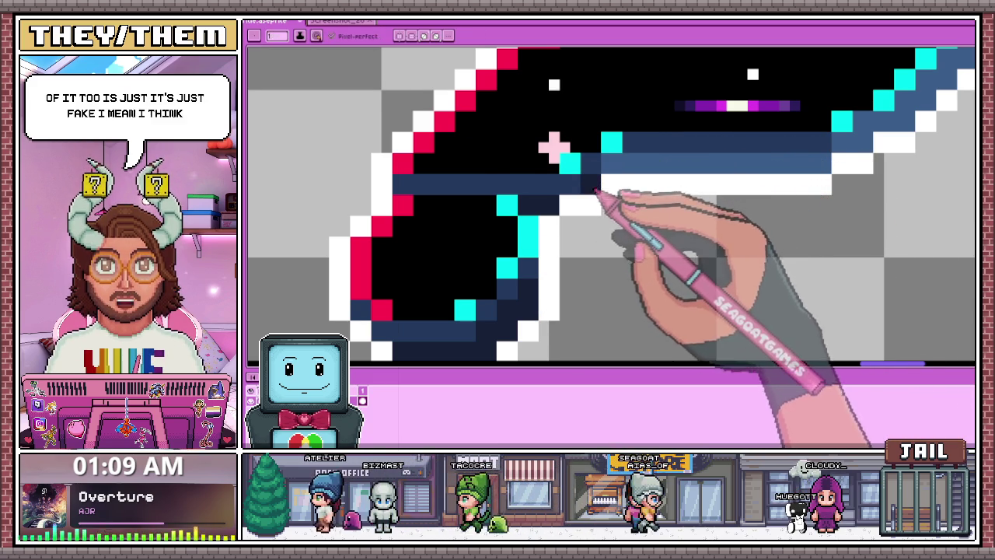
scroll(553, 146, down, 1)
scroll(414, 167, up, 1)
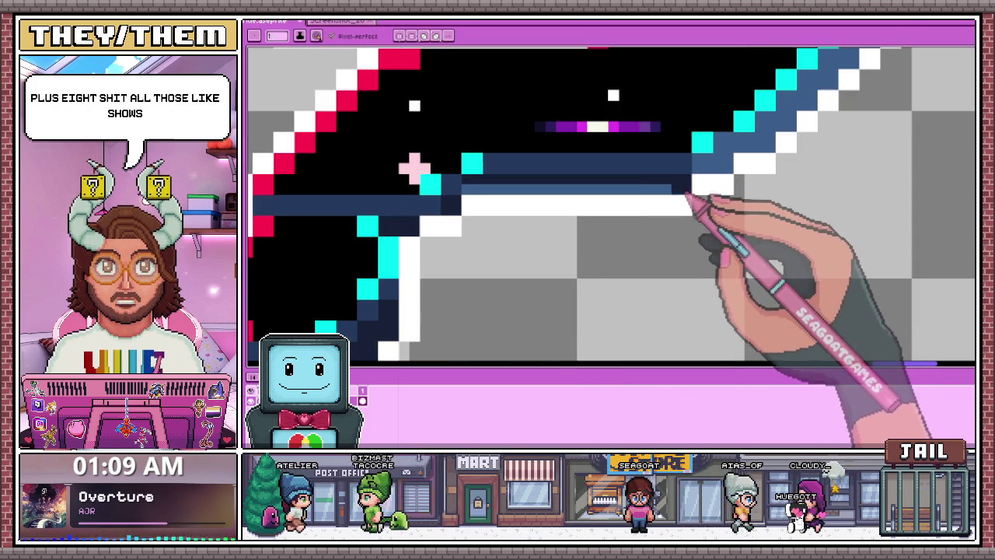
drag(684, 183, 476, 192)
- Erase the stray blue pixel at the edge and the small blue block on the left
scroll(414, 167, down, 1)
scroll(388, 179, down, 1)
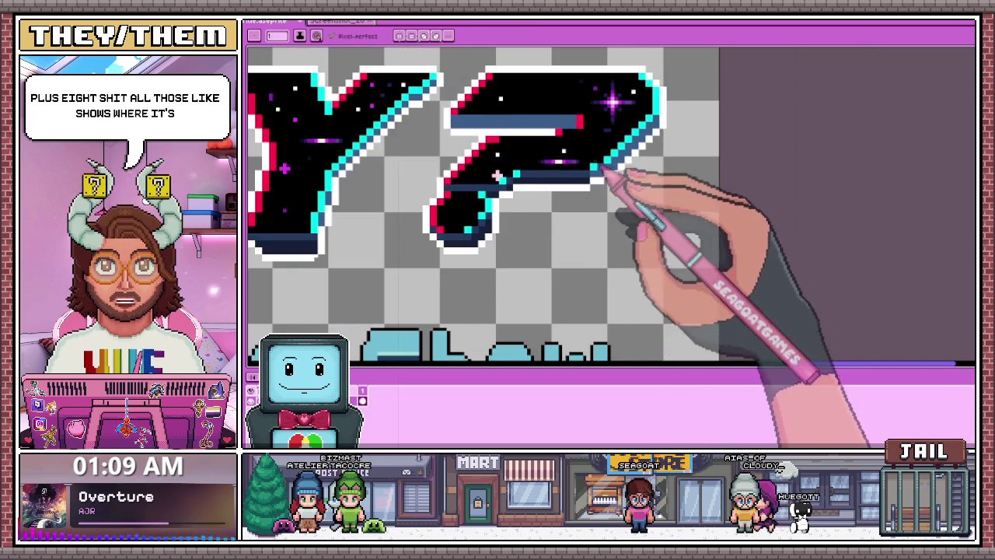
scroll(365, 194, up, 1)
scroll(351, 208, up, 1)
scroll(541, 207, up, 1)
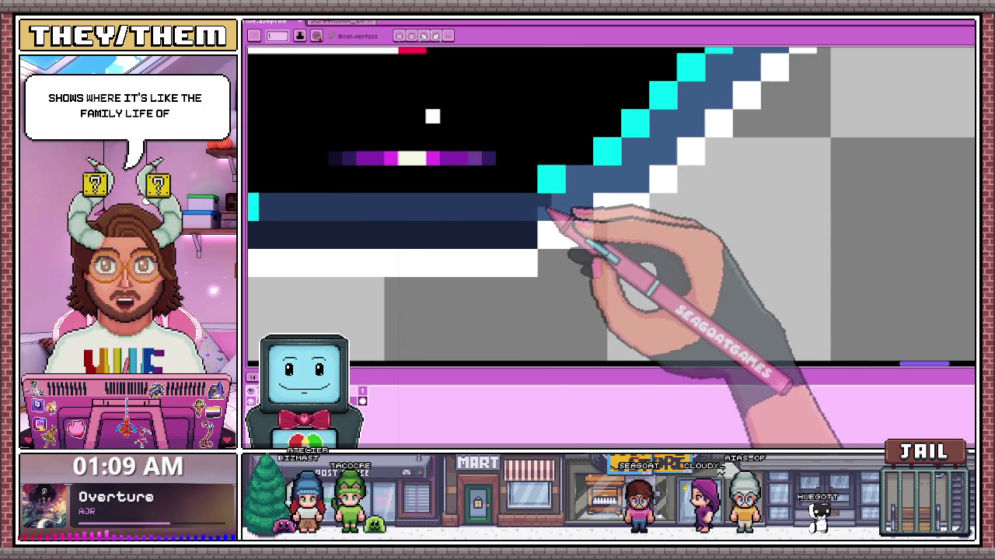
scroll(556, 211, down, 1)
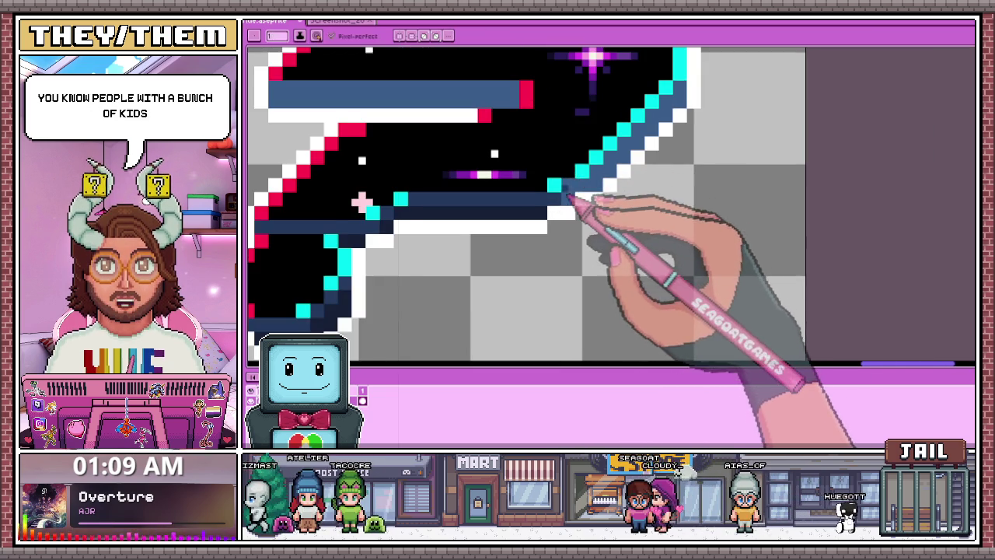
scroll(570, 200, up, 1)
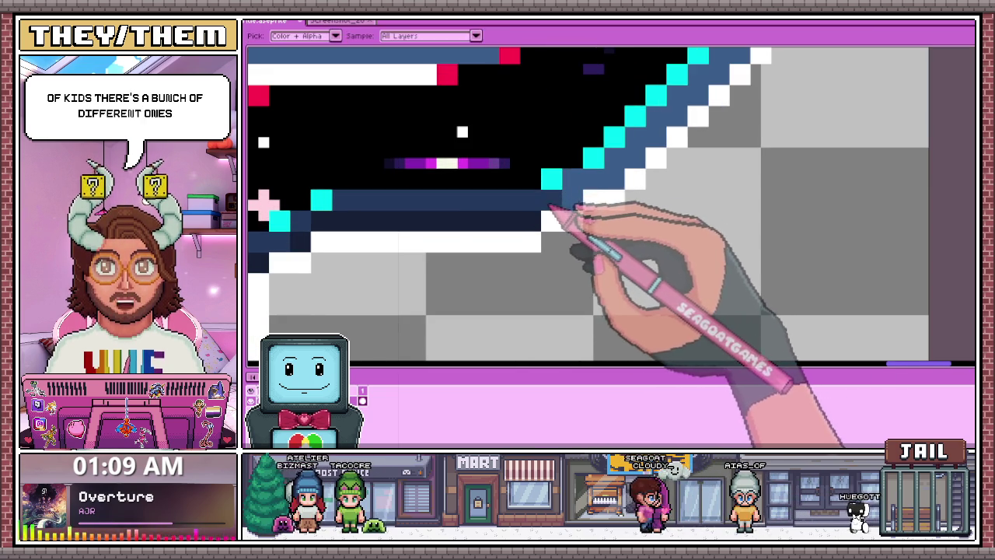
scroll(583, 183, down, 1)
scroll(567, 222, down, 1)
scroll(600, 200, up, 2)
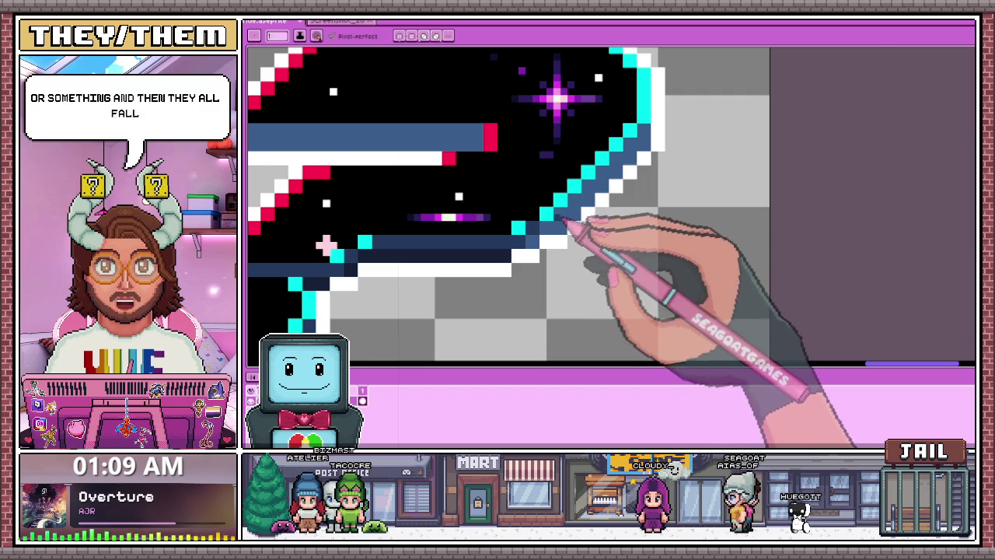
scroll(570, 224, up, 1)
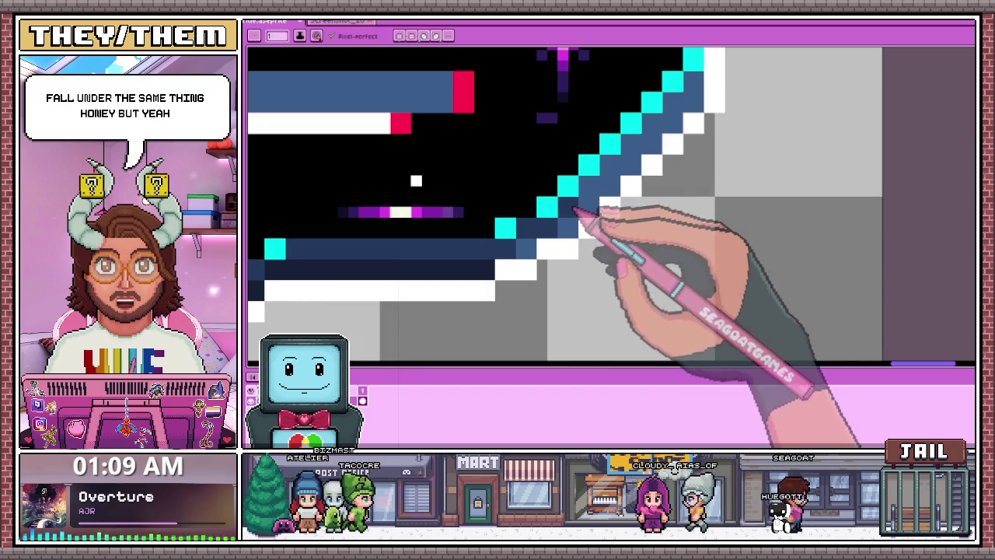
scroll(598, 201, down, 2)
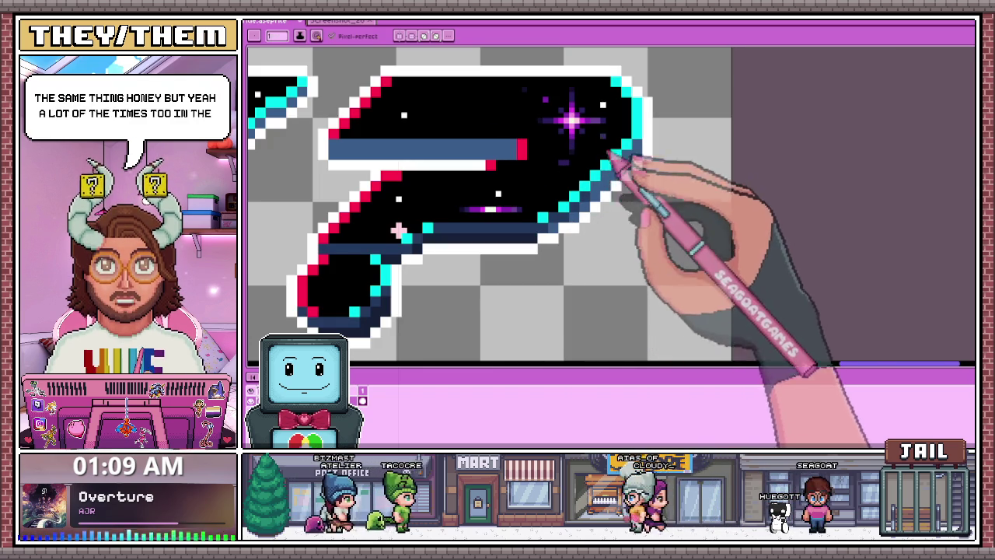
scroll(333, 133, up, 1)
scroll(352, 155, up, 1)
scroll(350, 157, up, 1)
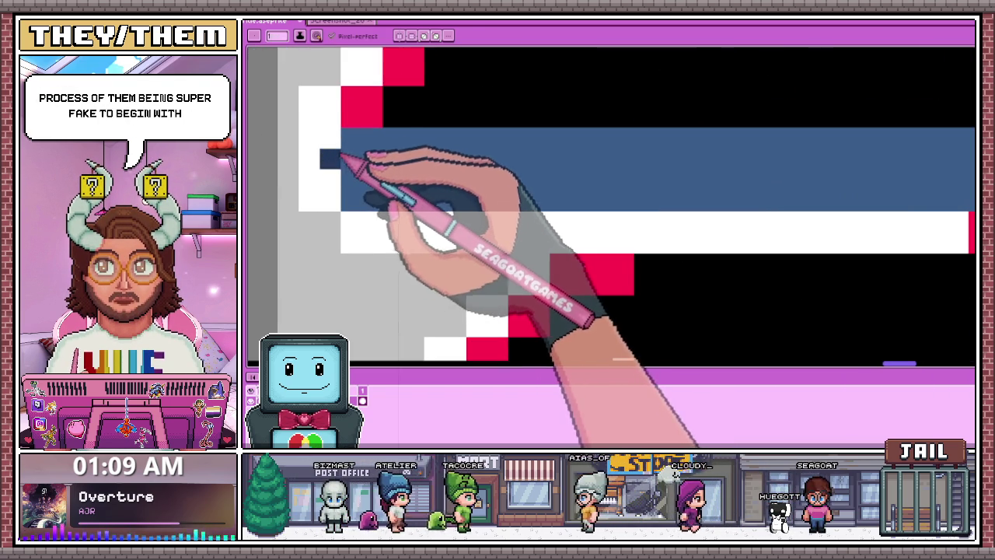
key(e)
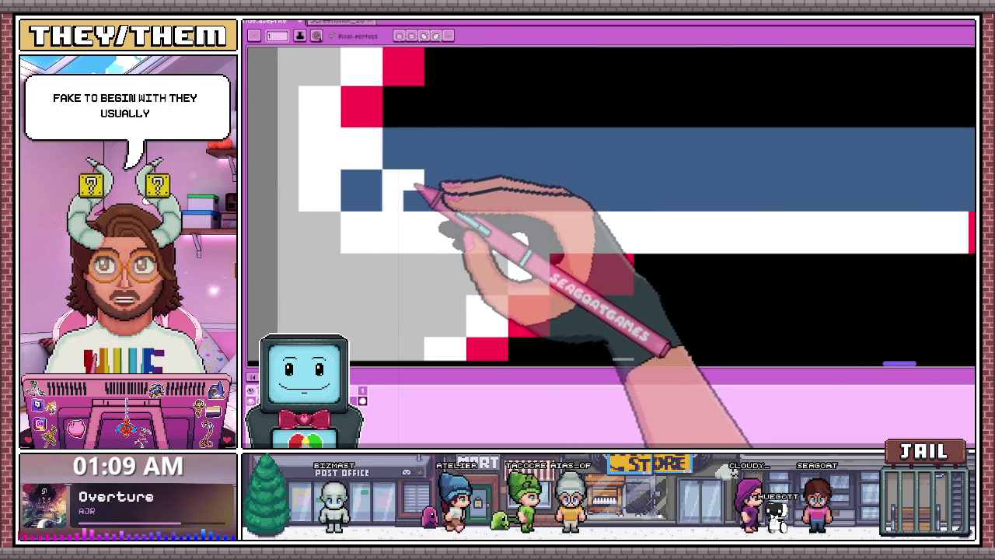
click(403, 190)
drag(404, 222, 308, 159)
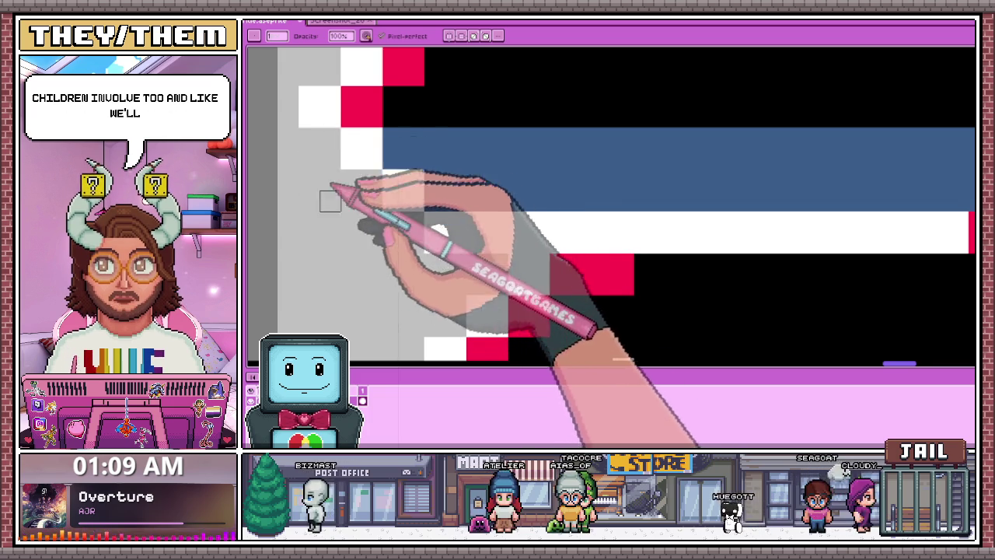
- Repaint the lighter blue bands under the question mark's top in dark navy
key(ctrl+Tab)
scroll(453, 225, down, 1)
scroll(453, 226, up, 1)
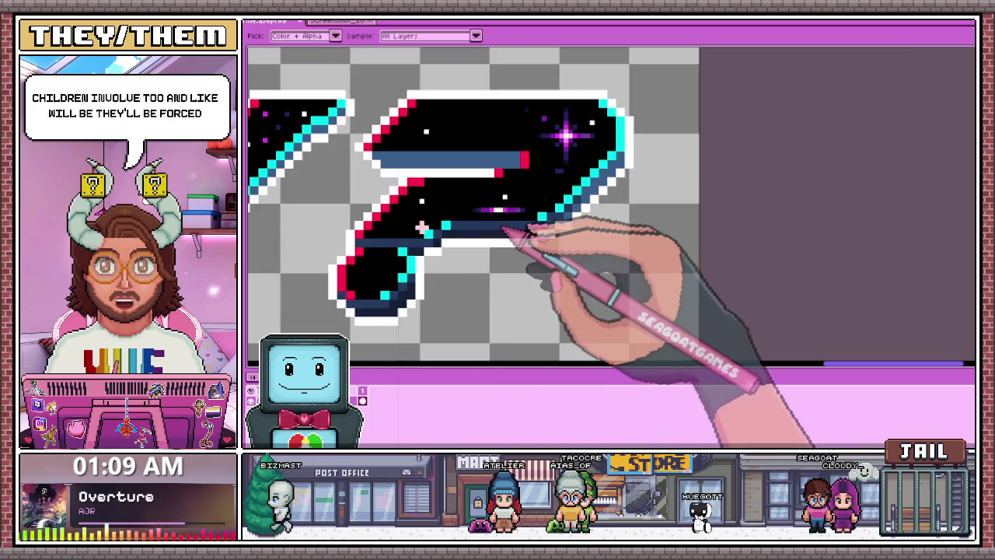
scroll(430, 179, up, 1)
scroll(431, 179, up, 1)
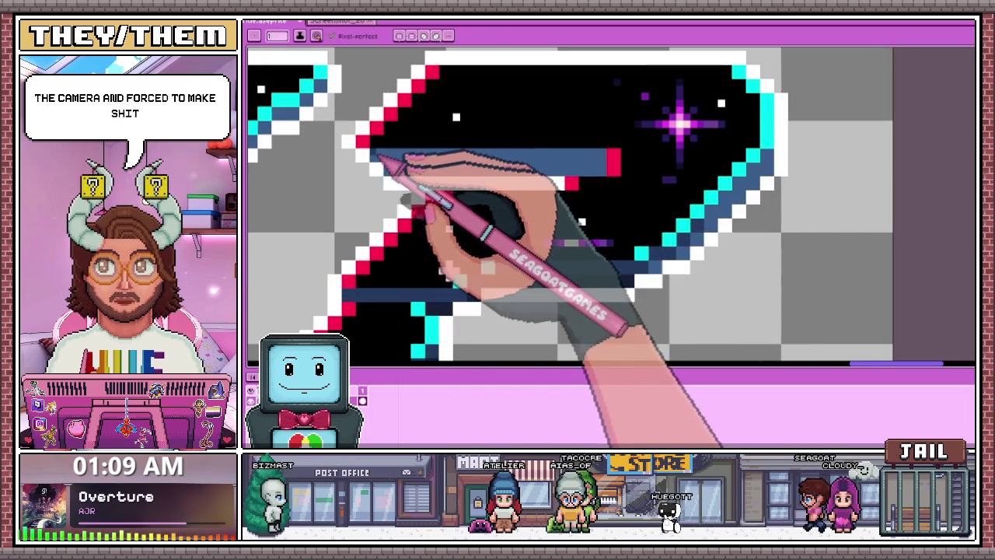
drag(600, 159, 606, 163)
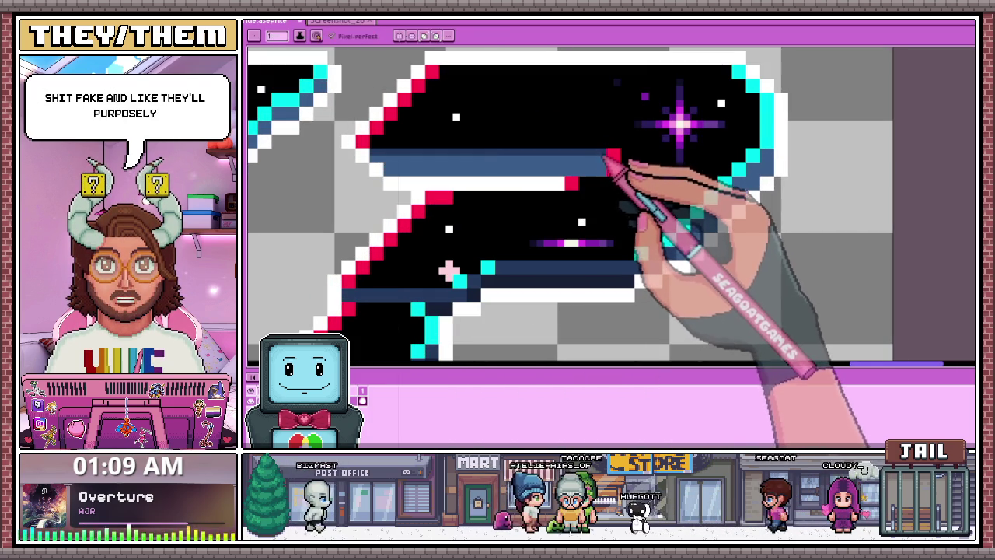
key(i)
key(b)
scroll(395, 181, up, 3)
scroll(516, 156, down, 2)
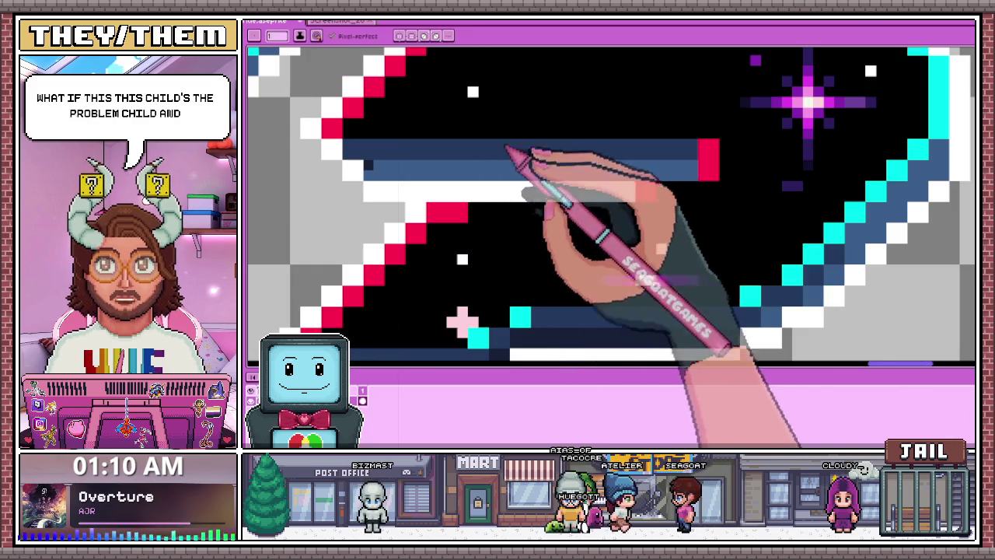
scroll(688, 171, up, 1)
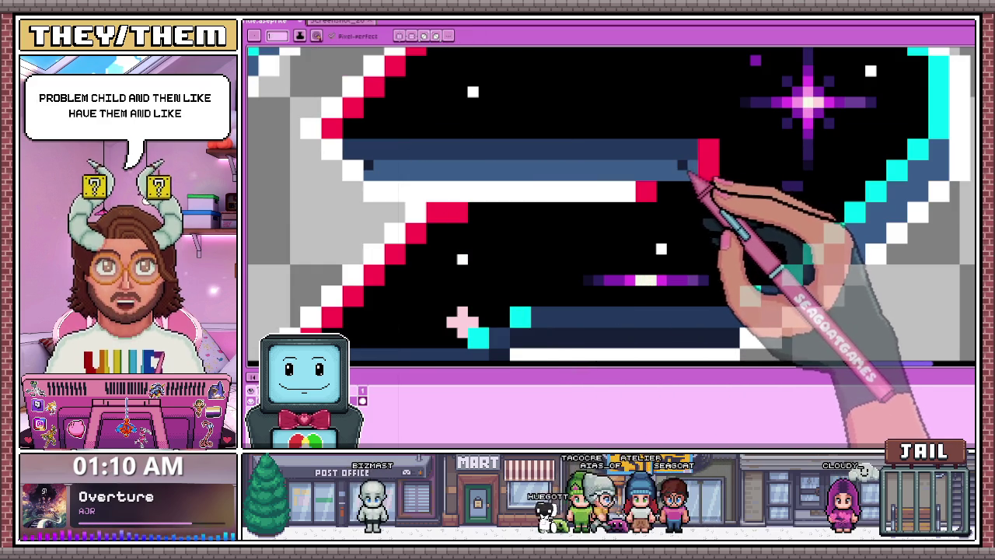
shift+click(694, 170)
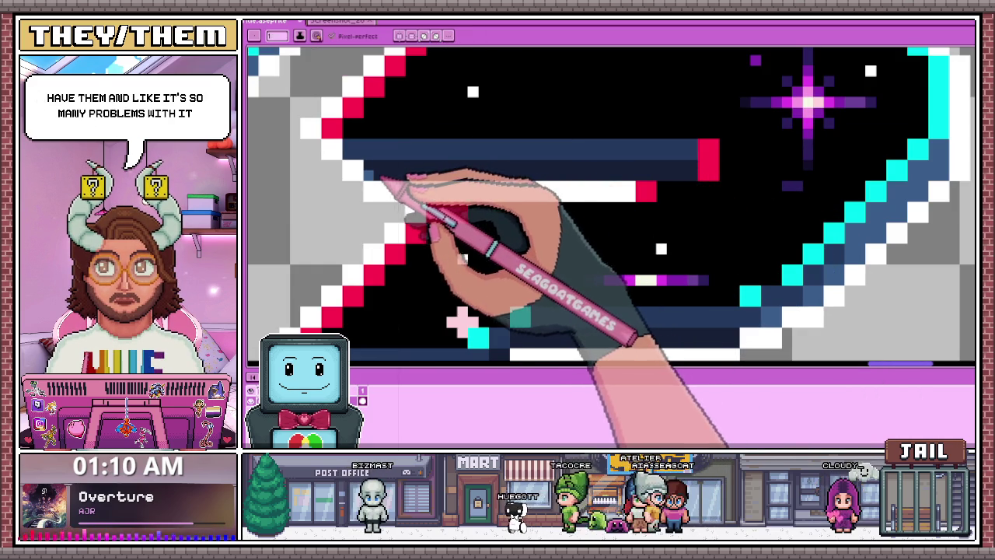
scroll(420, 186, down, 2)
scroll(456, 205, up, 1)
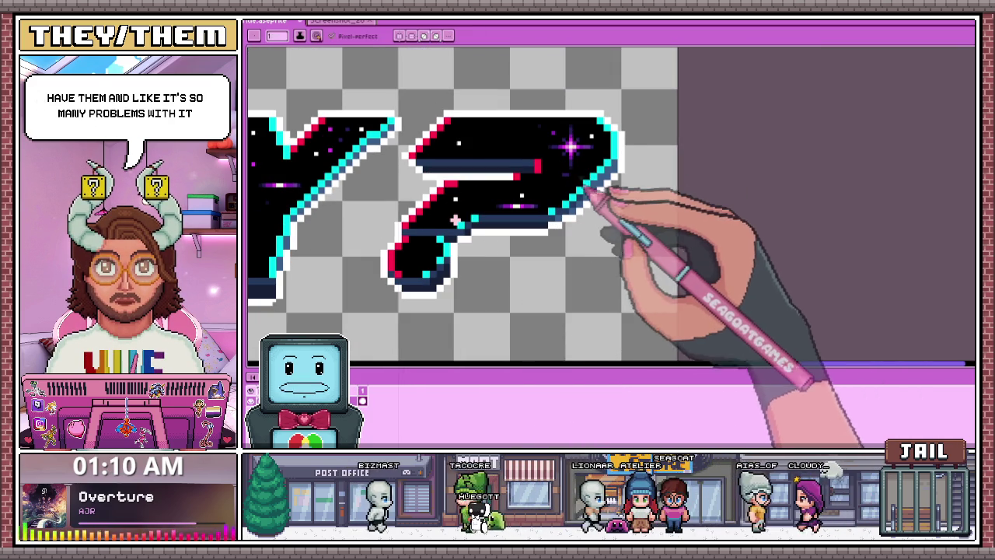
scroll(579, 211, up, 1)
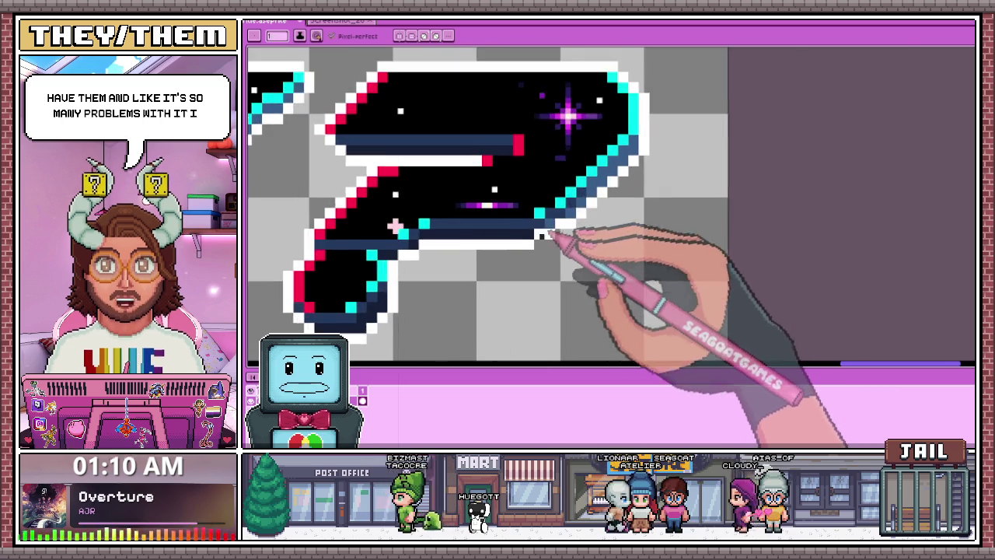
scroll(558, 221, up, 1)
scroll(556, 213, up, 1)
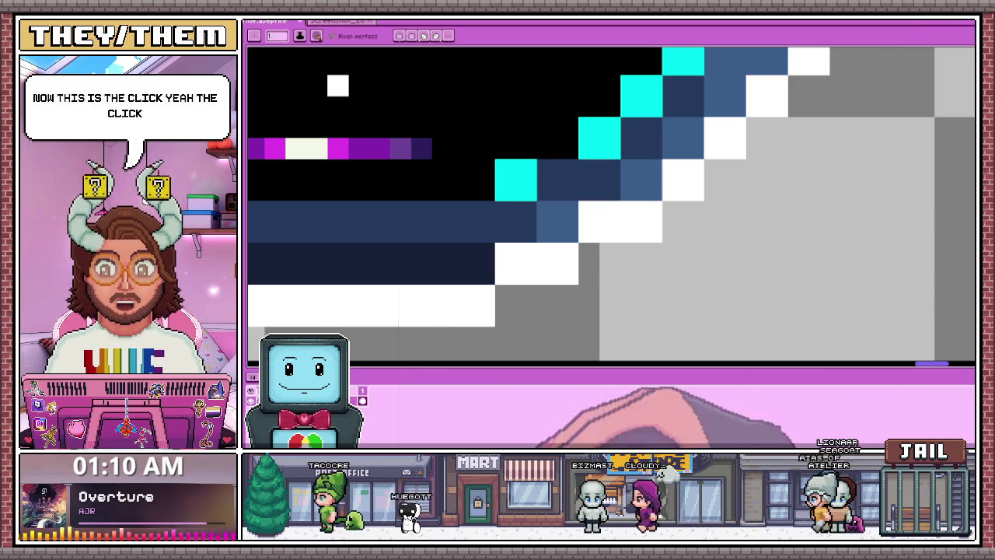
- Darken the blue near the diagonal edge and add two dark navy corner pixels
drag(557, 221, 567, 190)
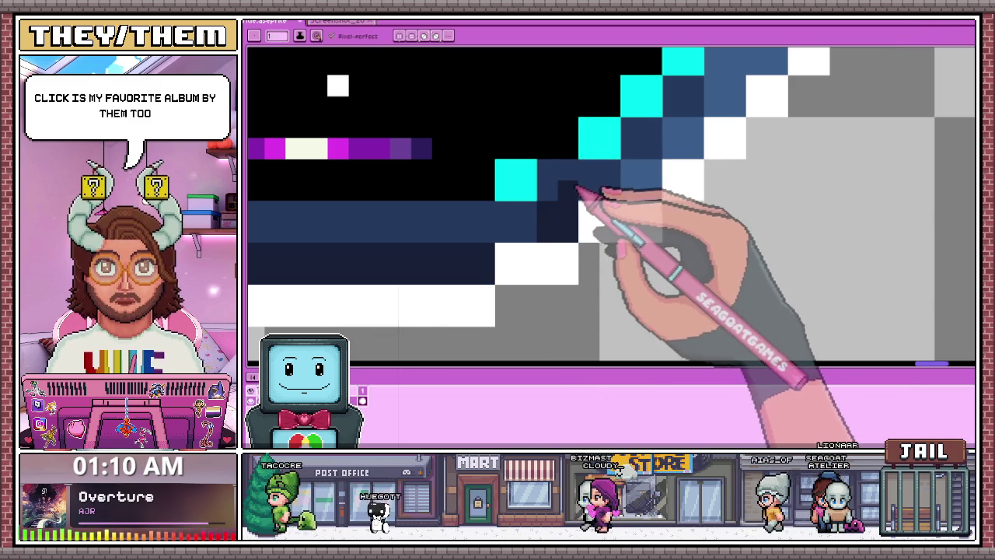
click(547, 126)
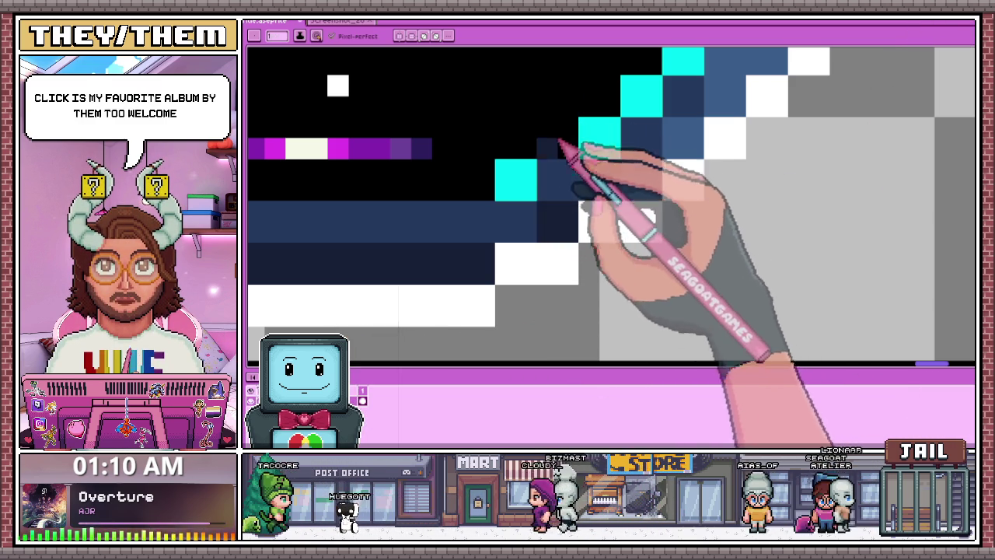
scroll(659, 213, down, 1)
click(628, 206)
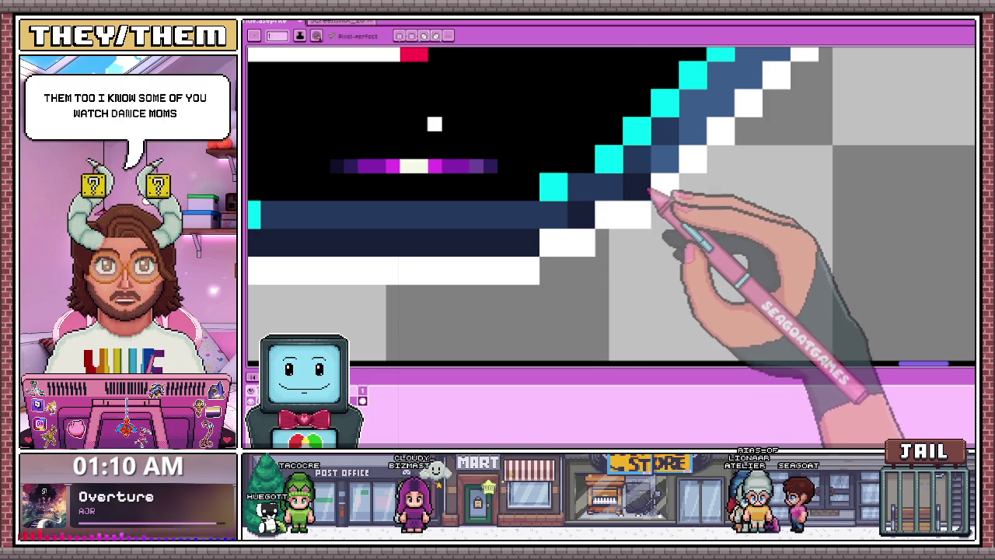
scroll(466, 200, down, 2)
scroll(467, 201, up, 2)
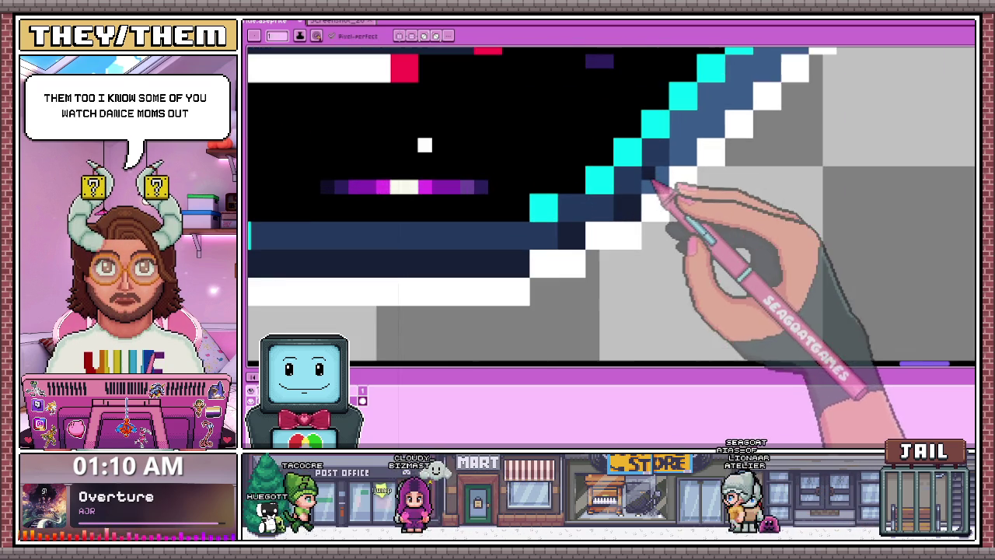
scroll(466, 201, down, 2)
scroll(538, 229, down, 1)
scroll(538, 229, down, 2)
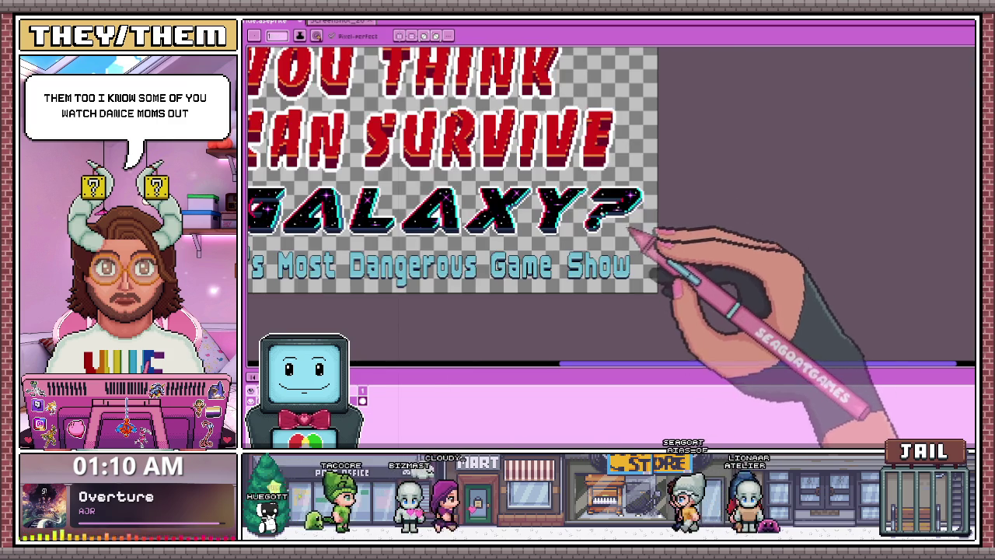
scroll(539, 230, up, 2)
scroll(577, 191, up, 1)
scroll(590, 212, down, 2)
scroll(581, 199, up, 1)
scroll(582, 222, up, 1)
scroll(581, 211, up, 1)
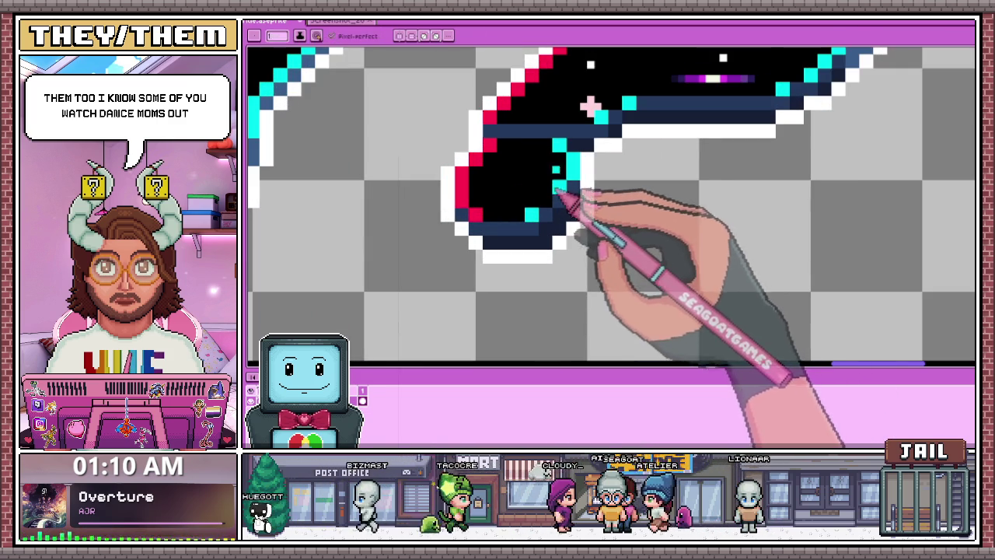
key(b)
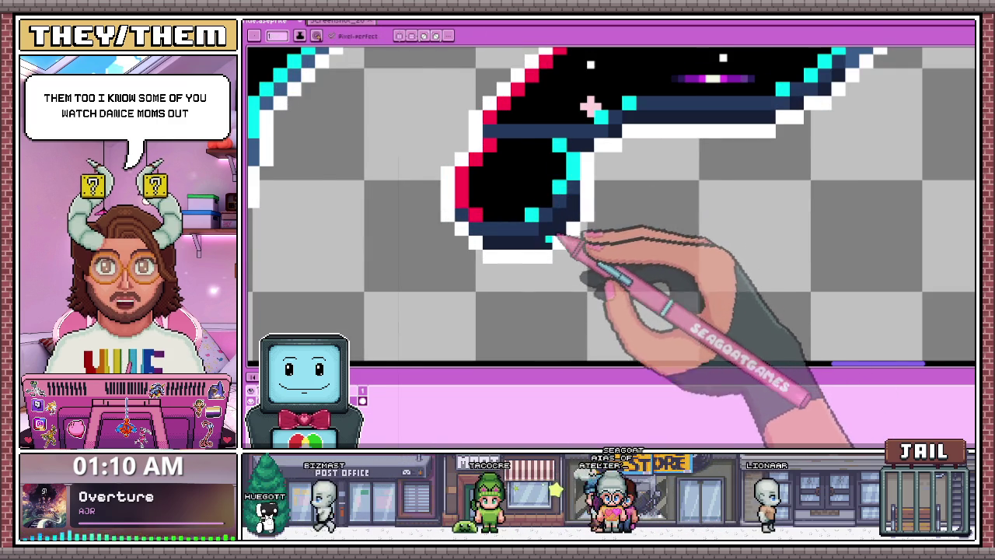
scroll(591, 105, down, 1)
scroll(595, 112, up, 1)
scroll(578, 172, down, 1)
scroll(577, 171, up, 1)
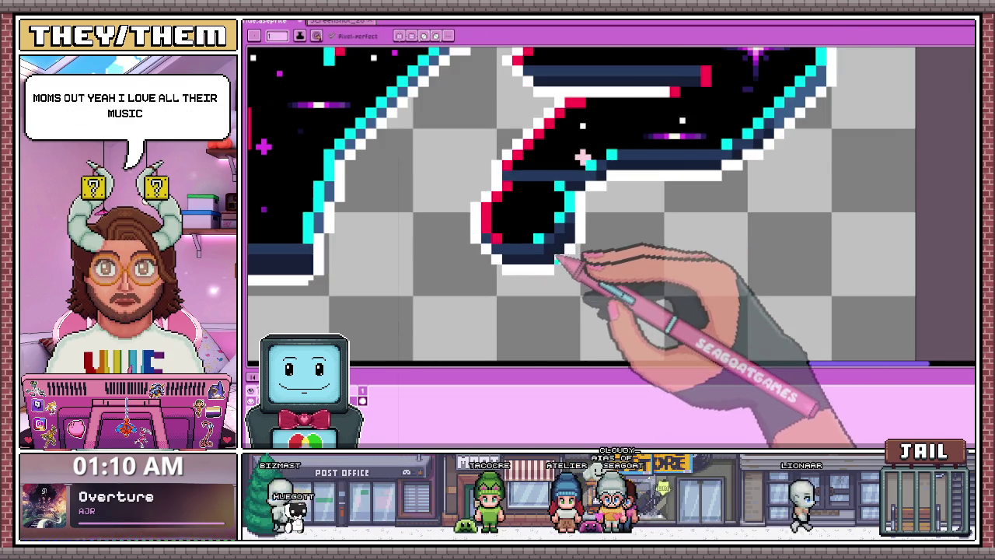
scroll(577, 172, down, 2)
scroll(573, 175, up, 1)
scroll(575, 177, down, 1)
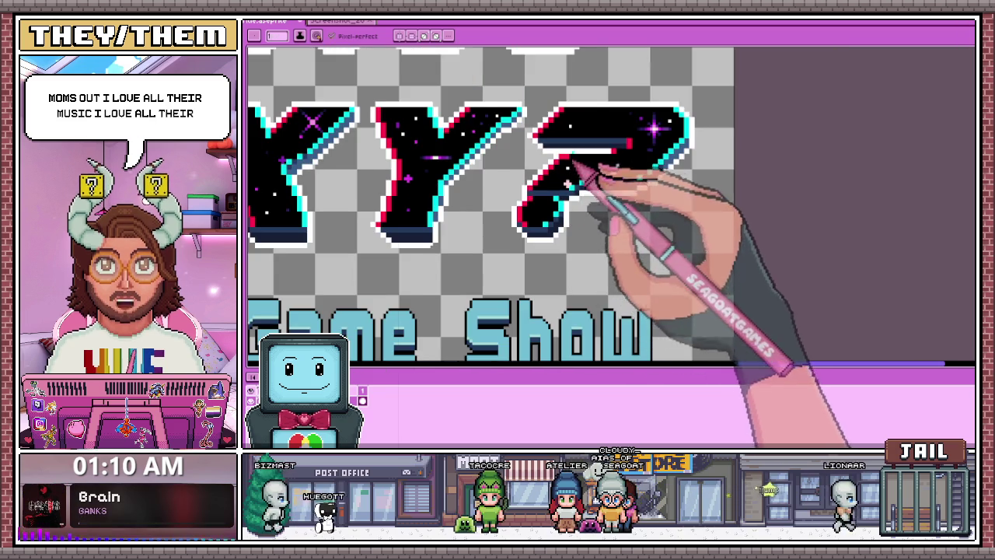
scroll(606, 175, up, 1)
scroll(571, 129, down, 1)
scroll(555, 111, down, 1)
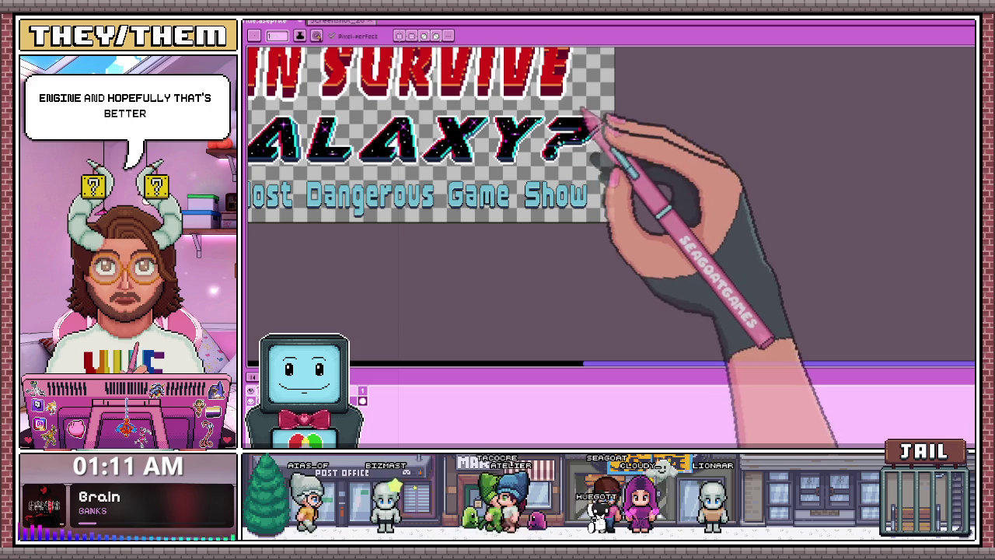
scroll(589, 155, up, 3)
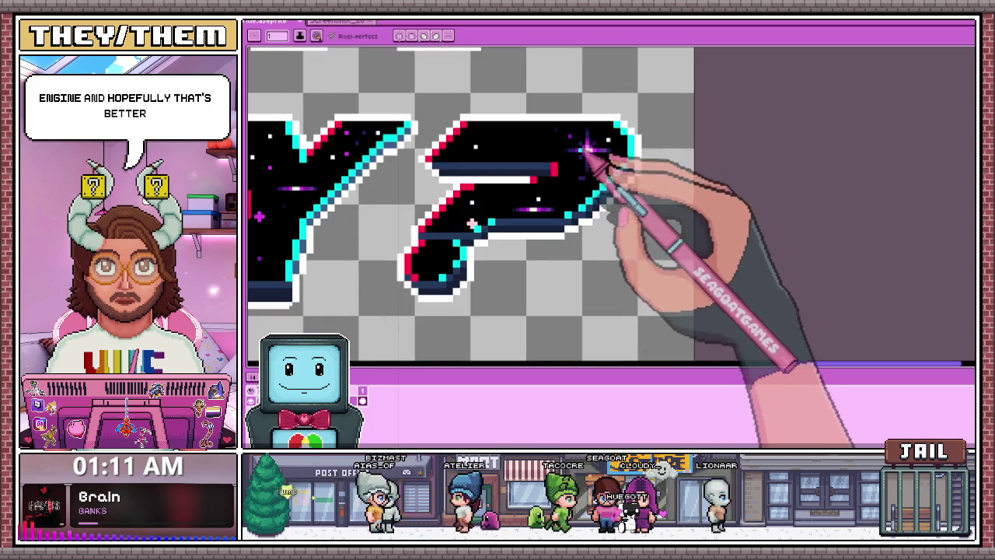
scroll(472, 223, up, 1)
scroll(335, 237, up, 1)
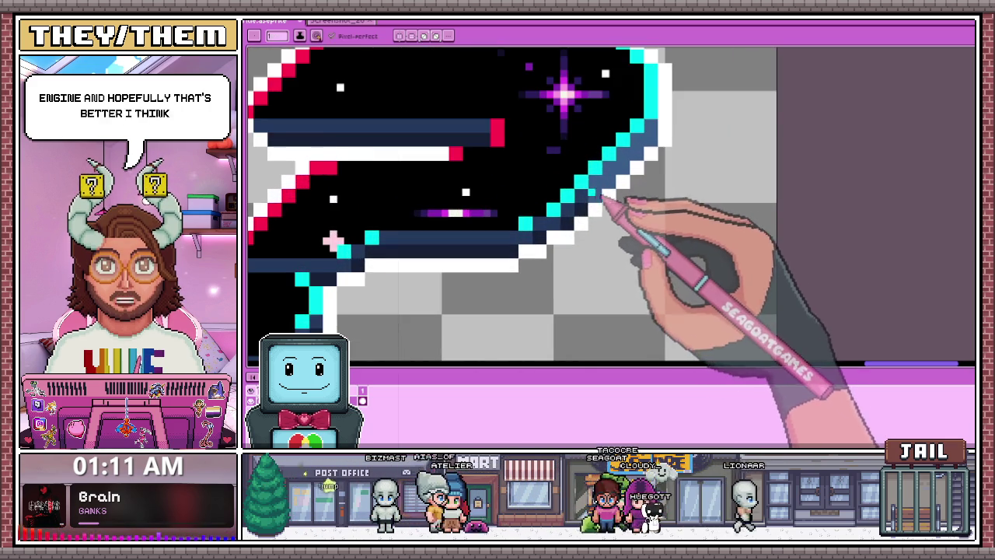
scroll(404, 233, down, 2)
scroll(525, 214, down, 1)
scroll(526, 214, down, 3)
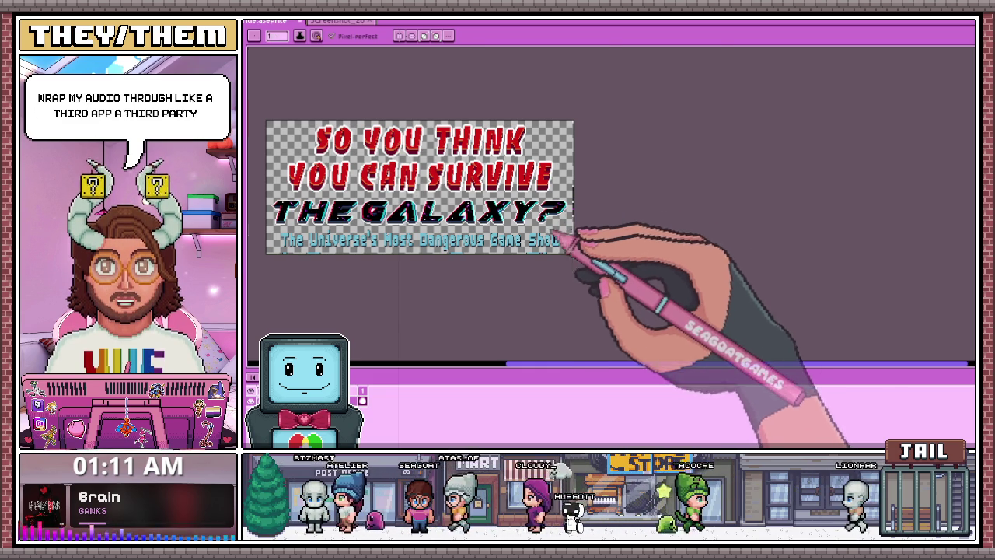
scroll(573, 225, up, 2)
scroll(544, 210, up, 2)
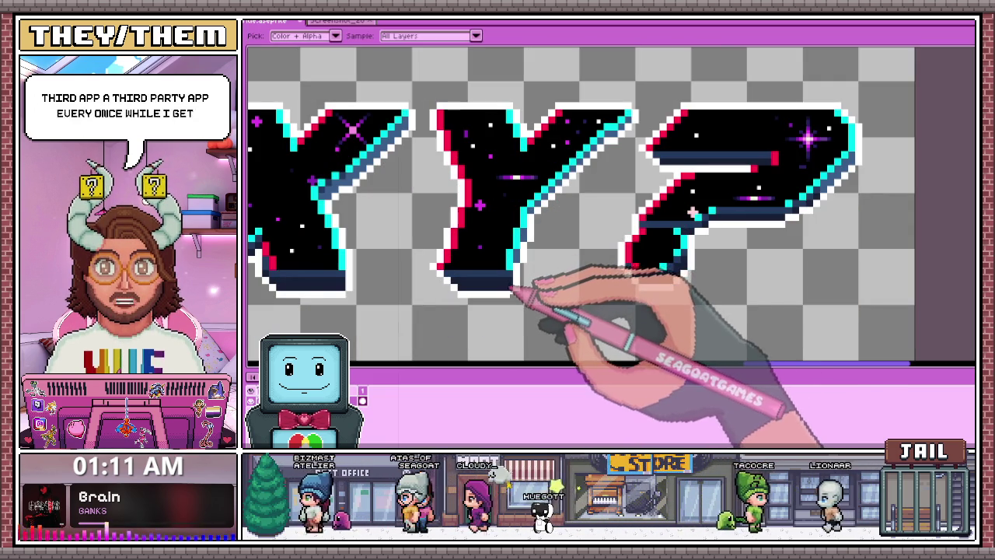
scroll(518, 276, up, 2)
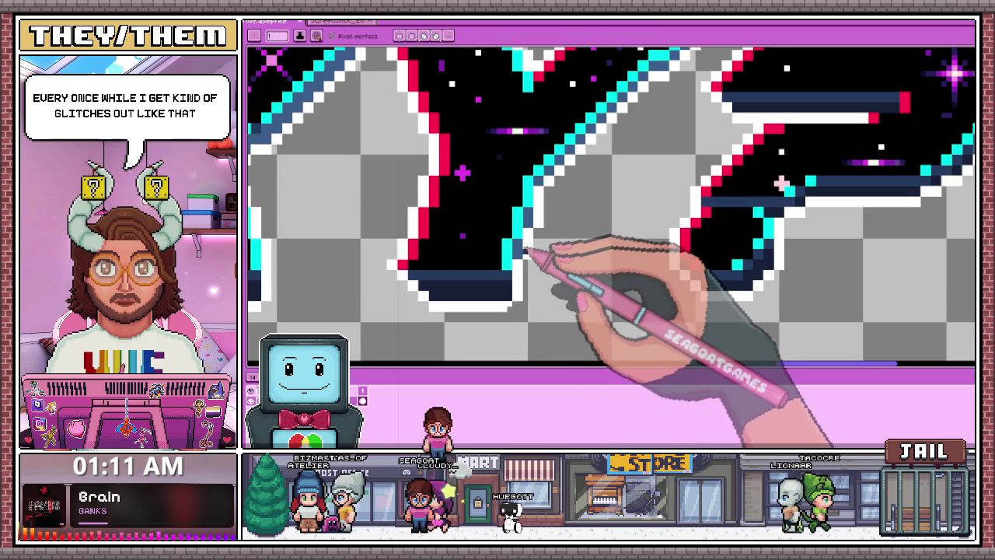
scroll(545, 249, down, 3)
scroll(630, 225, down, 3)
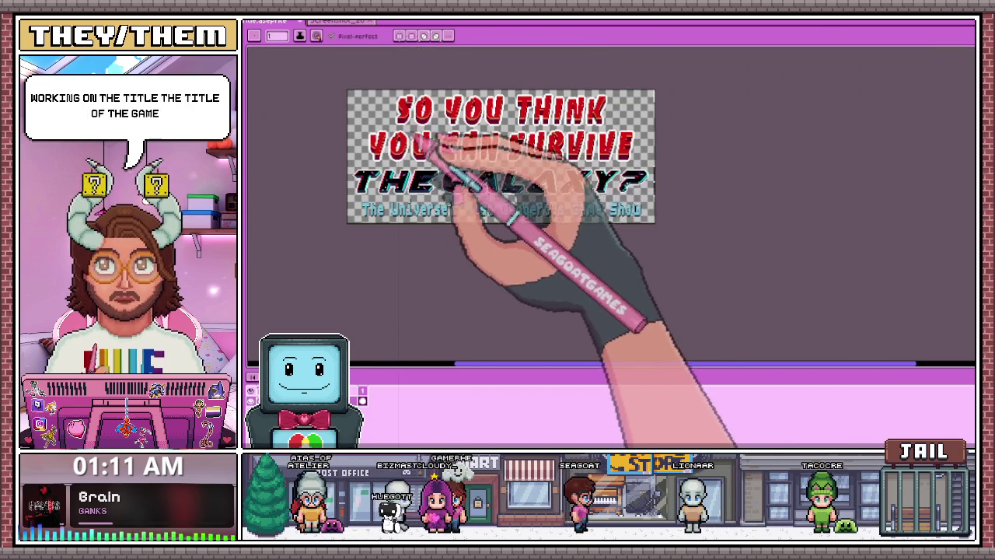
scroll(482, 220, up, 1)
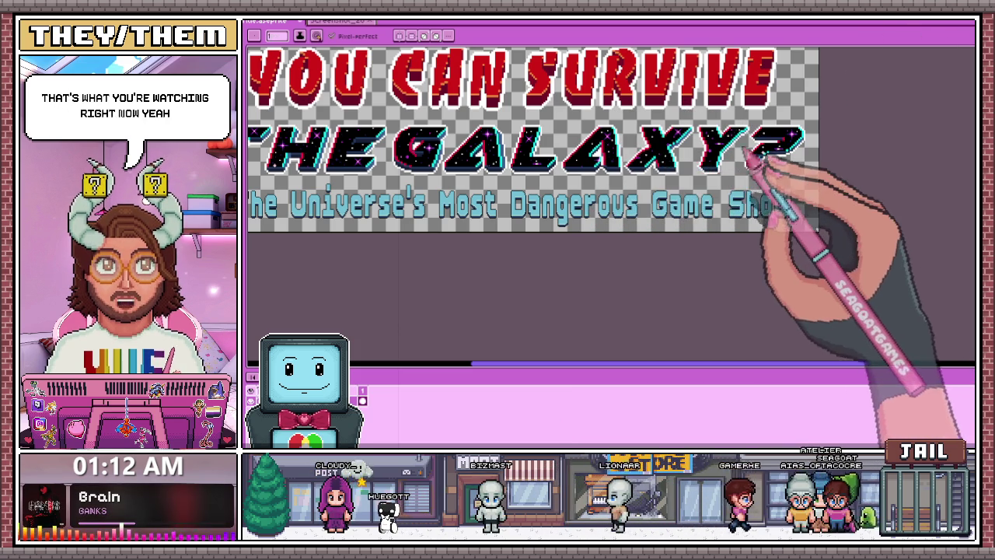
scroll(591, 156, down, 3)
scroll(591, 156, up, 3)
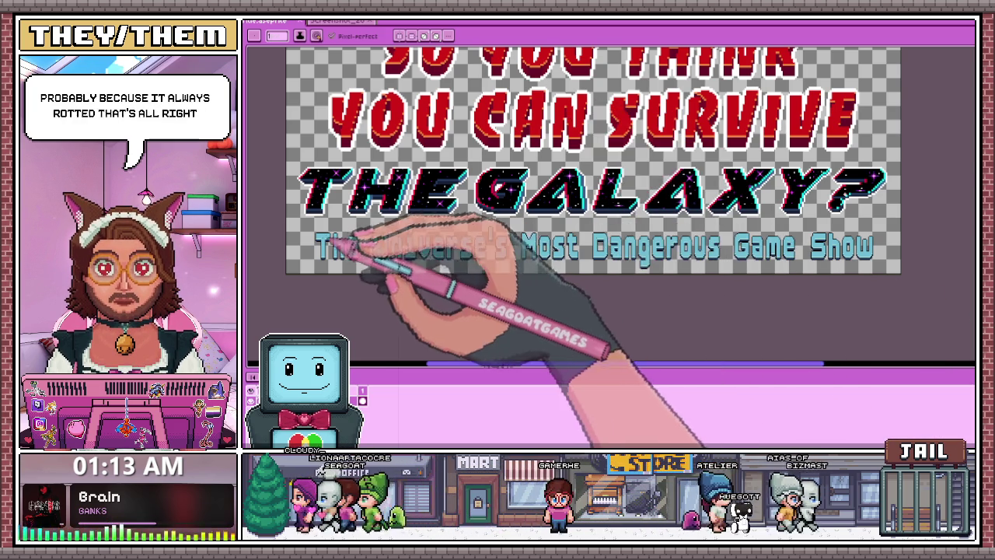
scroll(323, 243, up, 1)
scroll(322, 243, up, 1)
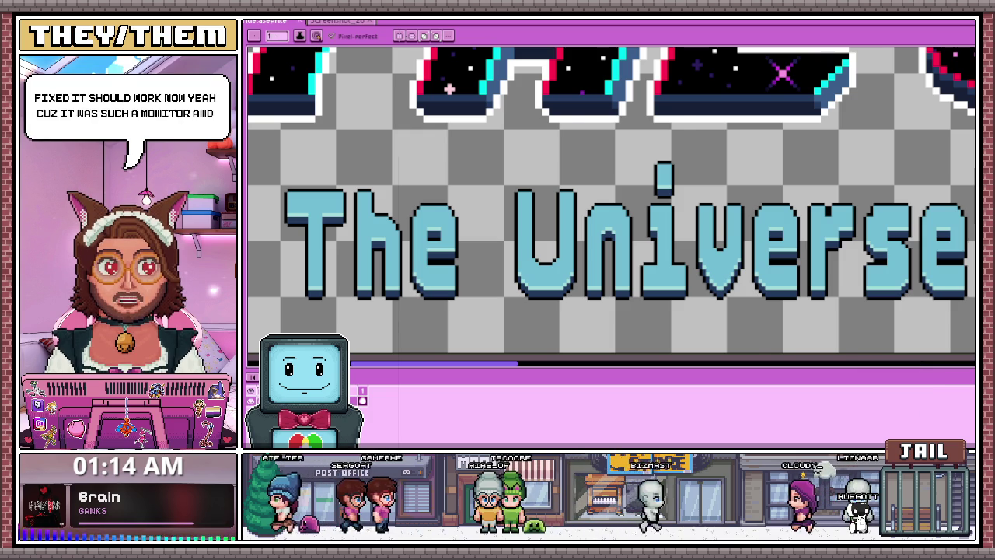
key(minus)
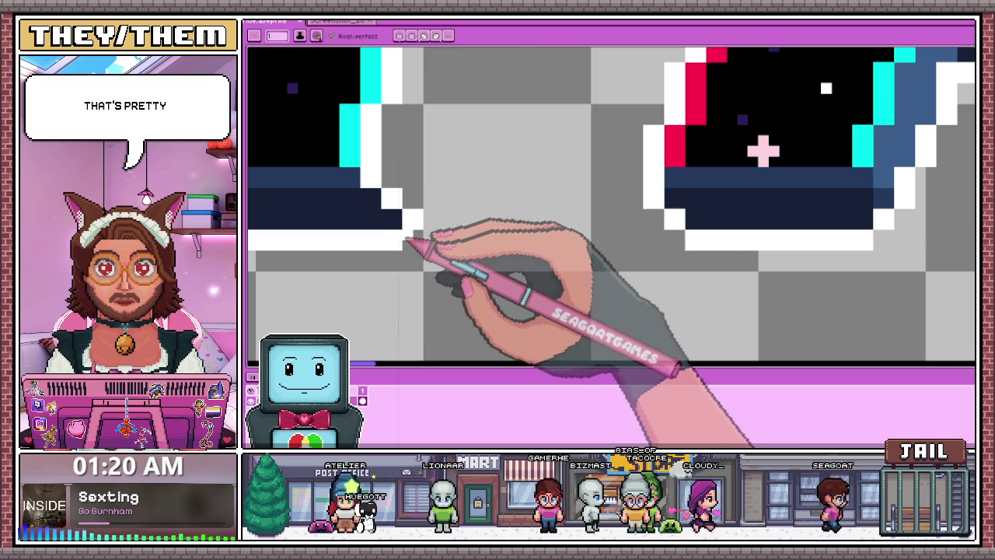
- Sample the dark blue from the artwork and extend that shading beside the cyan strip
scroll(611, 206, down, 2)
scroll(611, 206, down, 2)
scroll(433, 249, up, 3)
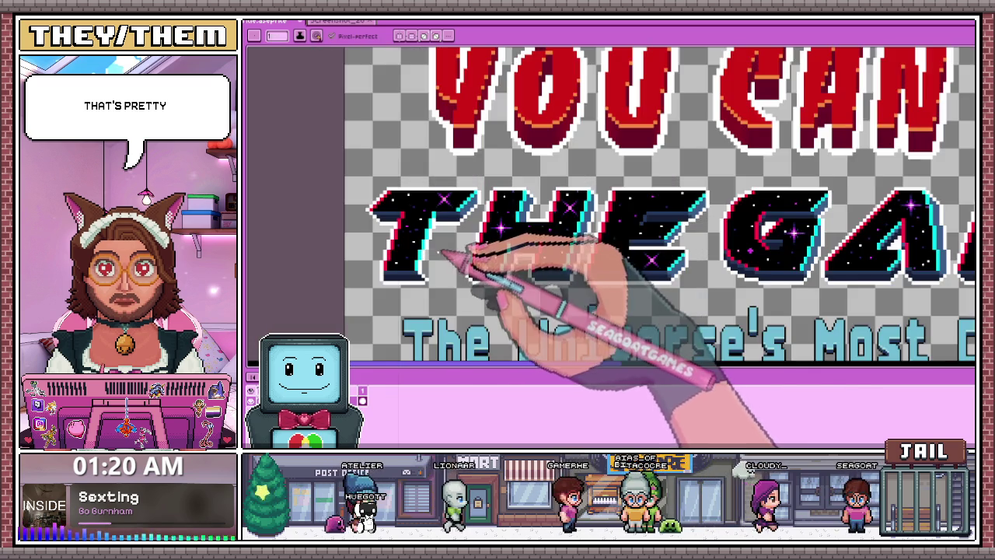
scroll(429, 266, up, 1)
scroll(429, 265, up, 1)
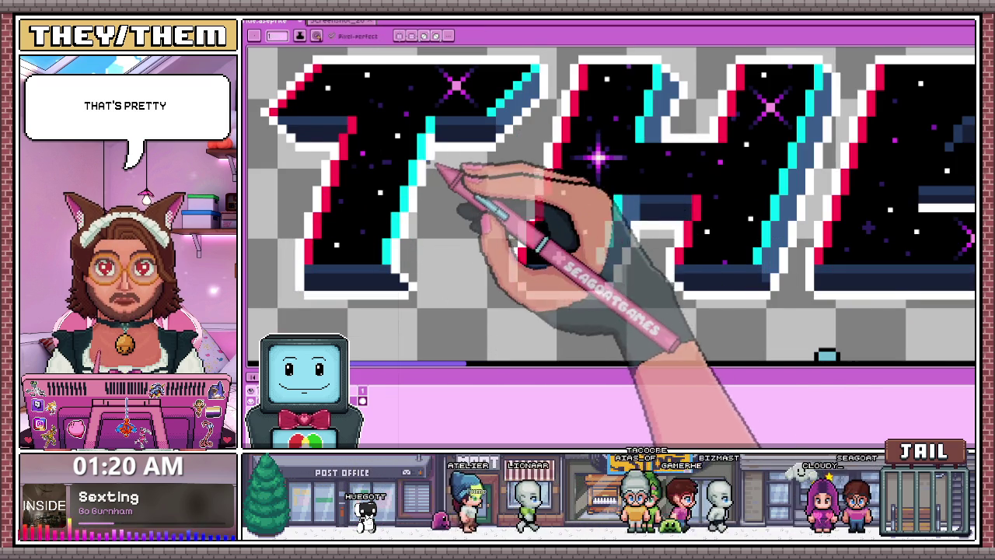
scroll(450, 155, up, 1)
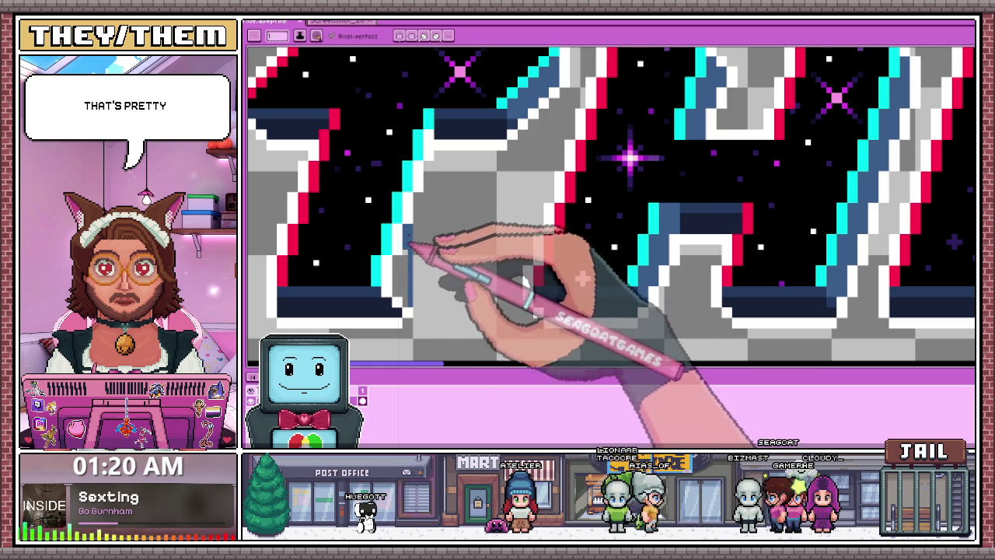
scroll(408, 284, up, 2)
drag(404, 327, 410, 289)
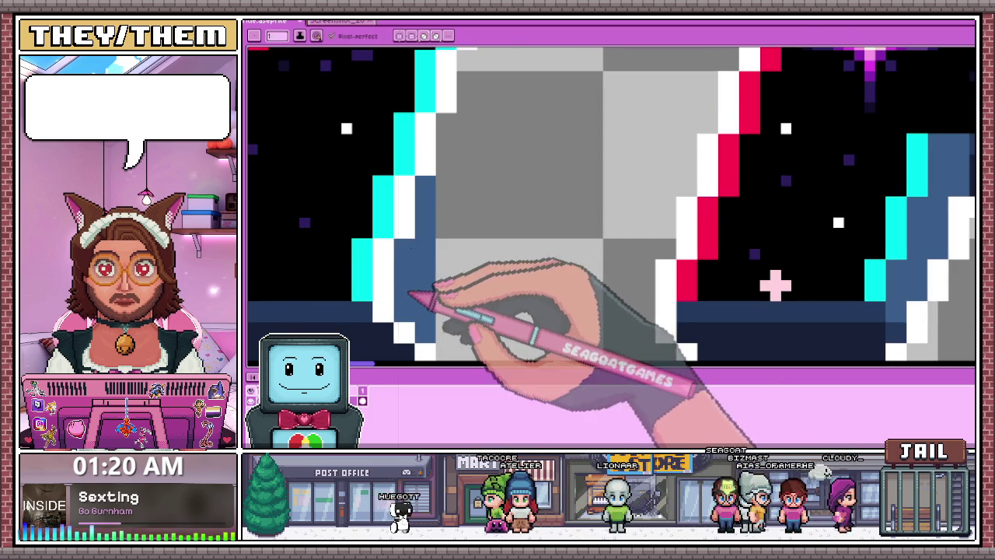
scroll(410, 287, down, 2)
scroll(467, 207, down, 2)
scroll(510, 300, down, 2)
scroll(455, 267, up, 4)
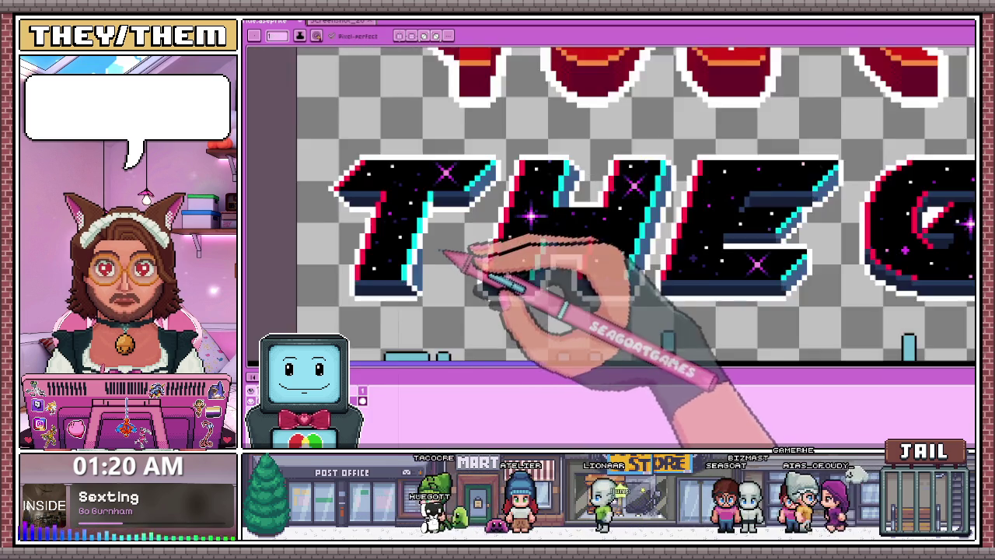
scroll(440, 257, up, 2)
scroll(430, 237, up, 2)
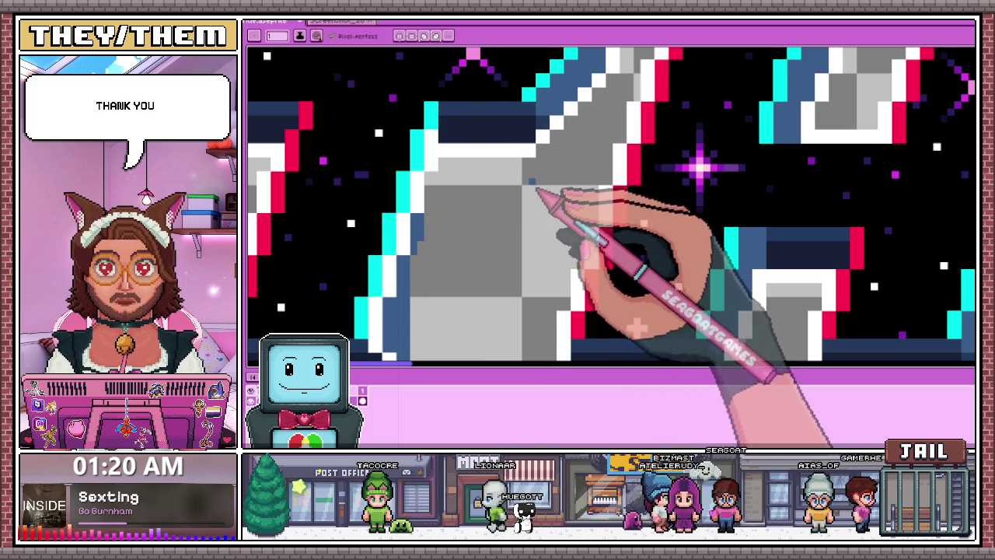
scroll(506, 192, down, 2)
scroll(505, 191, up, 2)
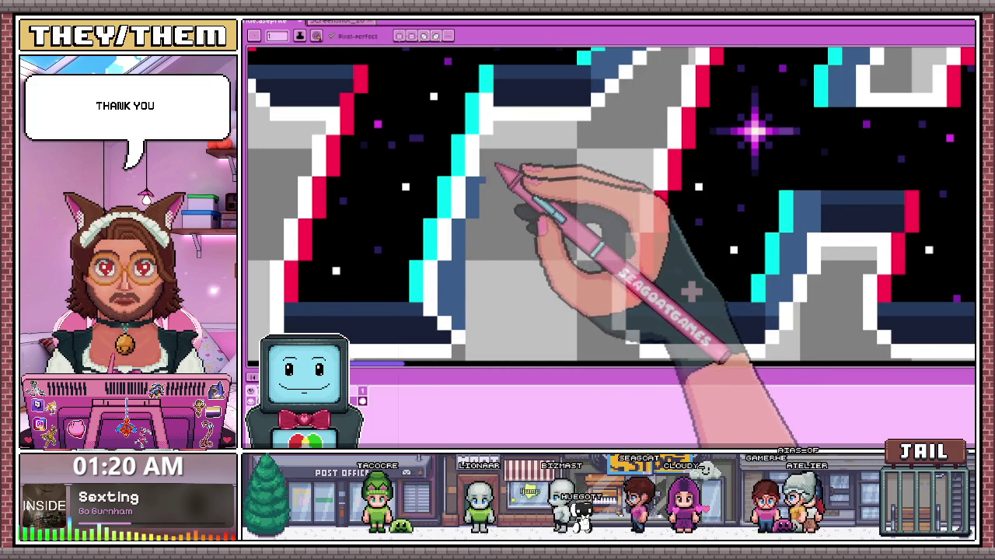
scroll(444, 286, down, 2)
scroll(447, 289, down, 2)
scroll(448, 287, up, 2)
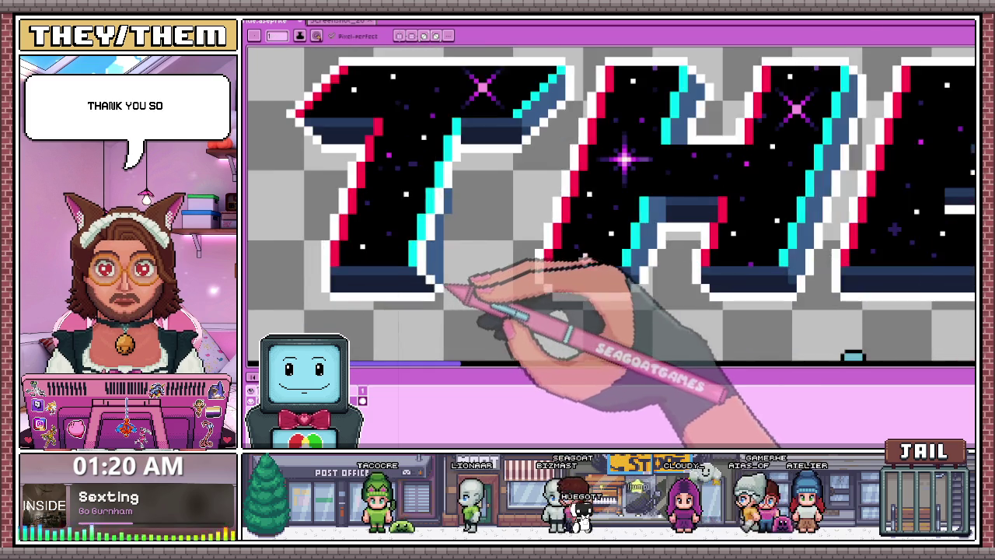
scroll(444, 288, up, 2)
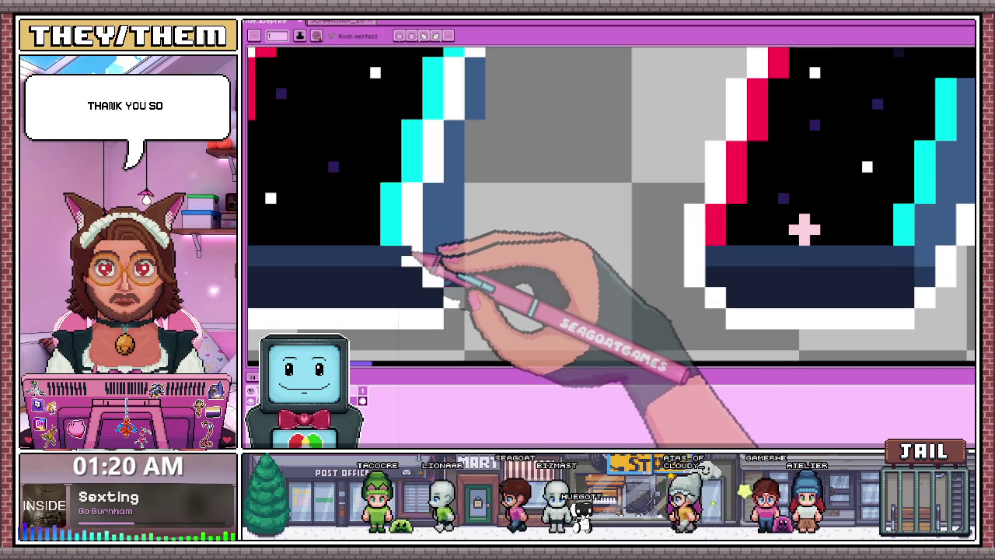
key(i)
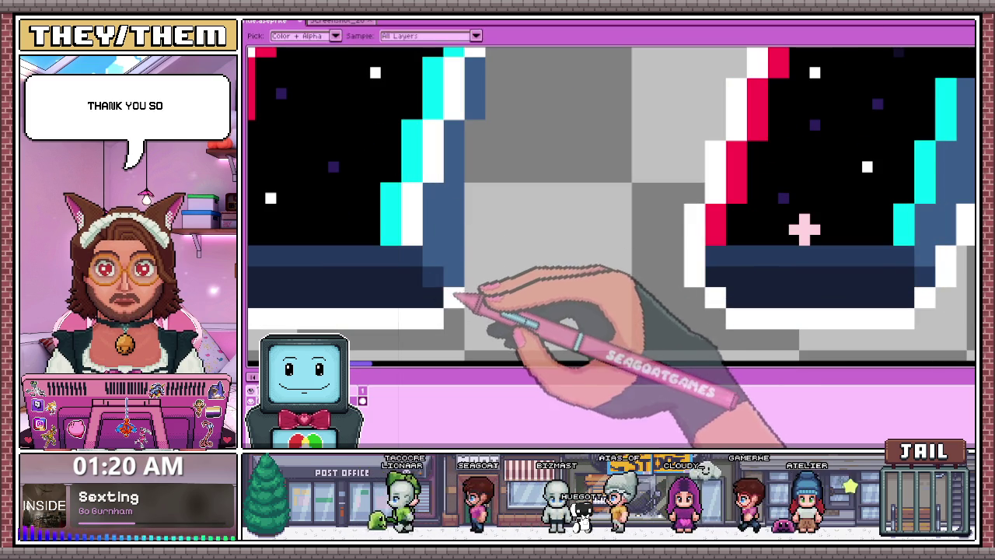
key(b)
scroll(432, 238, down, 2)
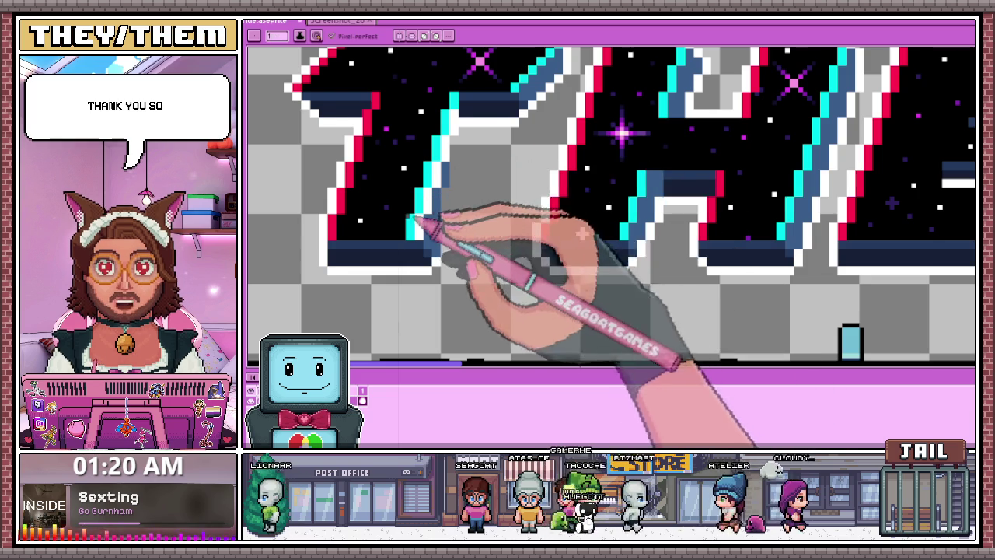
scroll(433, 204, up, 1)
scroll(426, 207, up, 1)
mouse_move(420, 208)
mouse_down()
mouse_move(420, 257)
mouse_move(433, 216)
mouse_up()
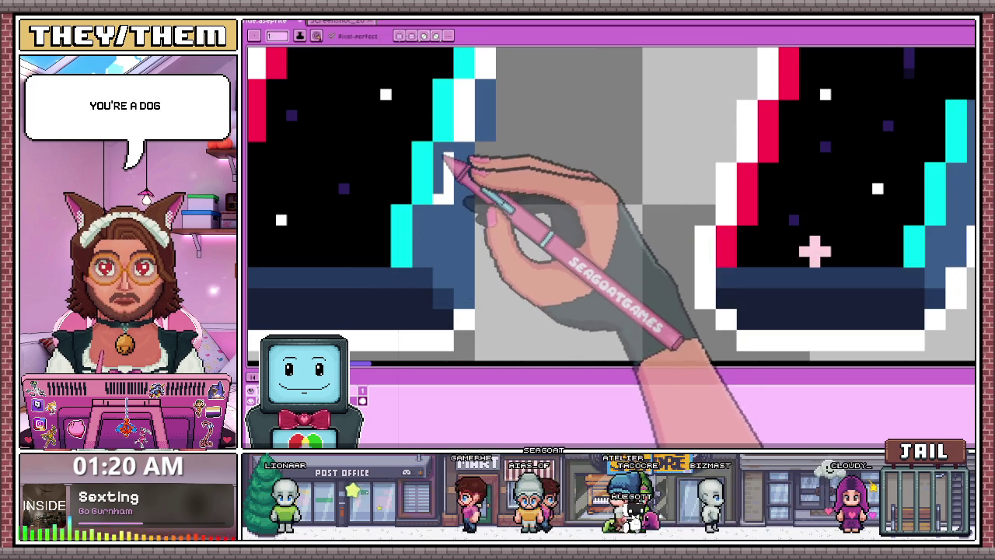
- Add a dark blue pixel beside the white column of the GALAXY letter
scroll(456, 178, down, 2)
scroll(454, 249, up, 1)
scroll(473, 211, up, 1)
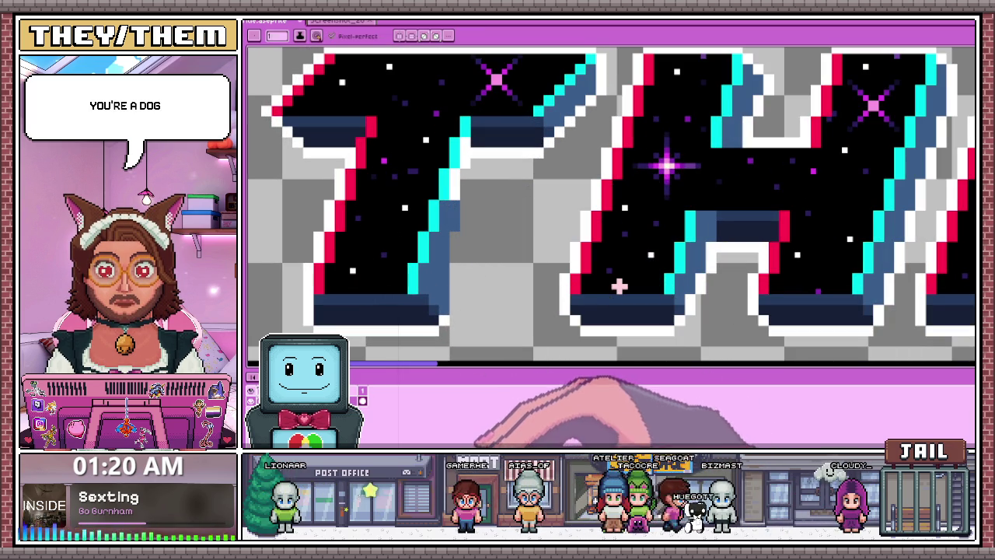
scroll(456, 191, up, 1)
scroll(455, 189, up, 1)
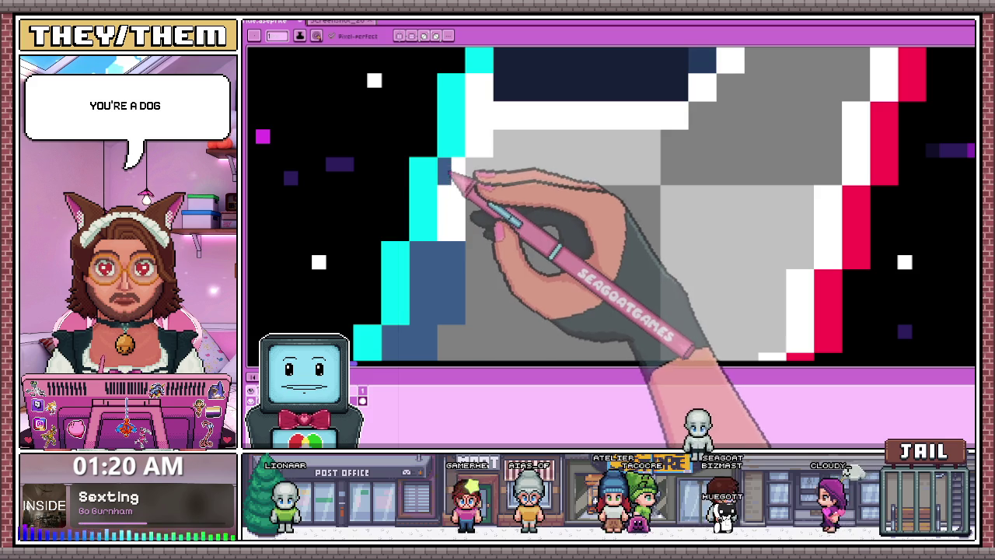
click(471, 178)
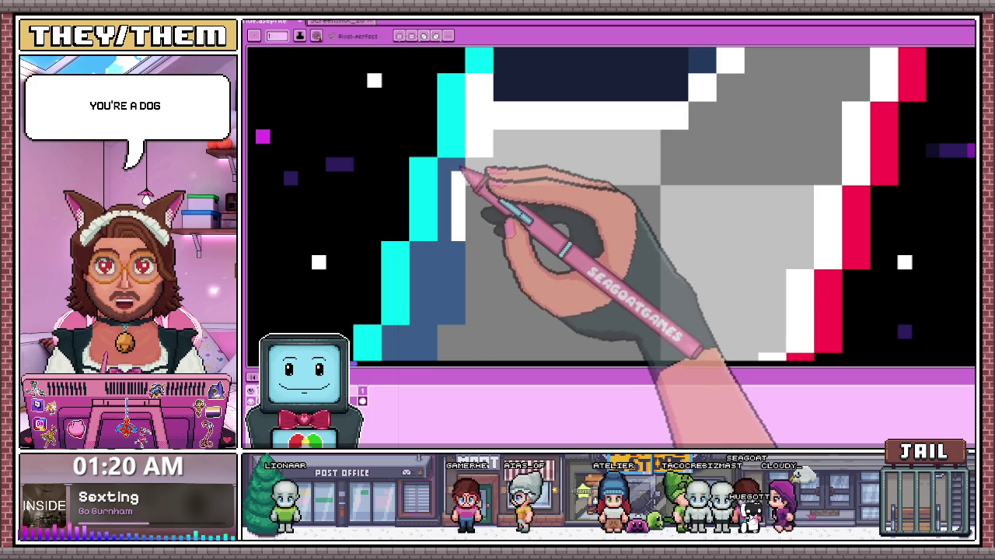
- Draw a blue pencil line down the letter's grey inner bevel
scroll(463, 206, down, 2)
scroll(470, 166, up, 2)
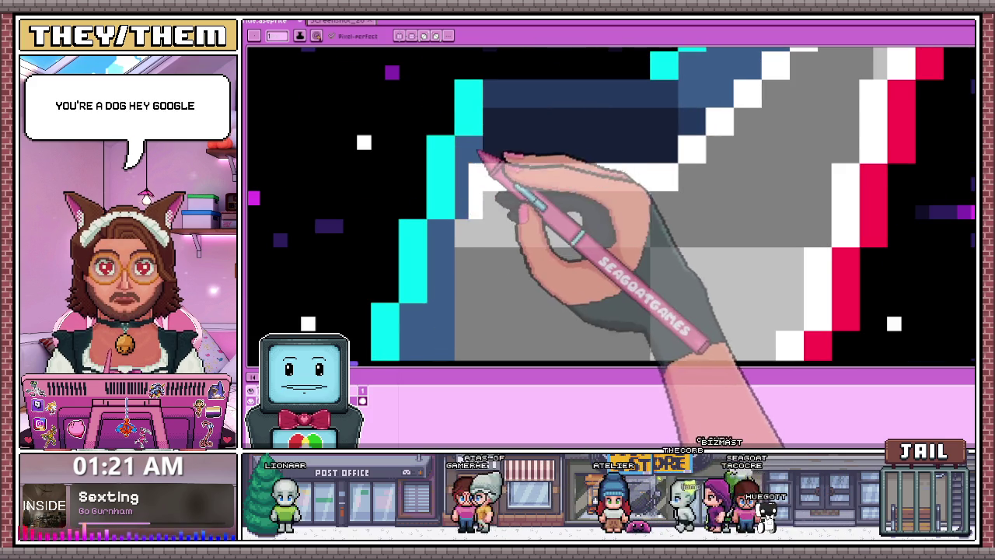
scroll(493, 205, down, 1)
scroll(493, 217, down, 1)
scroll(470, 276, down, 1)
scroll(469, 274, up, 1)
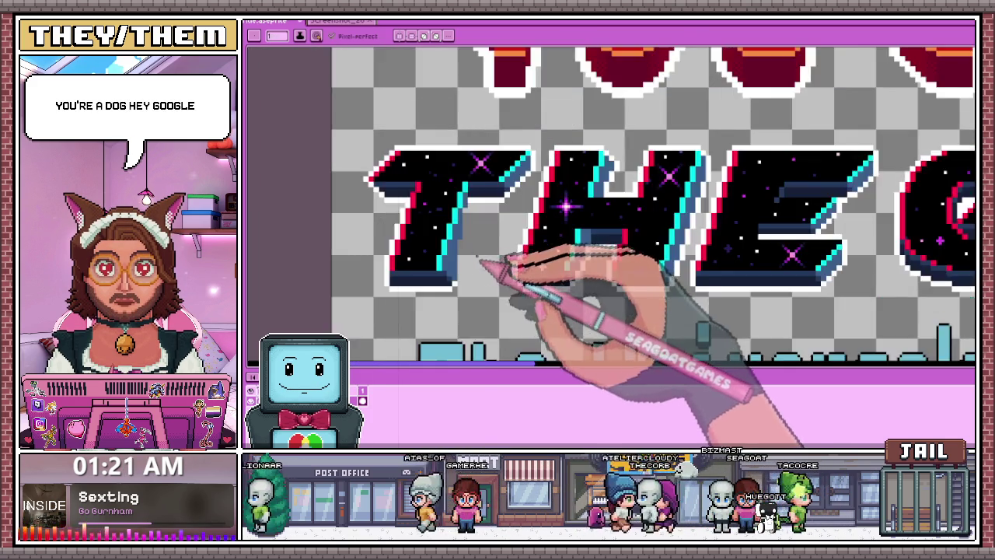
scroll(477, 262, up, 2)
scroll(466, 262, up, 1)
scroll(456, 262, up, 1)
scroll(478, 214, down, 1)
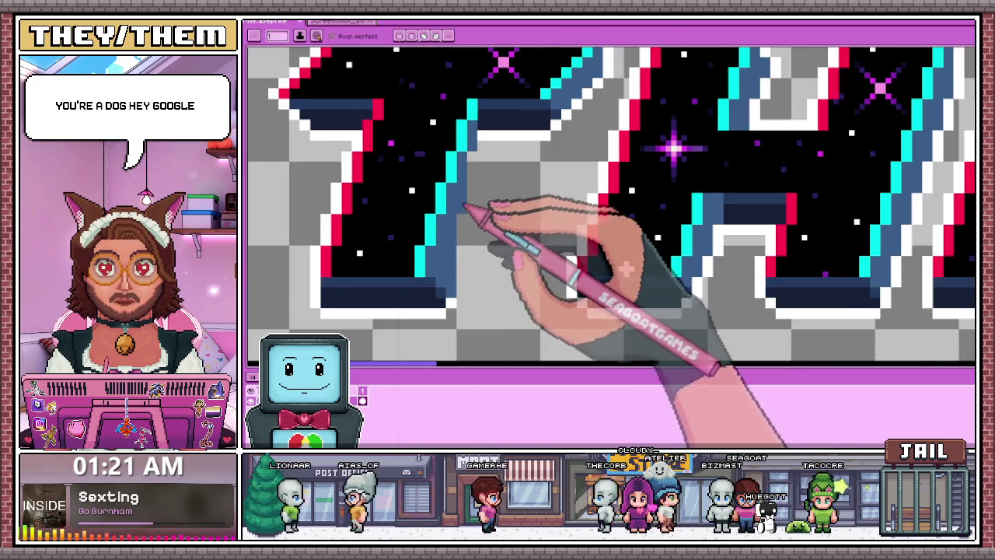
scroll(478, 202, down, 2)
scroll(474, 233, down, 2)
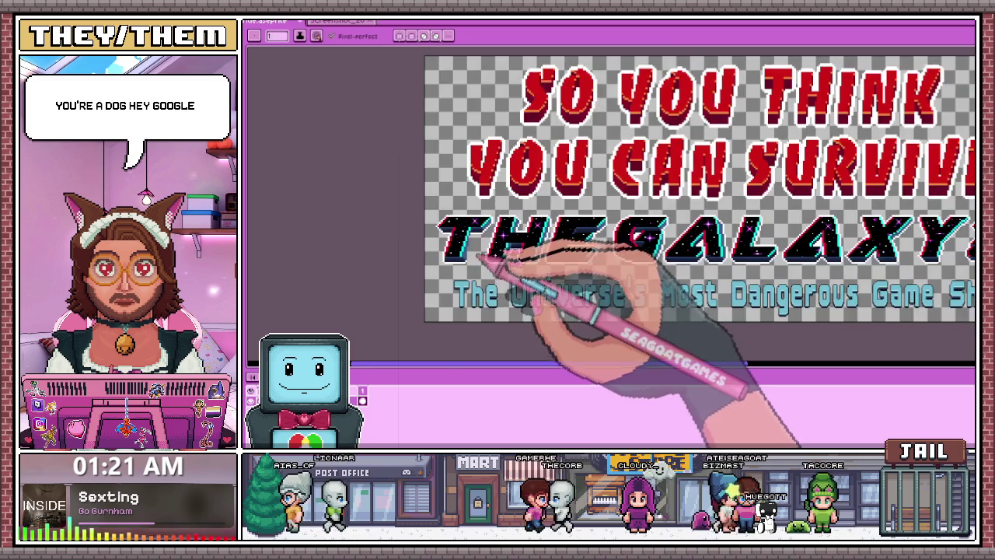
scroll(482, 258, up, 1)
scroll(466, 264, up, 2)
scroll(460, 206, up, 1)
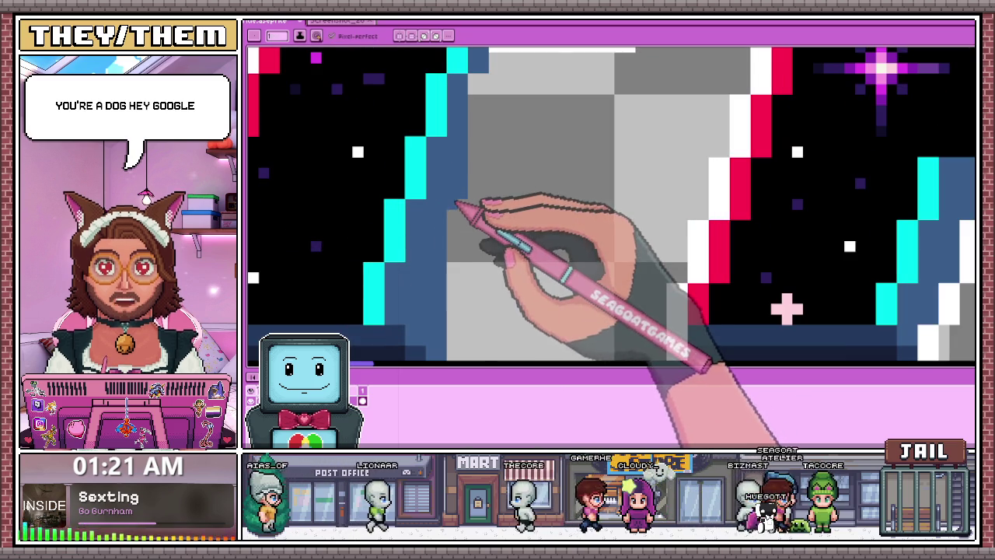
scroll(470, 186, down, 2)
scroll(470, 183, up, 2)
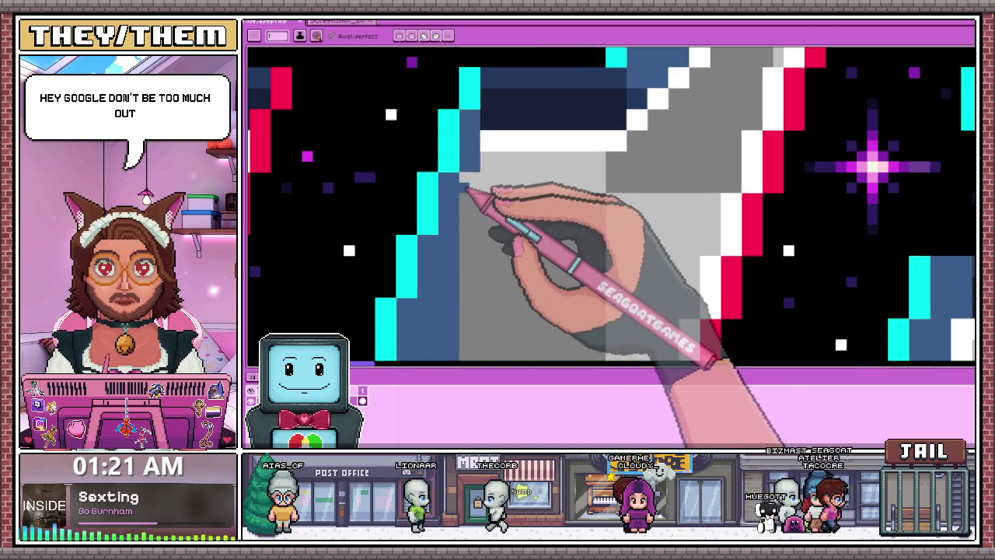
scroll(486, 187, down, 2)
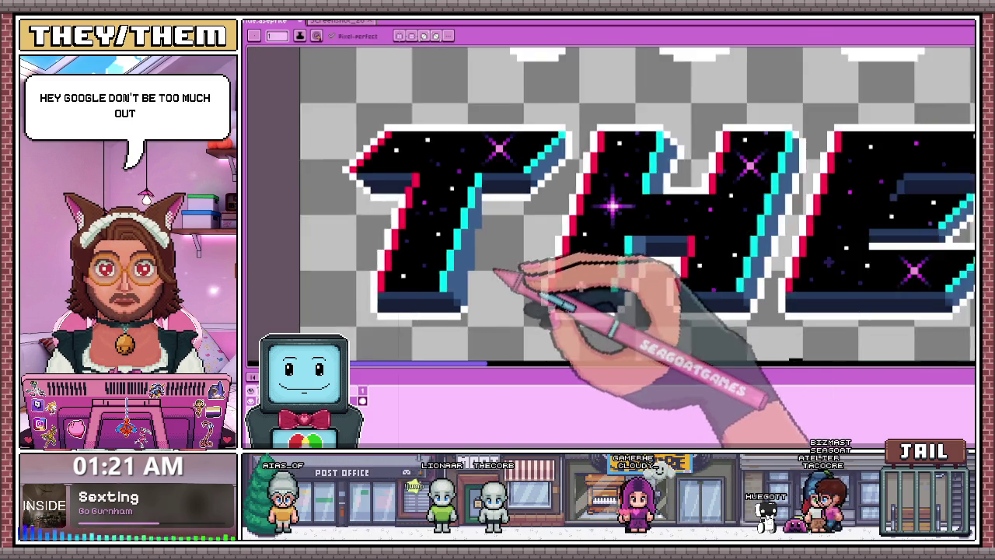
scroll(515, 262, down, 2)
scroll(507, 281, up, 2)
scroll(516, 283, up, 1)
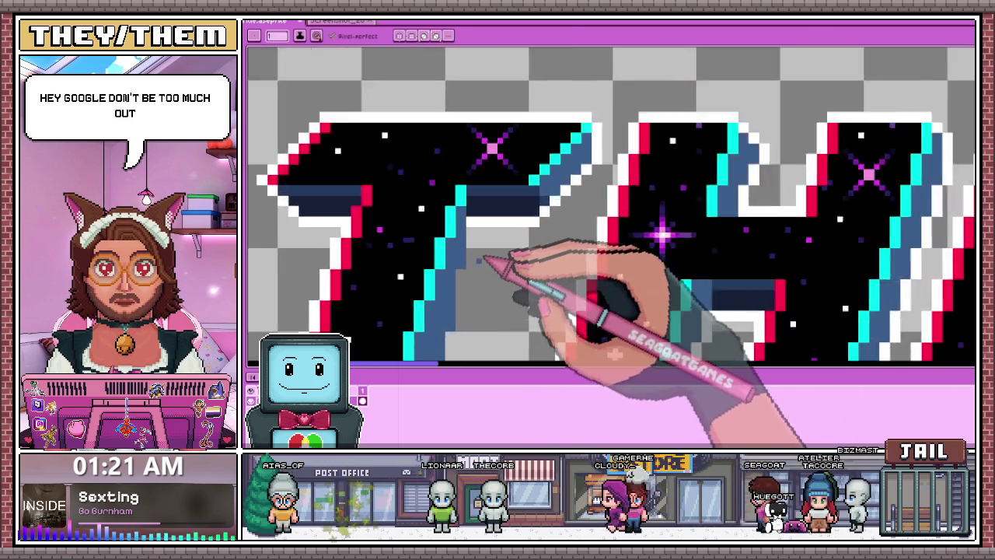
scroll(492, 262, up, 1)
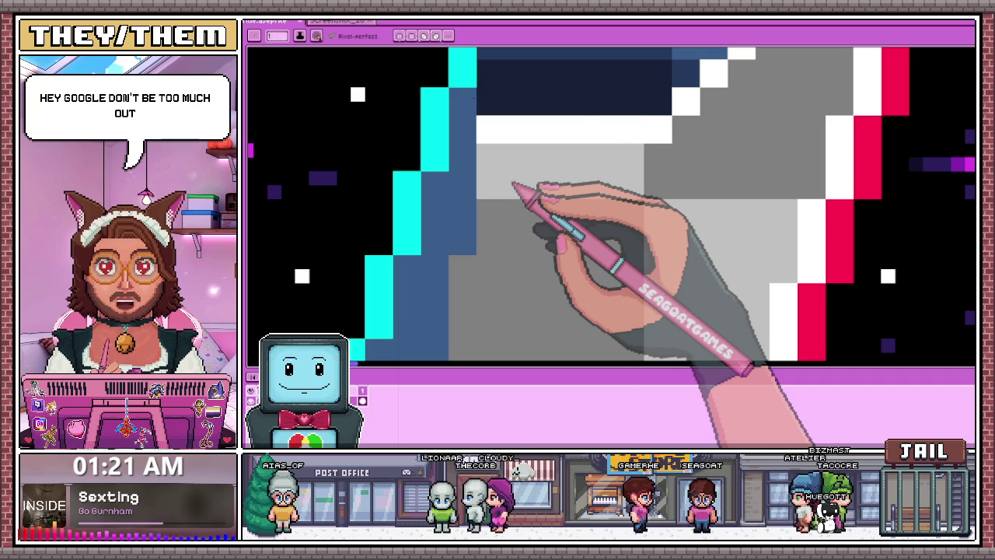
scroll(519, 190, down, 2)
scroll(497, 148, up, 1)
scroll(472, 171, down, 2)
scroll(478, 208, up, 2)
scroll(472, 207, up, 1)
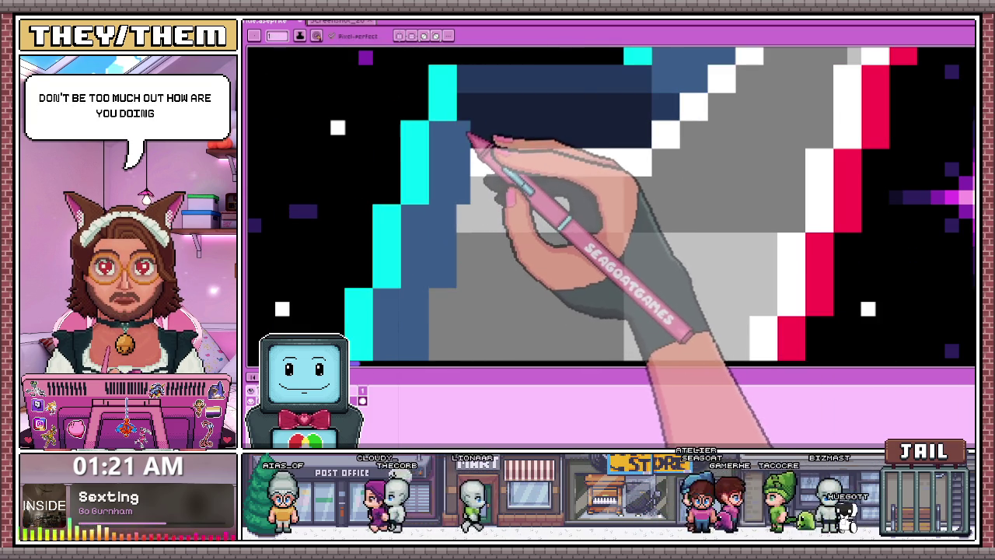
scroll(488, 198, down, 2)
scroll(491, 199, down, 1)
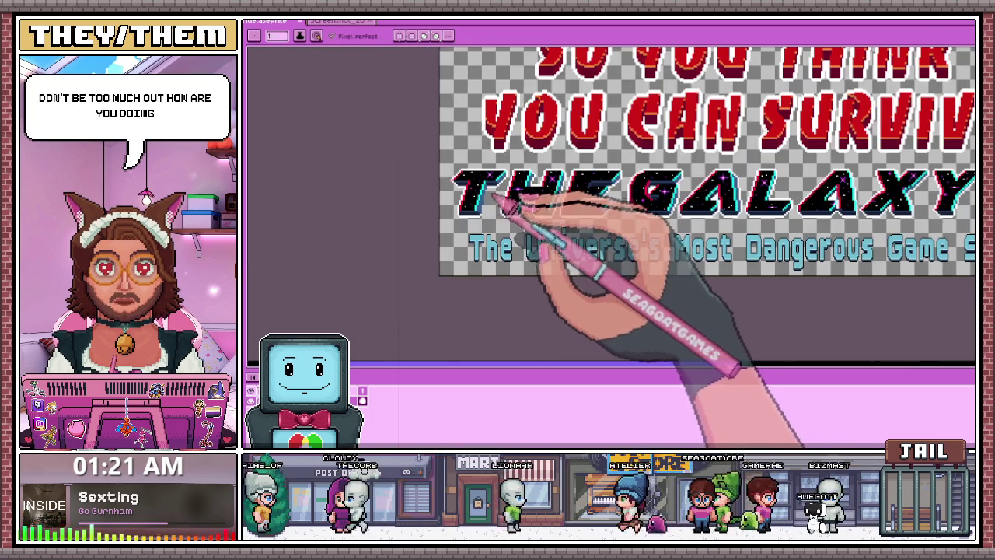
scroll(501, 199, up, 2)
scroll(493, 195, up, 1)
scroll(477, 195, down, 1)
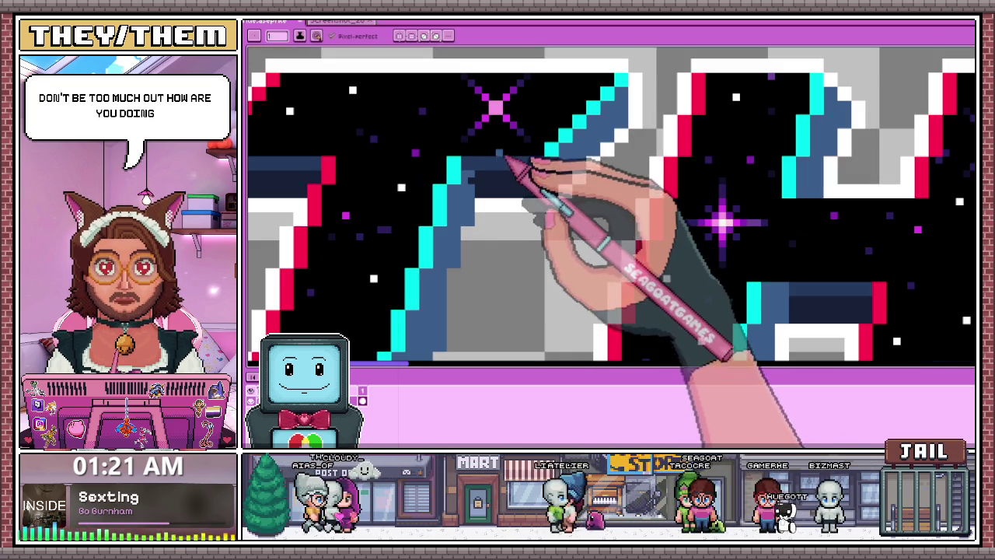
scroll(468, 203, up, 1)
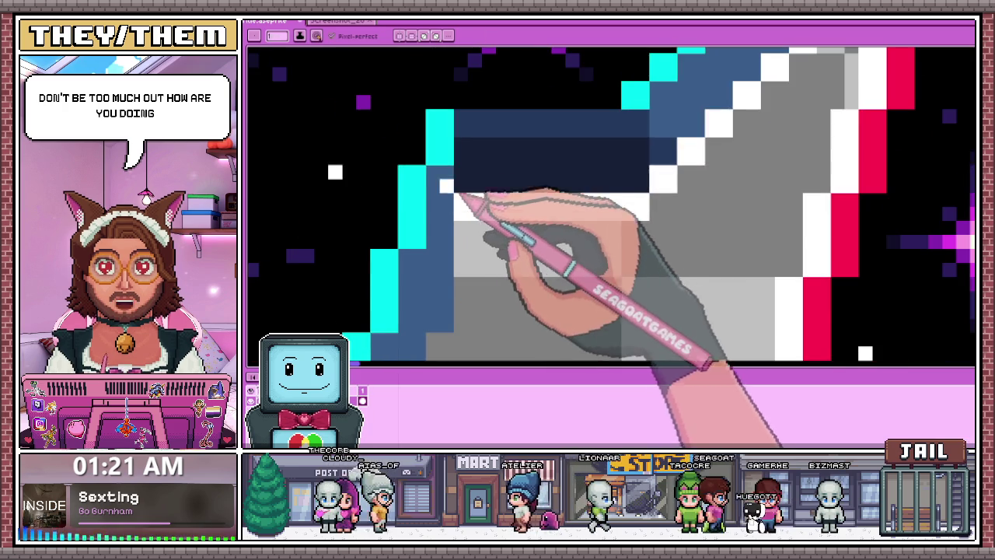
scroll(465, 203, down, 1)
drag(463, 182, 467, 248)
scroll(470, 266, down, 2)
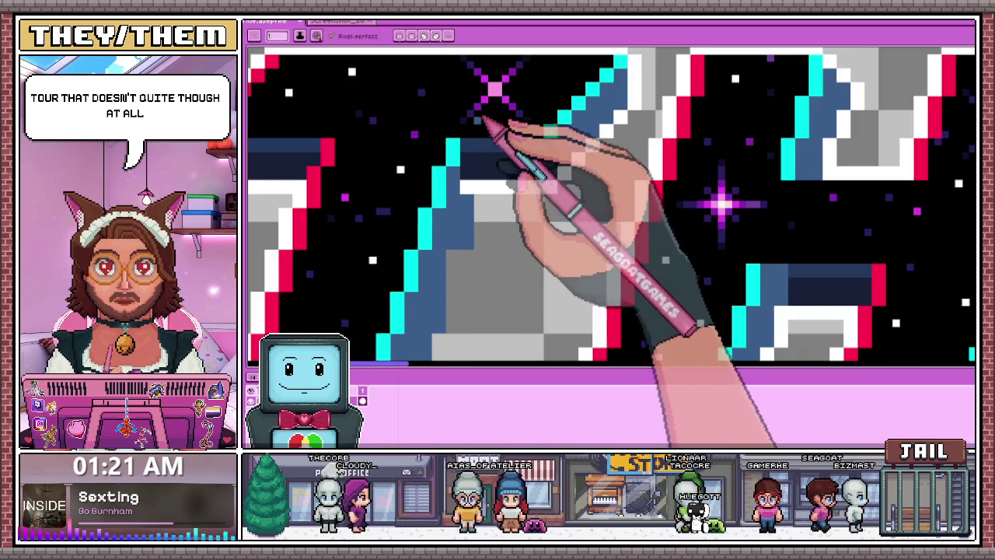
scroll(489, 133, up, 2)
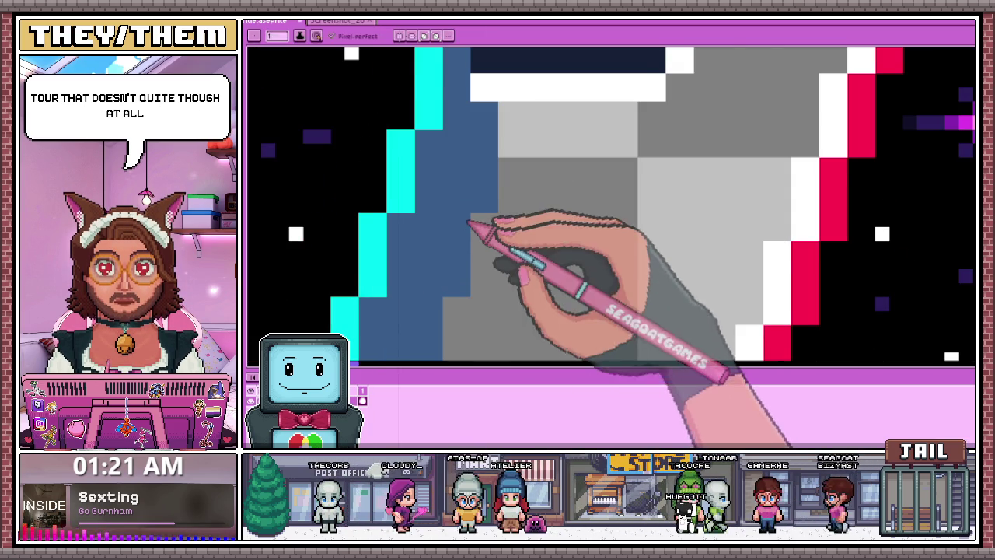
scroll(482, 218, down, 2)
scroll(526, 184, down, 1)
scroll(511, 277, down, 2)
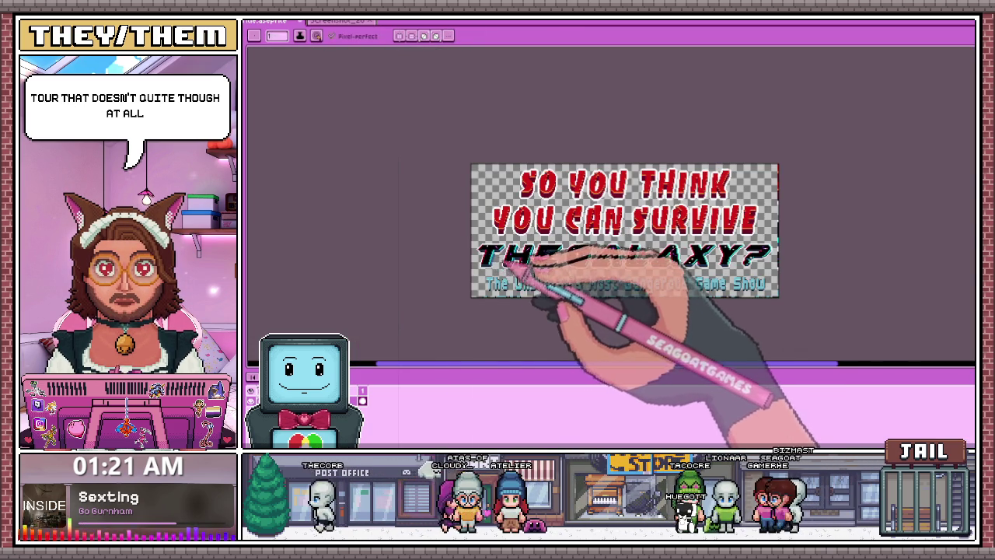
- Eyedrop the dark shading colour at the first THE letter's base and return to the Pencil
scroll(533, 260, up, 1)
scroll(521, 249, up, 1)
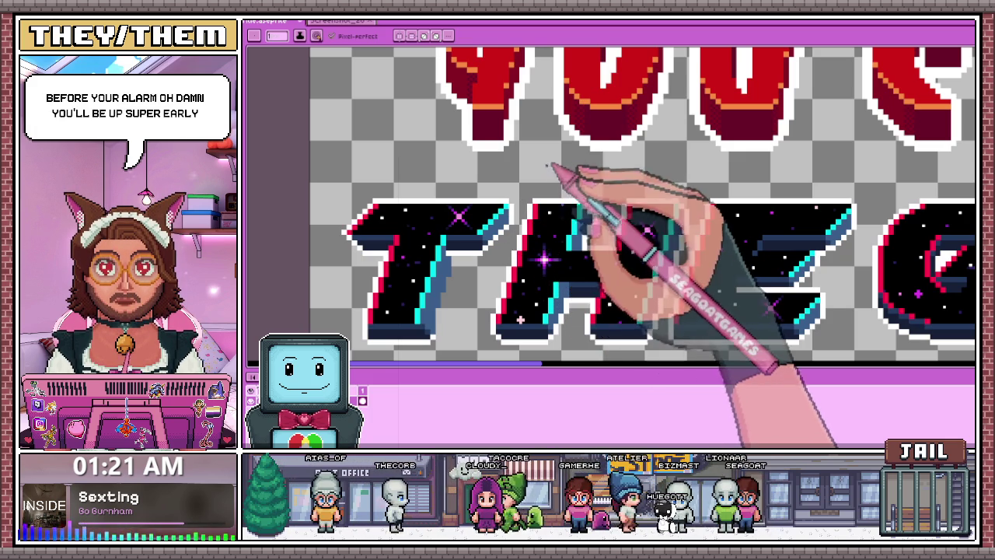
scroll(439, 289, up, 1)
scroll(511, 154, down, 2)
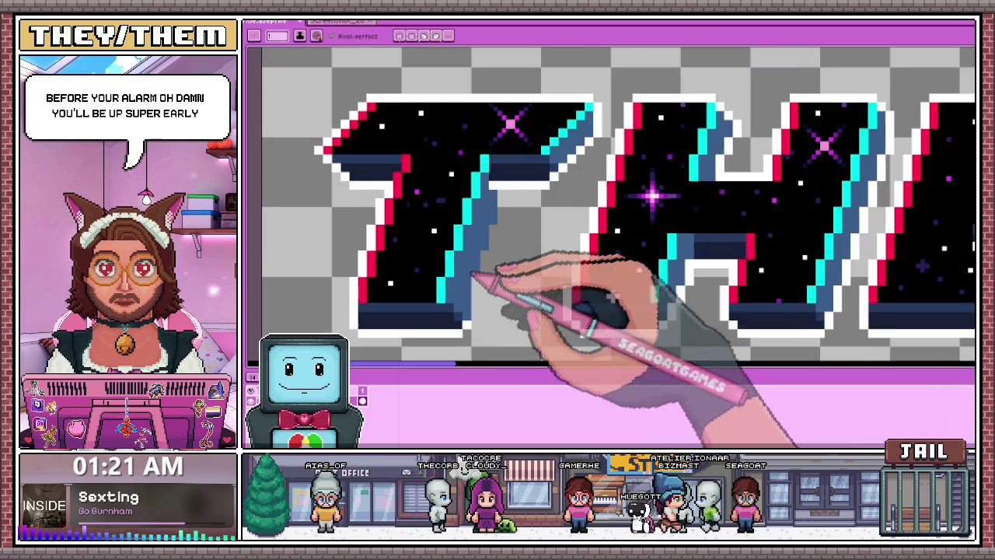
scroll(467, 234, up, 1)
scroll(455, 286, up, 3)
key(i)
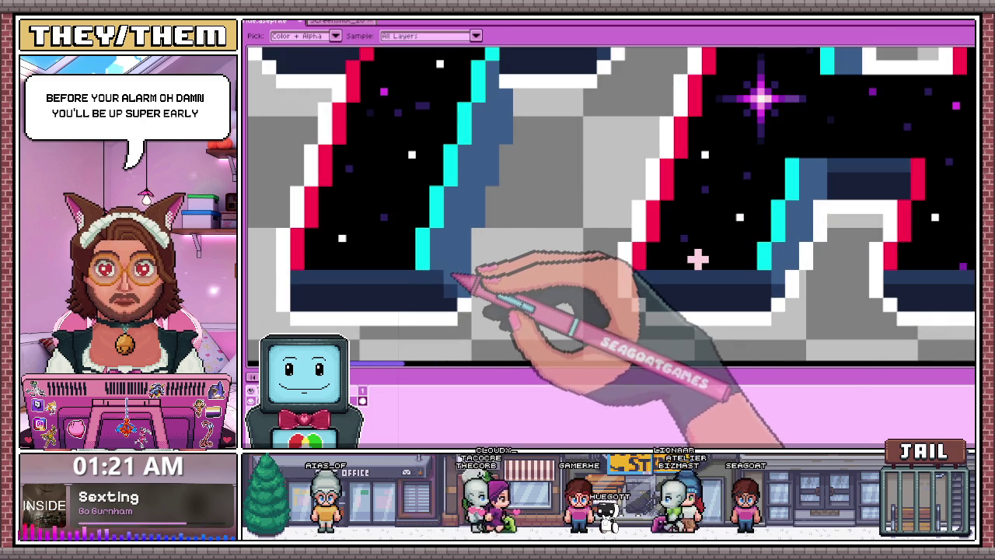
key(b)
scroll(449, 276, up, 1)
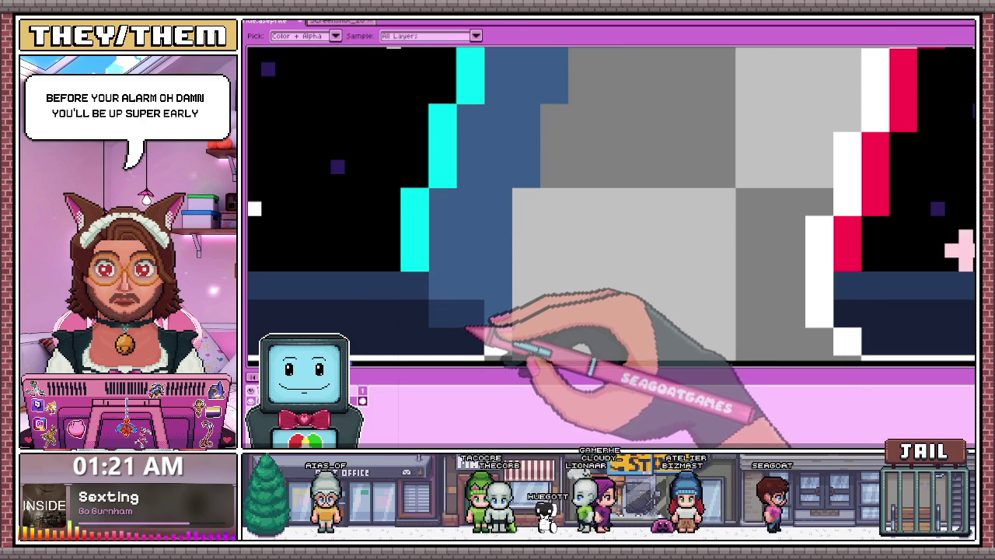
drag(457, 327, 466, 282)
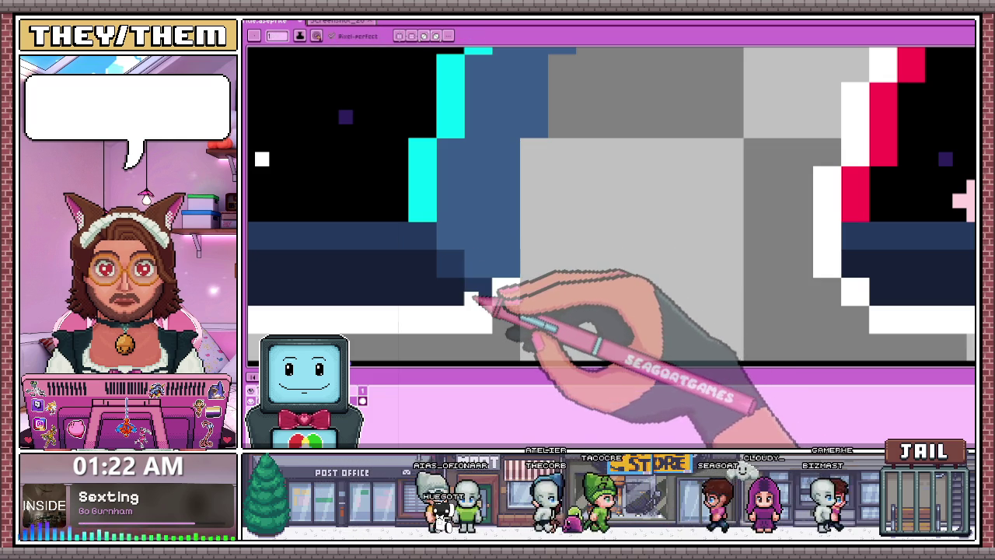
scroll(487, 173, down, 1)
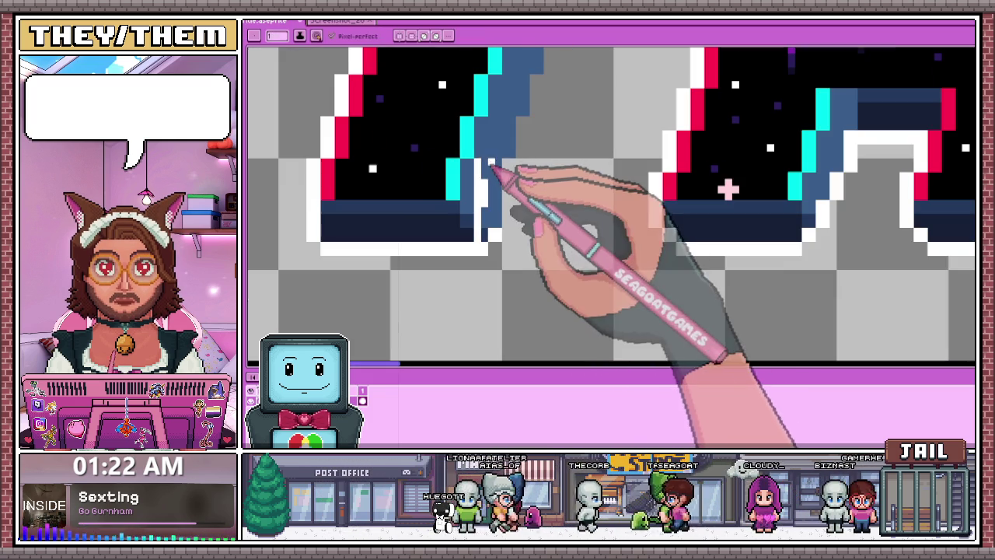
- Paint two dark-blue pixels over the white edge pixels at the letter's inner corner
scroll(498, 220, up, 1)
scroll(496, 224, down, 1)
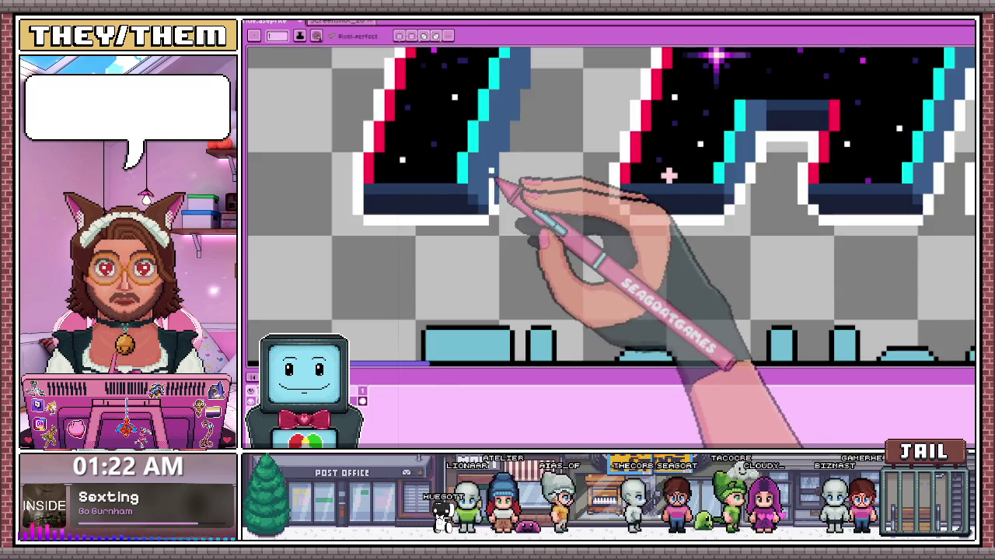
scroll(495, 227, up, 1)
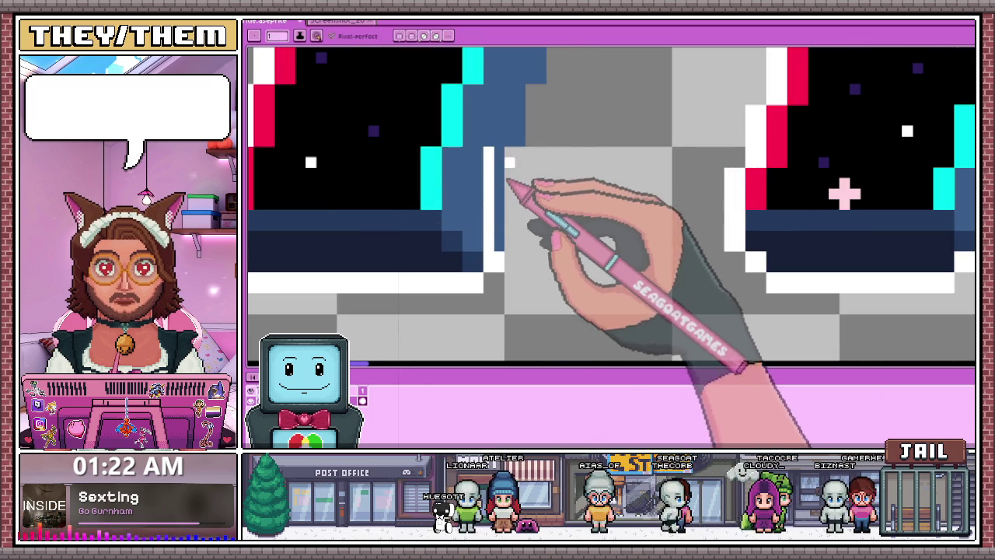
scroll(507, 206, down, 1)
scroll(499, 206, up, 1)
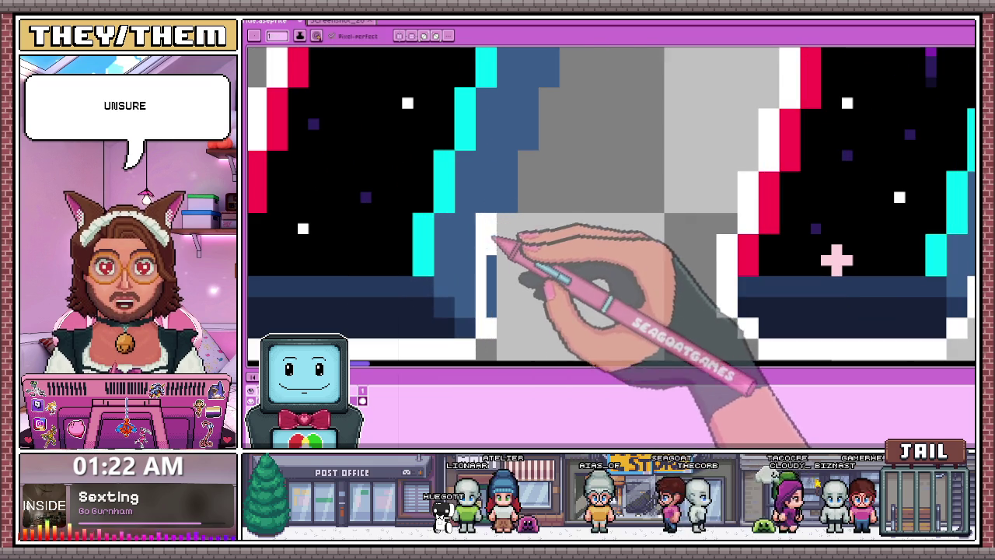
scroll(506, 267, down, 1)
scroll(505, 203, up, 1)
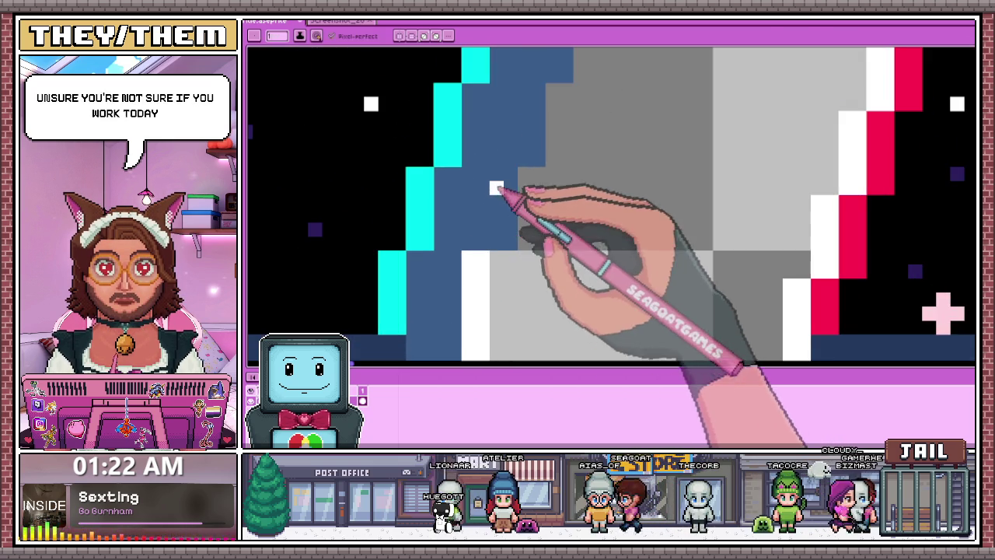
scroll(510, 201, down, 1)
scroll(513, 187, up, 1)
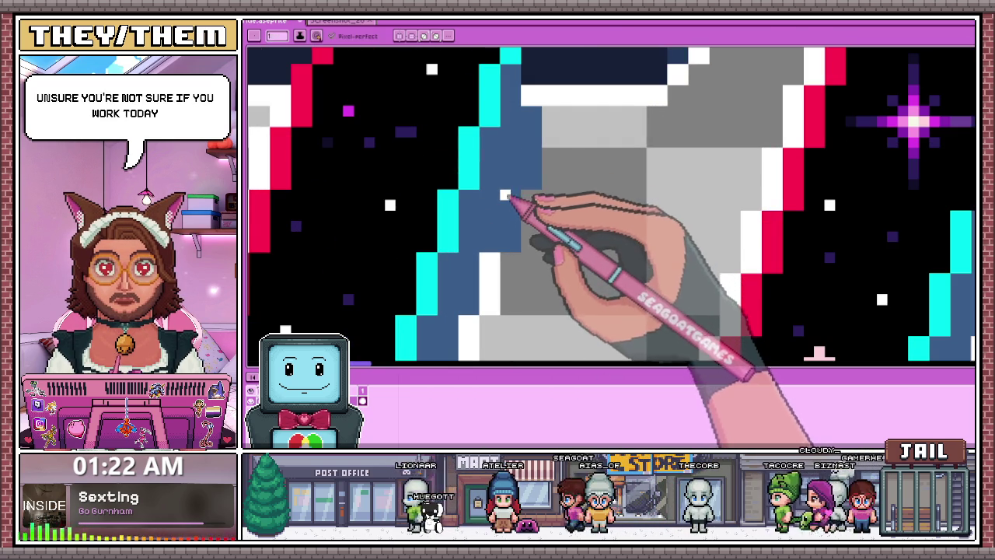
scroll(513, 202, down, 1)
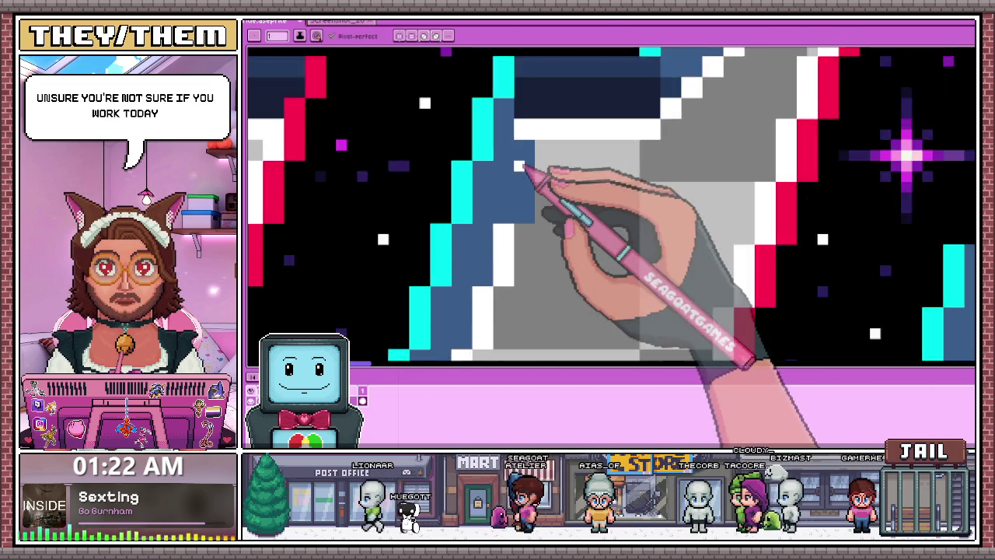
scroll(523, 161, up, 1)
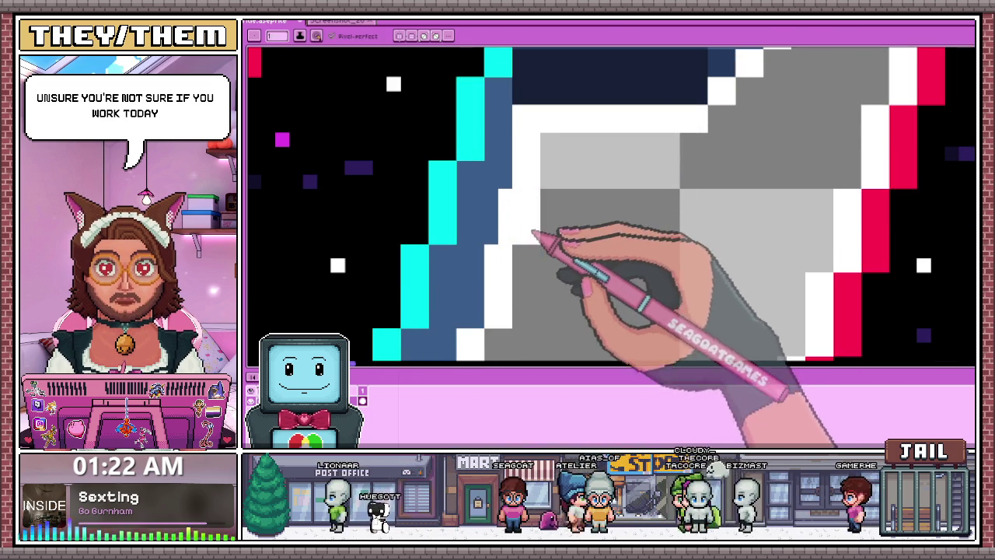
scroll(534, 145, down, 1)
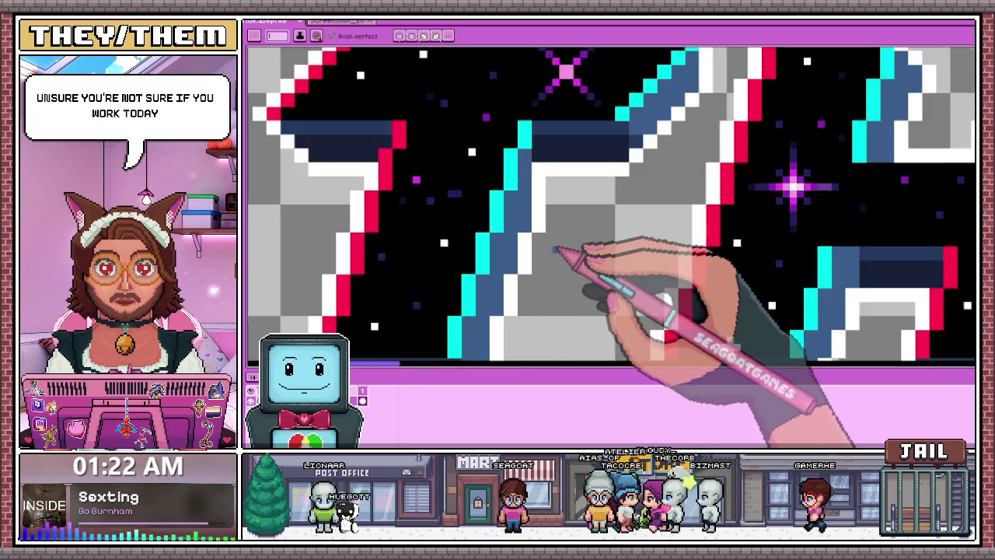
scroll(589, 251, down, 1)
scroll(551, 228, down, 1)
scroll(555, 249, down, 1)
scroll(558, 257, up, 2)
scroll(555, 217, up, 1)
scroll(544, 202, up, 1)
click(540, 190)
click(568, 156)
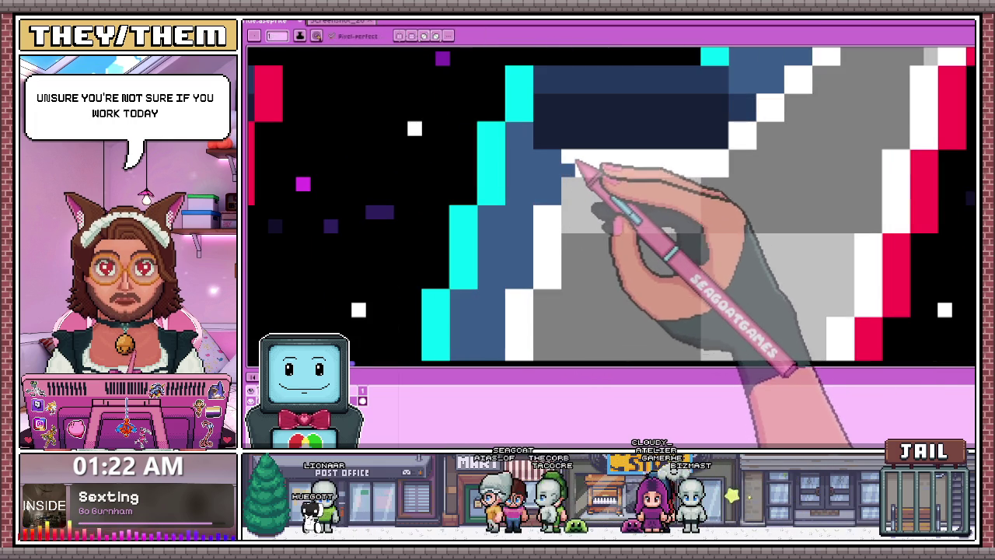
scroll(579, 189, down, 2)
scroll(599, 212, down, 1)
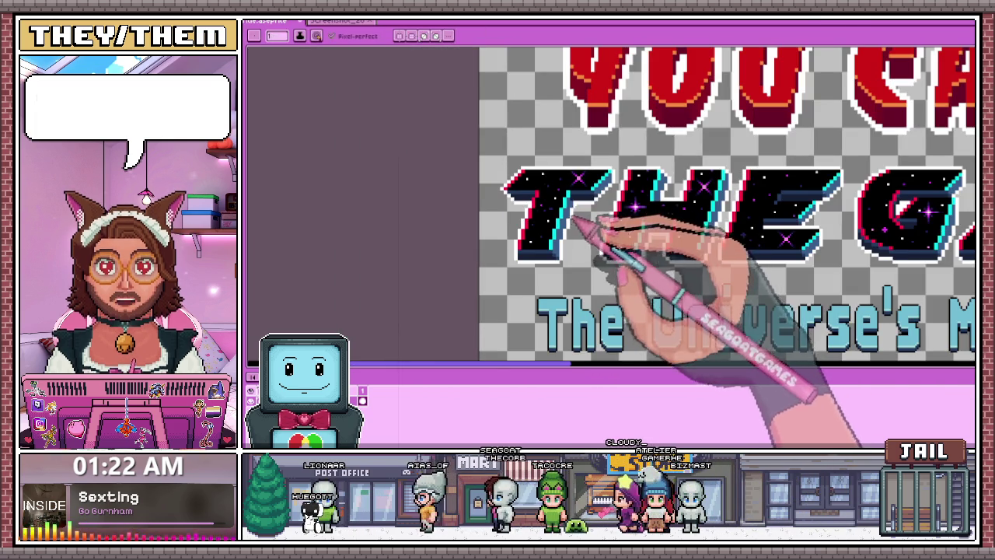
scroll(579, 191, up, 2)
scroll(590, 191, up, 1)
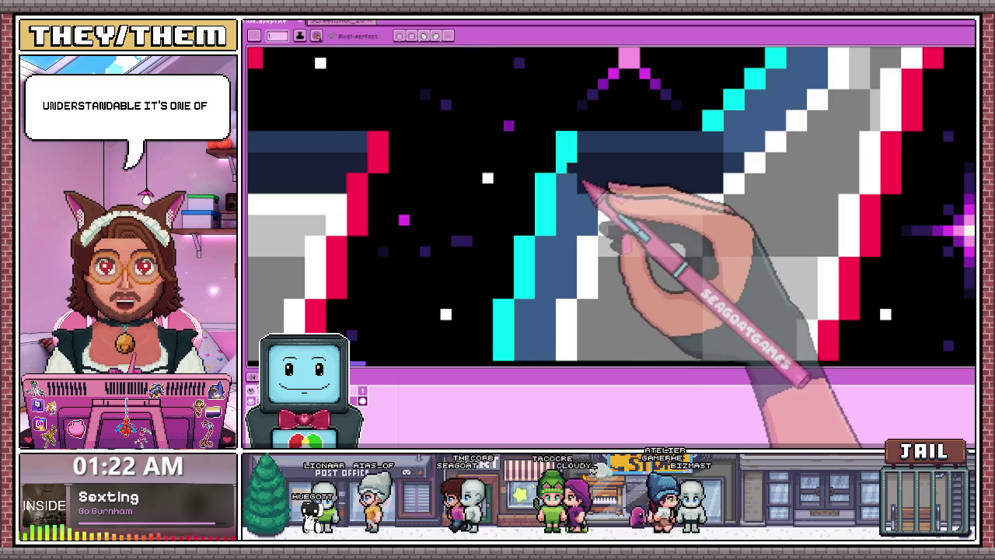
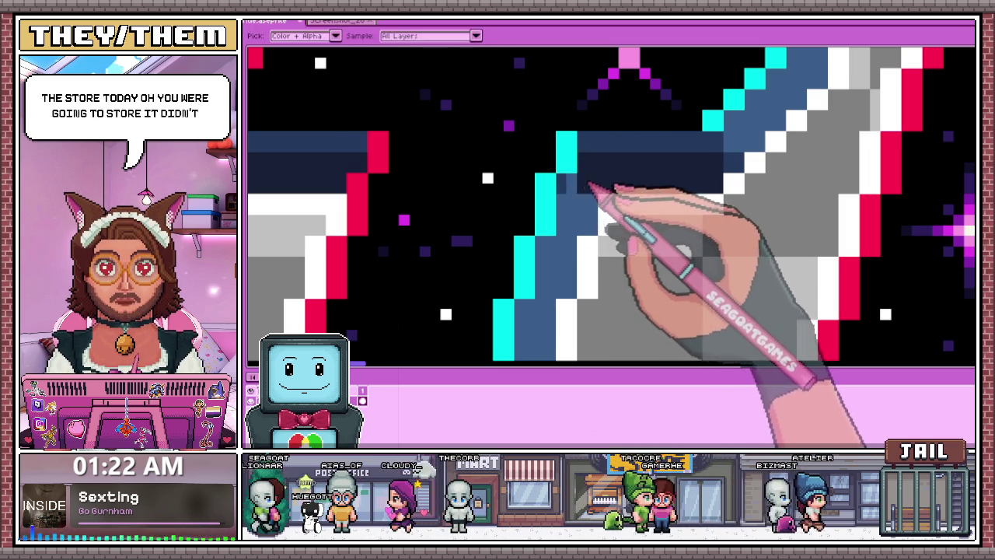
- Zoom around the logo and switch to the eyedropper to sample a colour from the artwork
scroll(570, 186, down, 2)
scroll(611, 166, down, 2)
scroll(595, 233, down, 2)
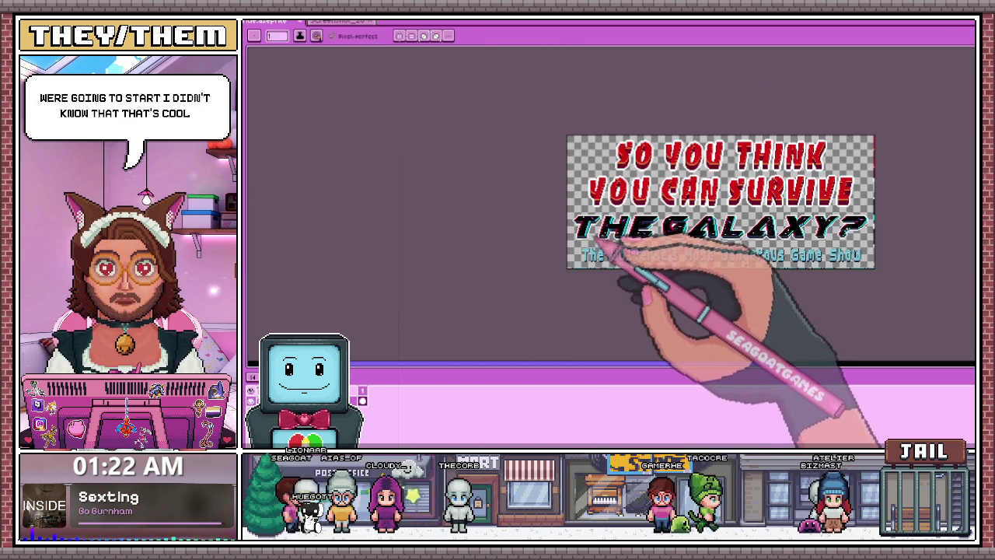
scroll(614, 254, up, 2)
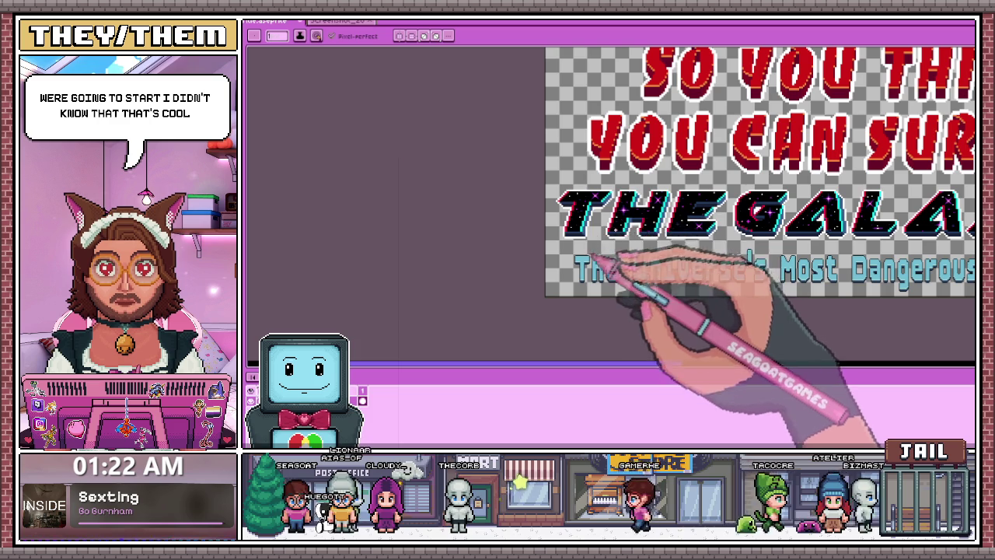
scroll(602, 218, up, 2)
scroll(614, 208, up, 2)
key(i)
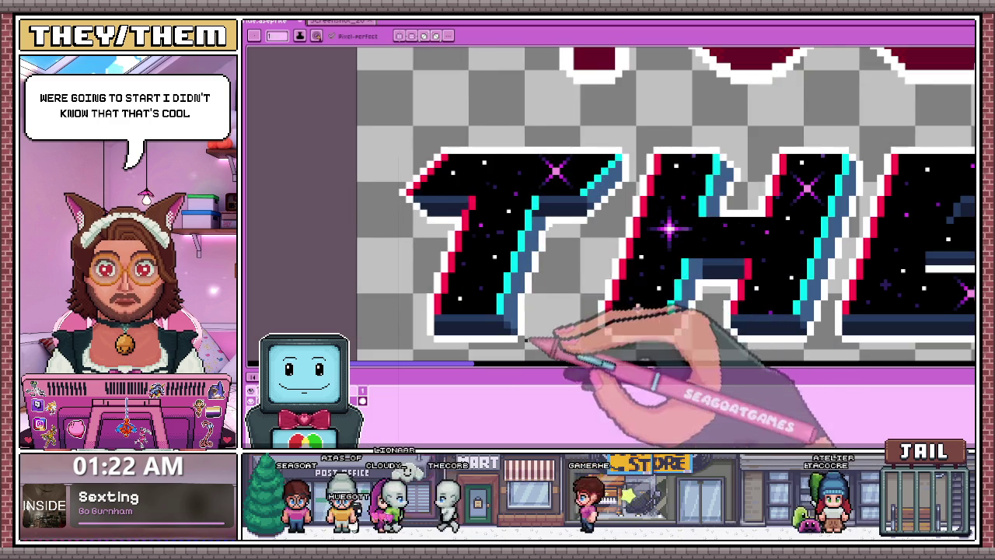
scroll(591, 199, up, 2)
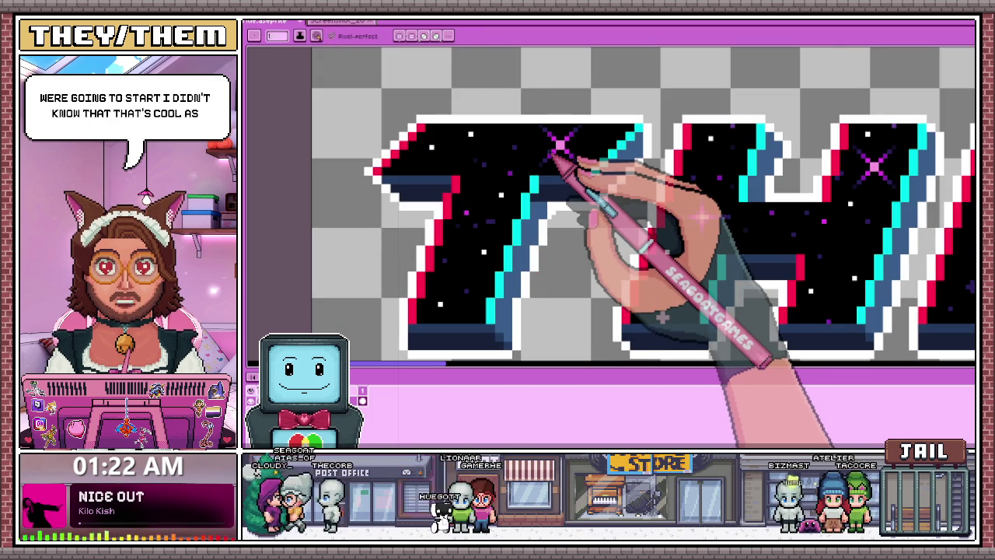
scroll(544, 155, down, 2)
scroll(498, 190, down, 2)
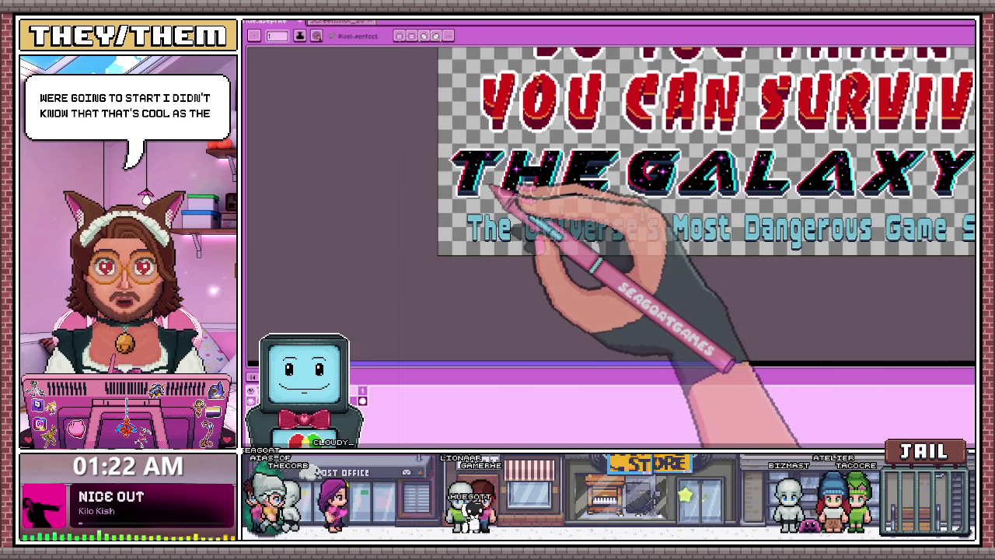
scroll(489, 189, up, 1)
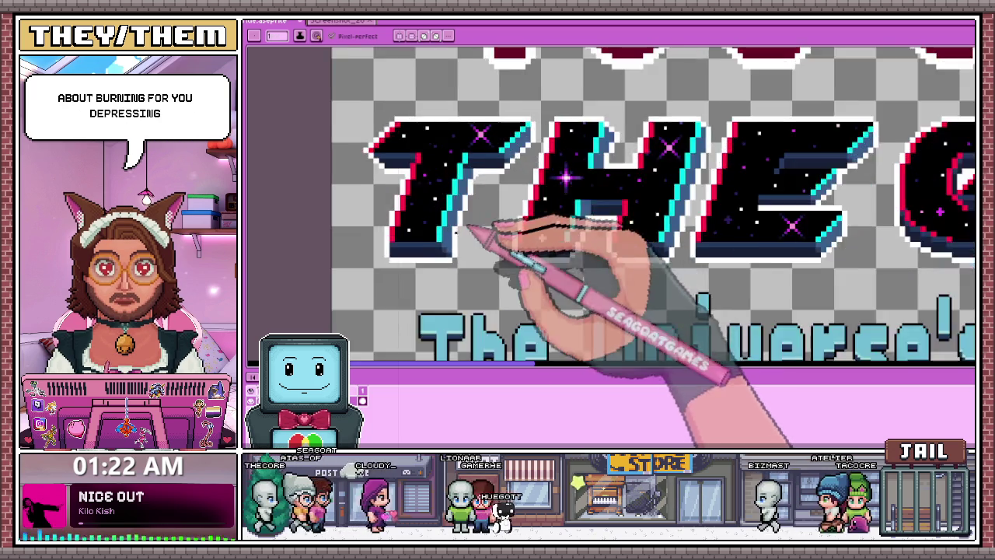
scroll(488, 183, up, 1)
scroll(486, 177, up, 1)
scroll(480, 169, down, 1)
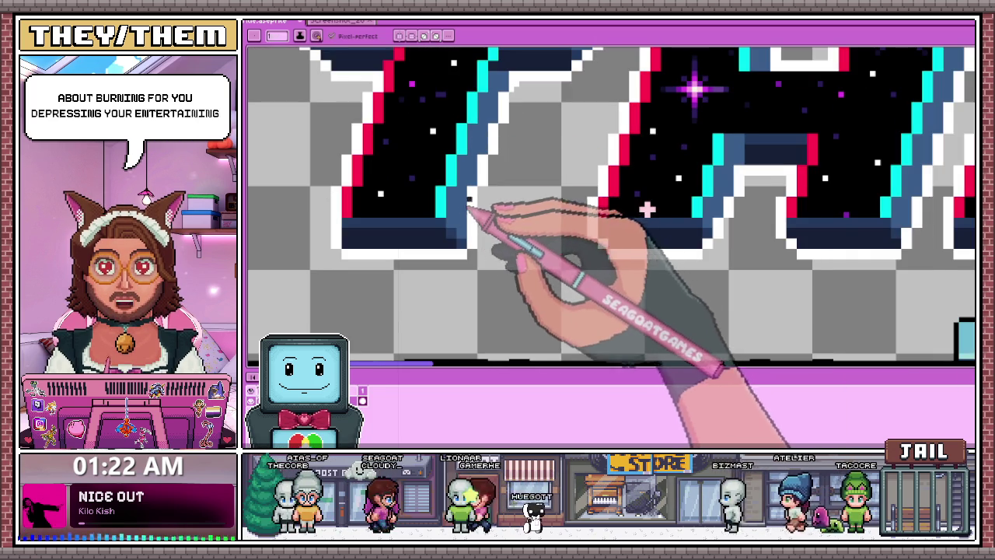
scroll(477, 184, up, 1)
scroll(459, 218, down, 2)
scroll(474, 221, down, 2)
scroll(480, 222, up, 3)
scroll(484, 214, up, 1)
scroll(488, 219, down, 1)
scroll(482, 233, down, 2)
scroll(506, 253, down, 1)
scroll(513, 255, up, 3)
scroll(505, 248, up, 1)
scroll(506, 248, up, 1)
scroll(509, 228, up, 1)
- Sample colours from the headline and subtitle lettering with the eyedropper
key(alt)
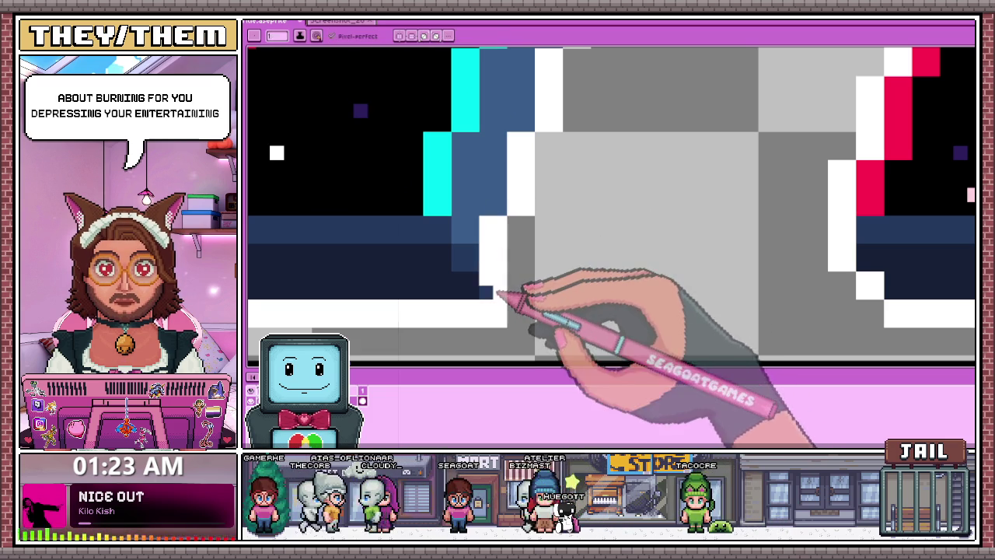
scroll(539, 329, down, 1)
scroll(537, 311, down, 2)
scroll(533, 299, down, 1)
scroll(541, 304, down, 1)
scroll(533, 218, up, 1)
scroll(529, 278, up, 2)
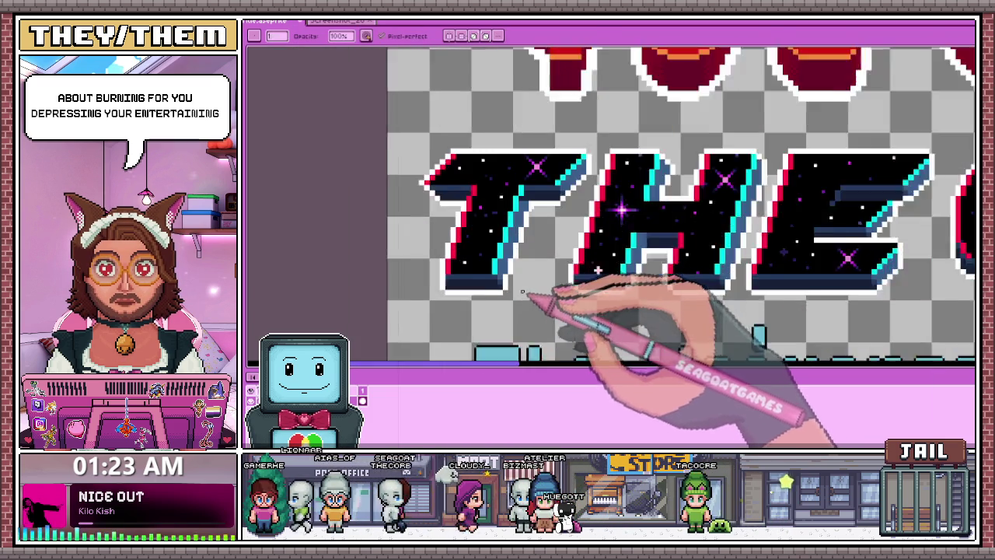
scroll(526, 288, up, 2)
scroll(491, 208, down, 3)
scroll(498, 207, up, 1)
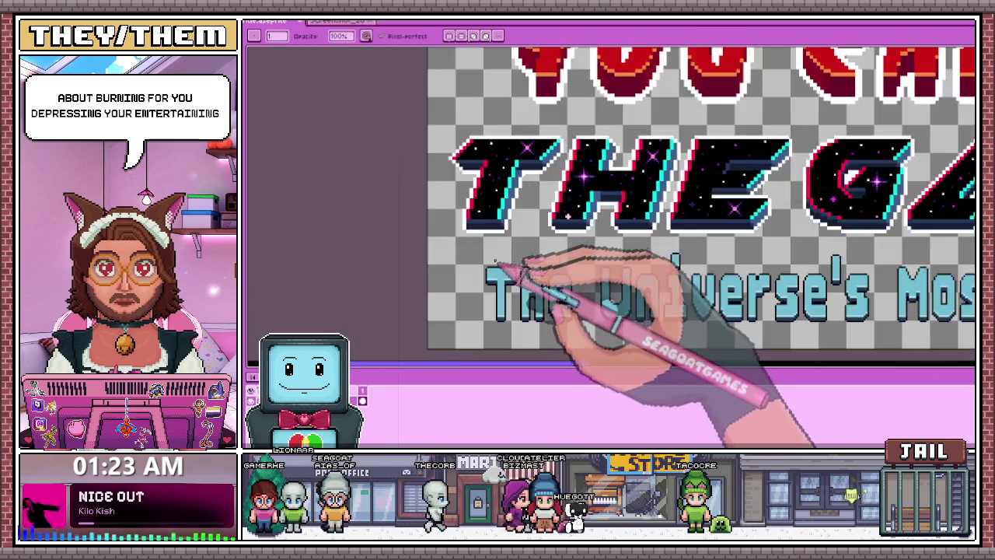
scroll(505, 208, up, 1)
scroll(513, 207, up, 1)
key(alt)
scroll(513, 205, up, 1)
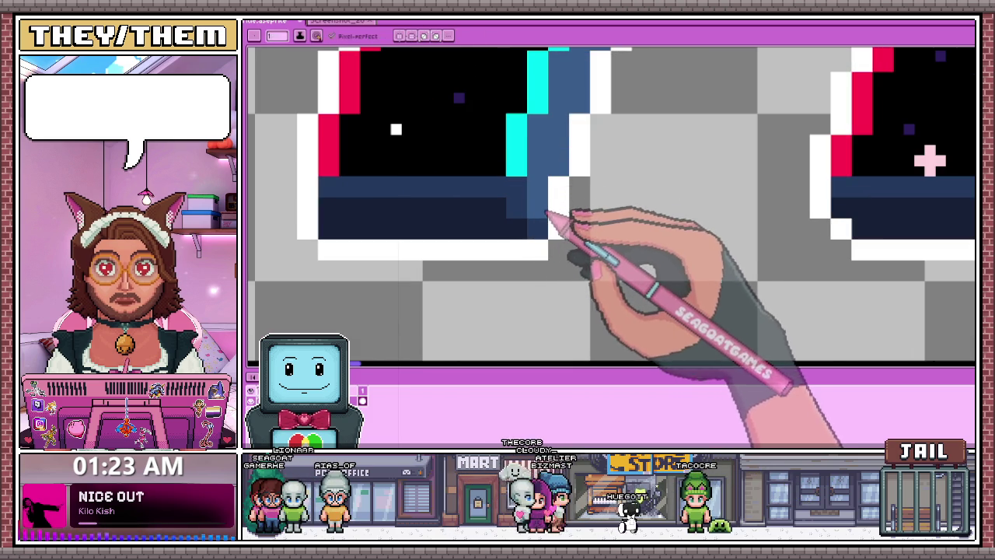
scroll(525, 190, down, 3)
scroll(575, 263, down, 2)
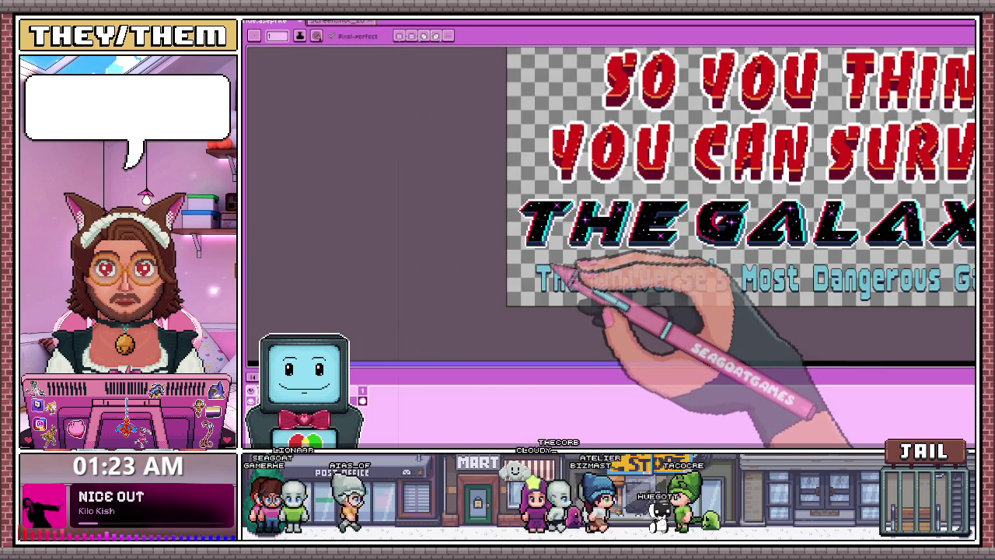
scroll(560, 272, down, 3)
scroll(576, 272, up, 1)
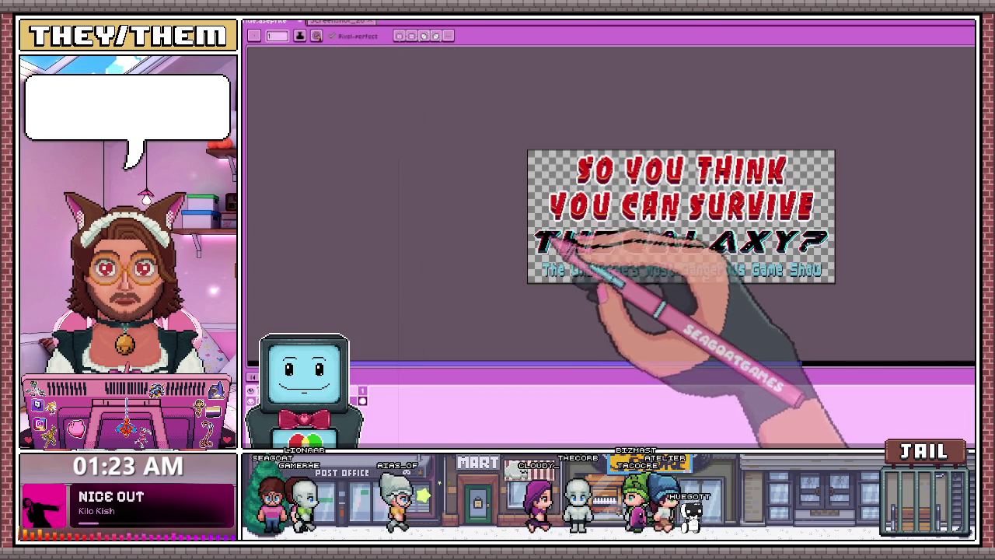
scroll(571, 260, up, 2)
scroll(548, 249, up, 1)
scroll(560, 252, down, 2)
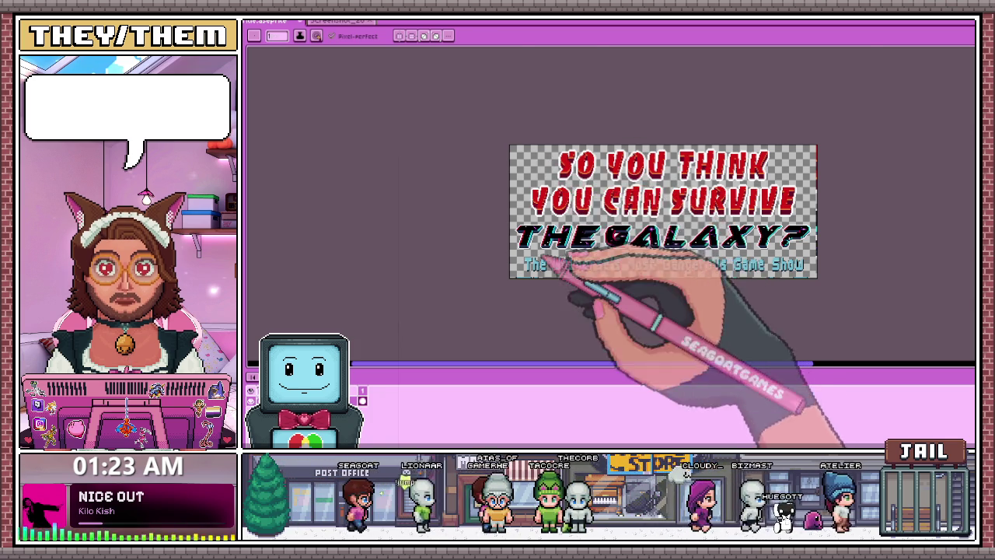
scroll(561, 258, up, 2)
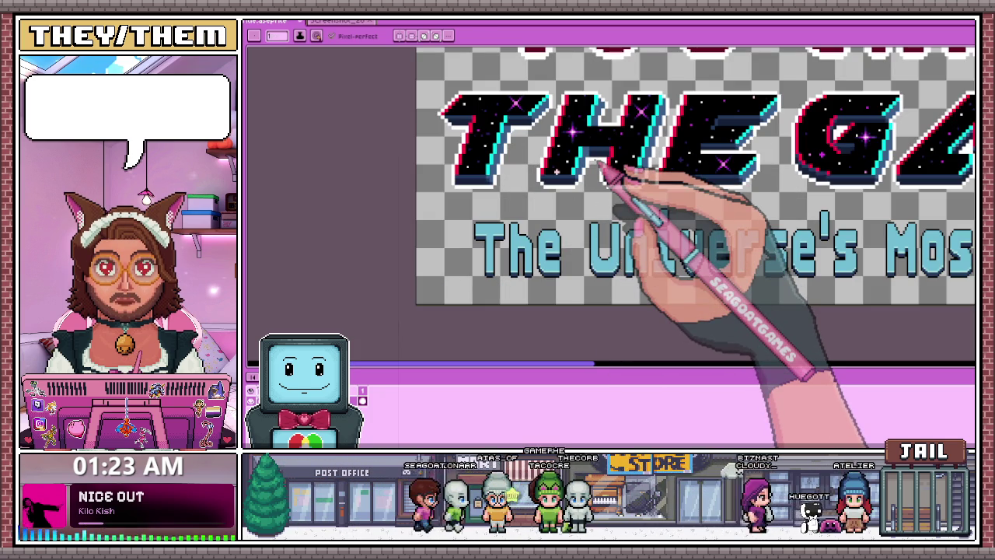
scroll(575, 187, up, 2)
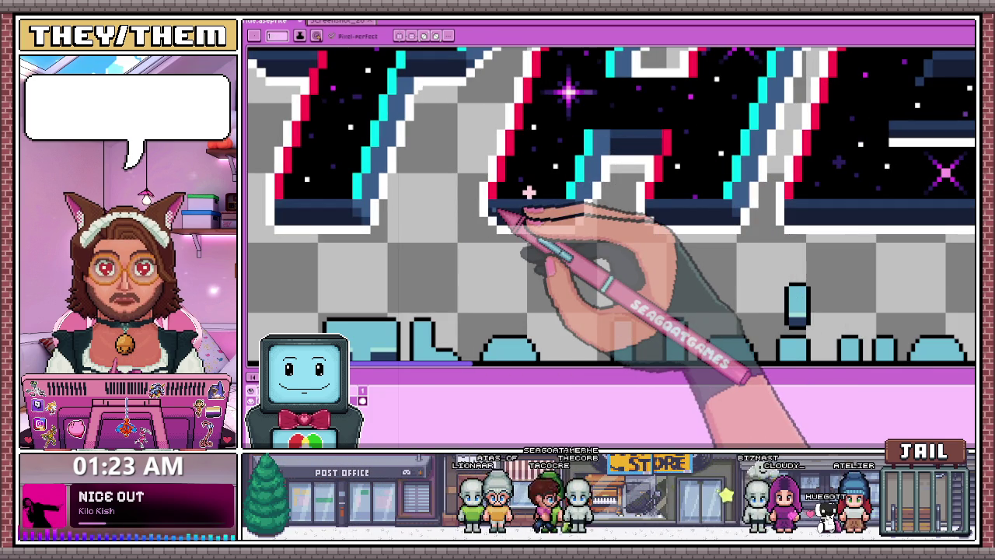
scroll(528, 233, down, 2)
scroll(544, 200, up, 1)
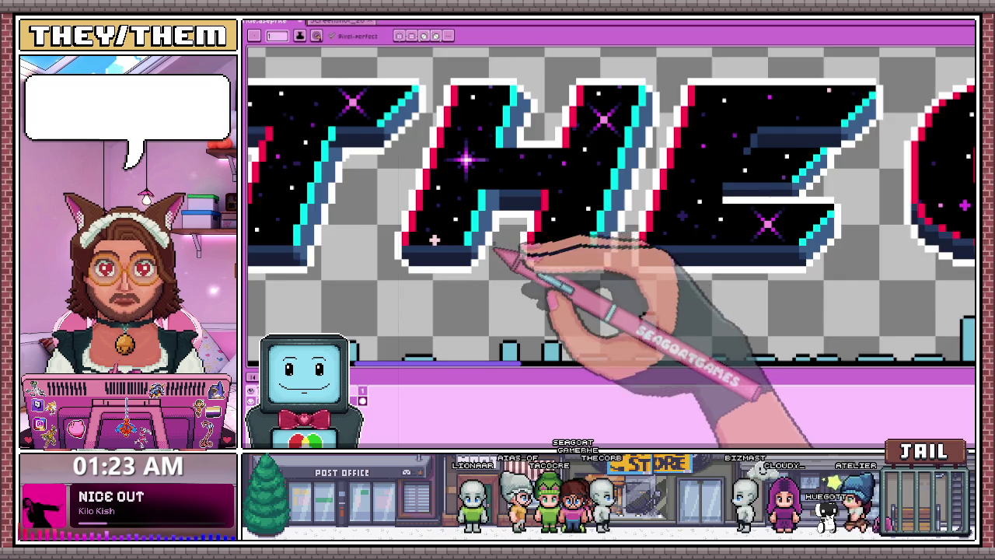
scroll(496, 250, down, 1)
scroll(544, 222, down, 1)
scroll(555, 233, up, 2)
scroll(573, 256, down, 1)
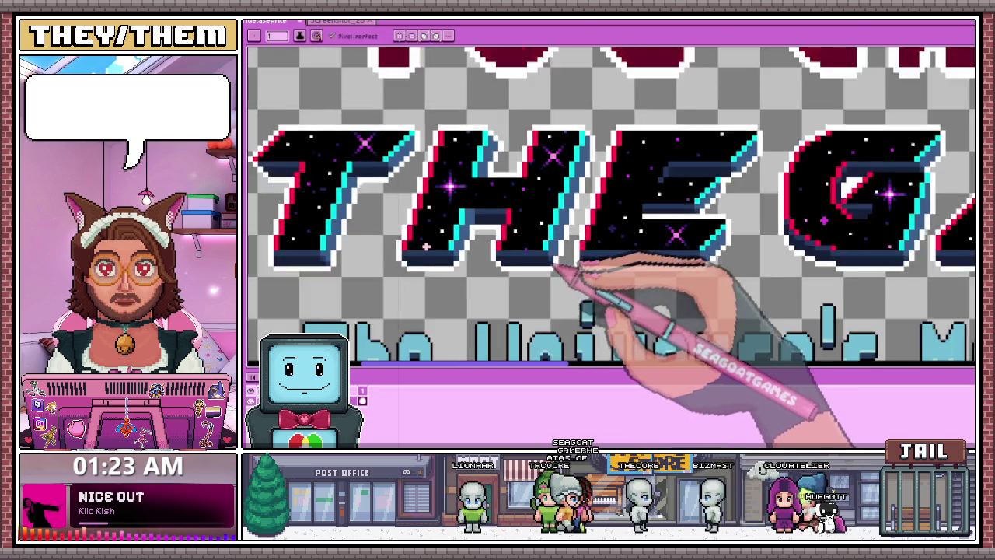
scroll(554, 268, down, 2)
scroll(599, 247, down, 2)
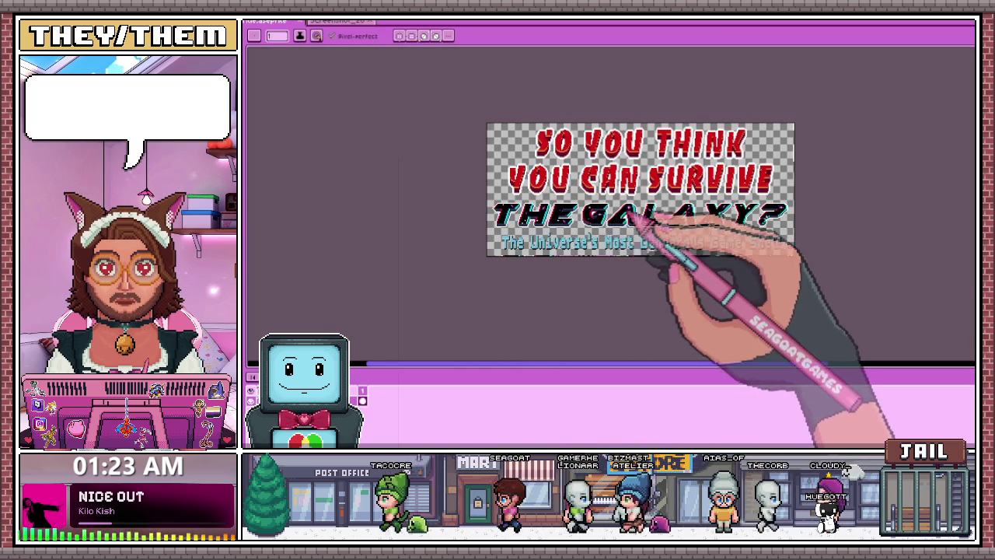
scroll(544, 233, up, 2)
scroll(497, 225, up, 1)
scroll(478, 225, down, 2)
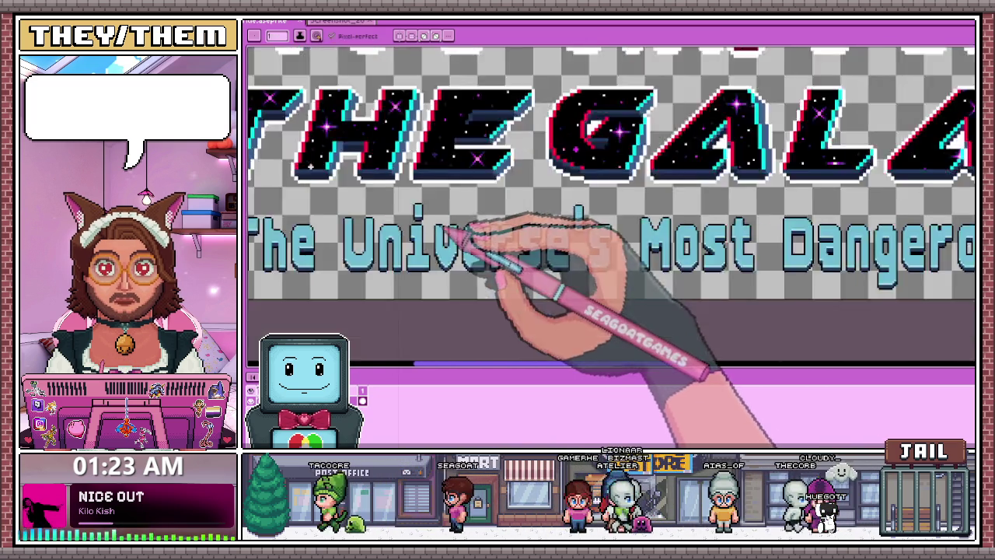
scroll(466, 231, up, 2)
scroll(444, 240, up, 1)
key(i)
scroll(435, 311, up, 2)
- With the Pencil, draw a black outline stroke across the top of the cyan T
key(b)
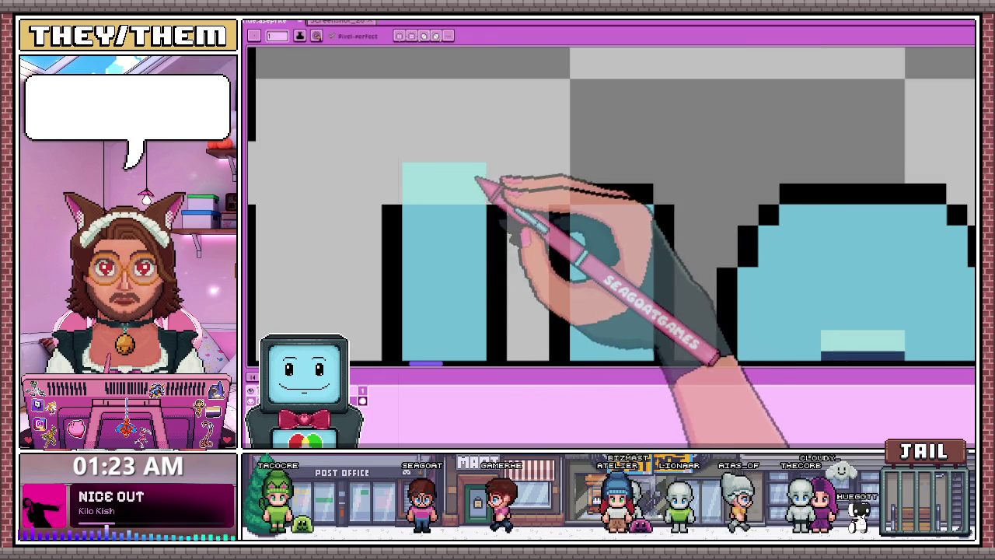
mouse_move(389, 211)
mouse_down()
mouse_move(407, 173)
mouse_move(455, 160)
mouse_move(500, 177)
mouse_up()
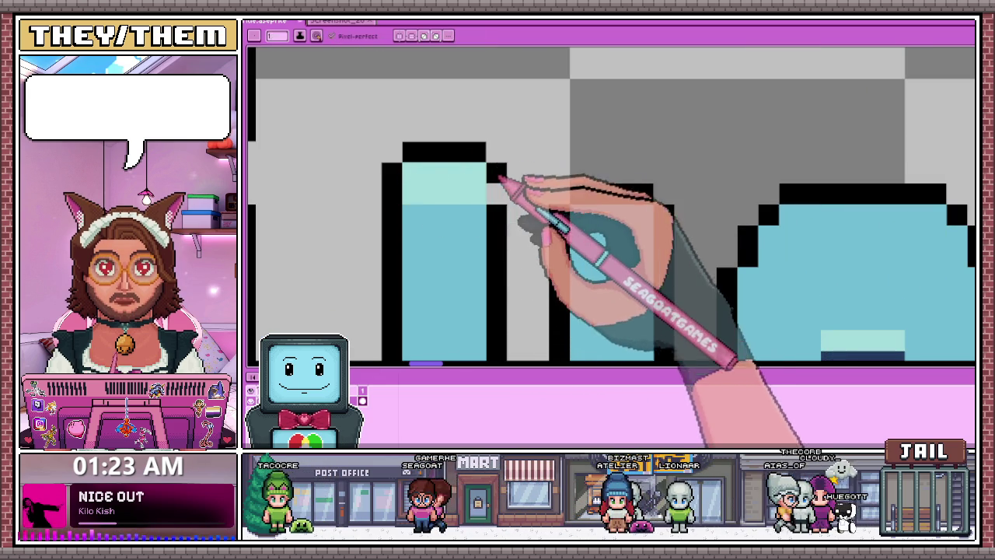
scroll(499, 176, down, 2)
scroll(516, 218, down, 1)
scroll(533, 244, down, 1)
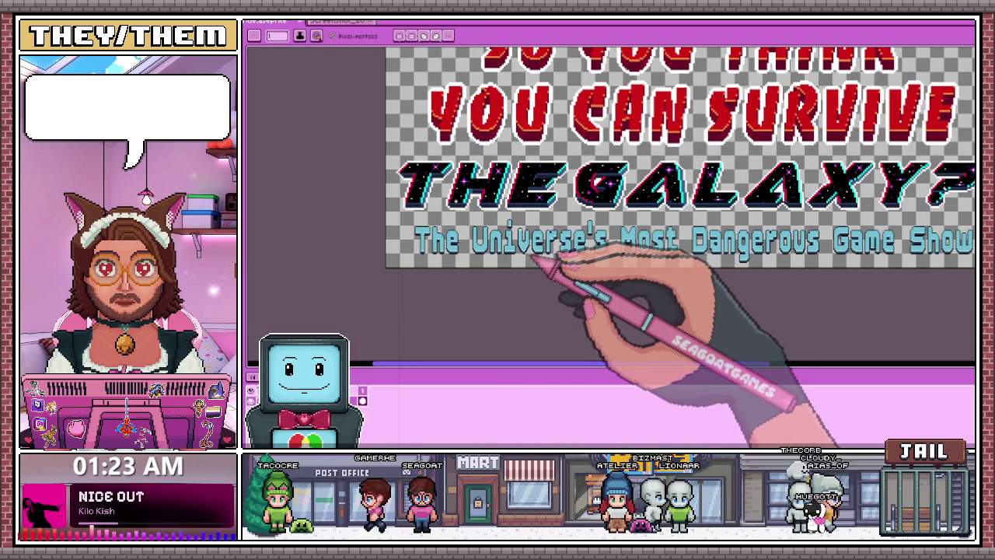
scroll(482, 241, up, 2)
scroll(441, 186, up, 1)
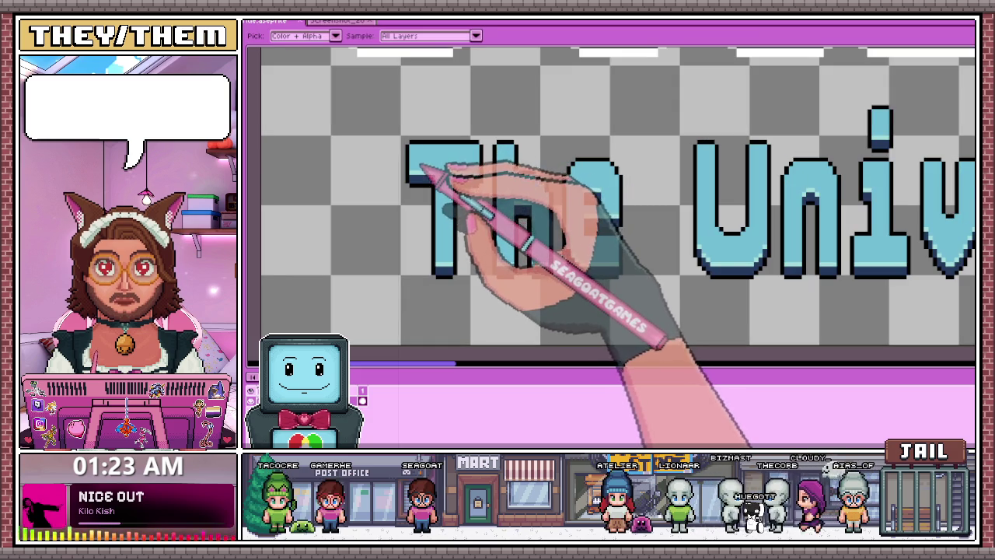
key(b)
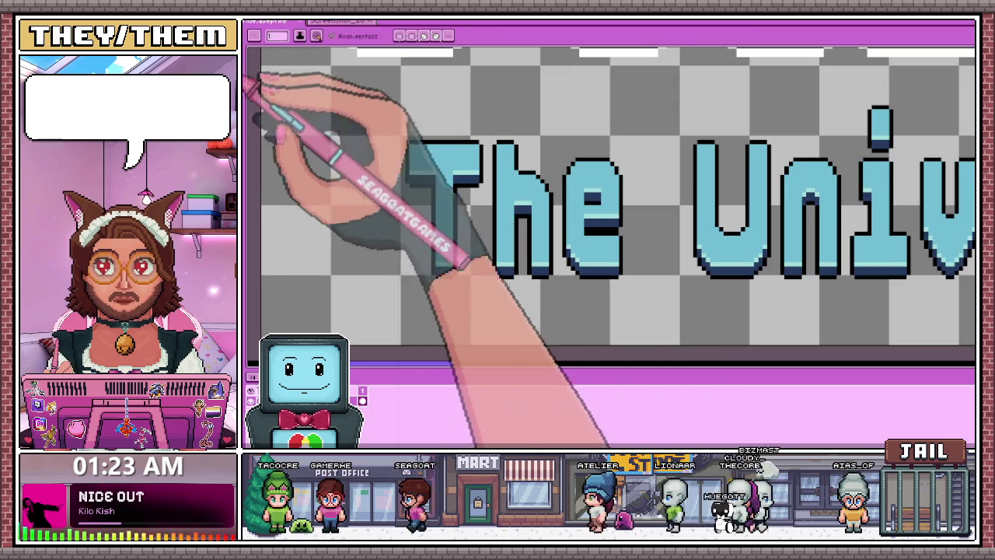
scroll(410, 166, up, 1)
scroll(410, 169, up, 2)
scroll(410, 170, down, 2)
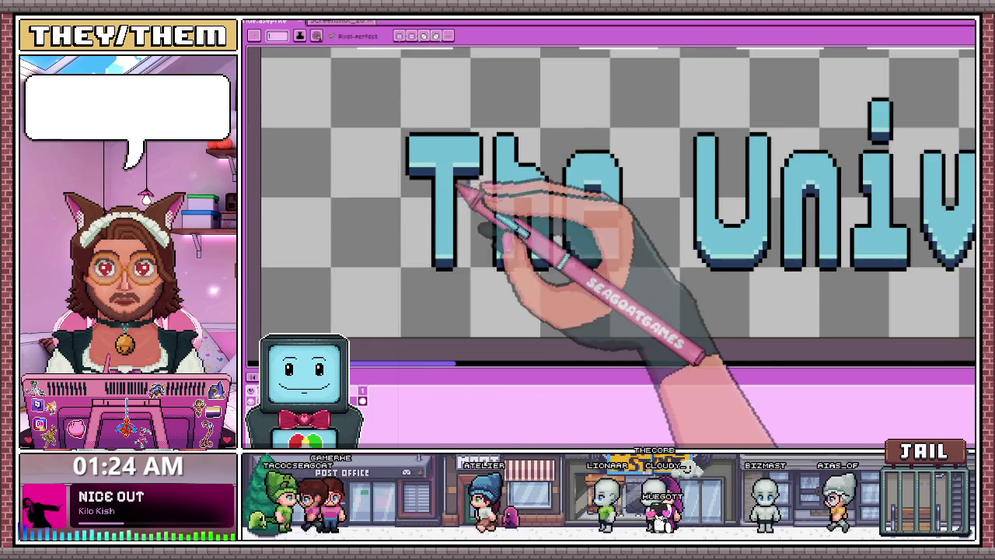
scroll(451, 155, down, 1)
scroll(467, 175, down, 2)
scroll(483, 181, up, 2)
scroll(472, 195, up, 1)
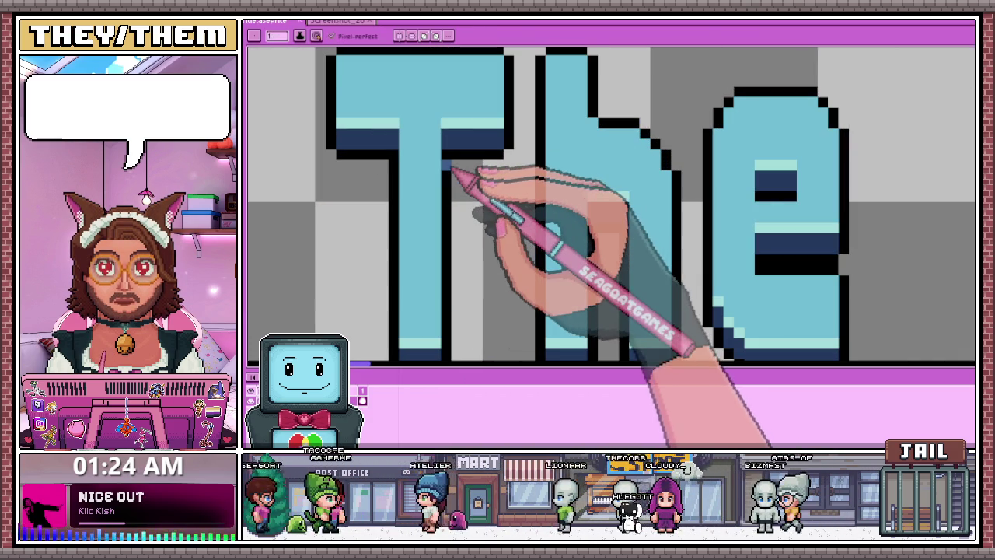
scroll(455, 231, down, 2)
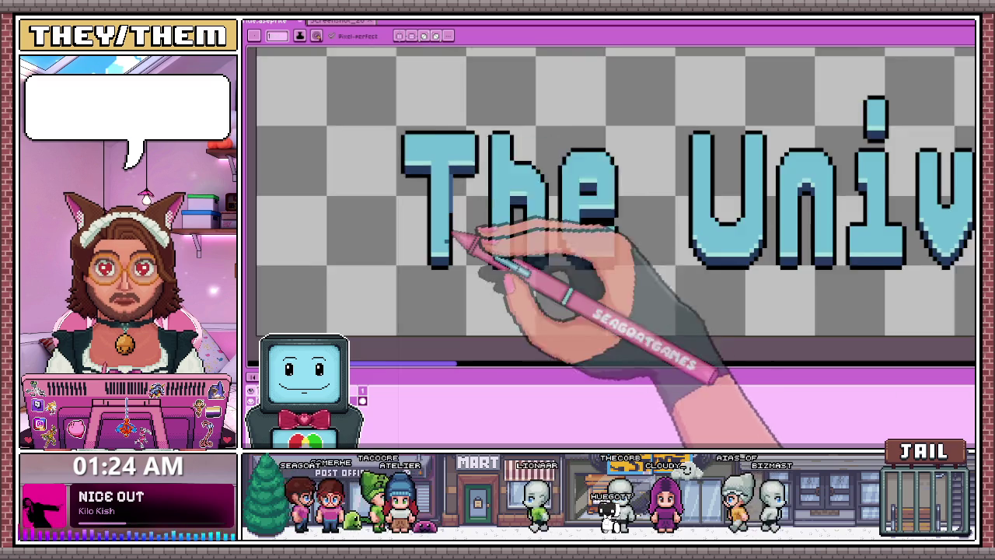
scroll(465, 260, up, 3)
scroll(454, 265, down, 3)
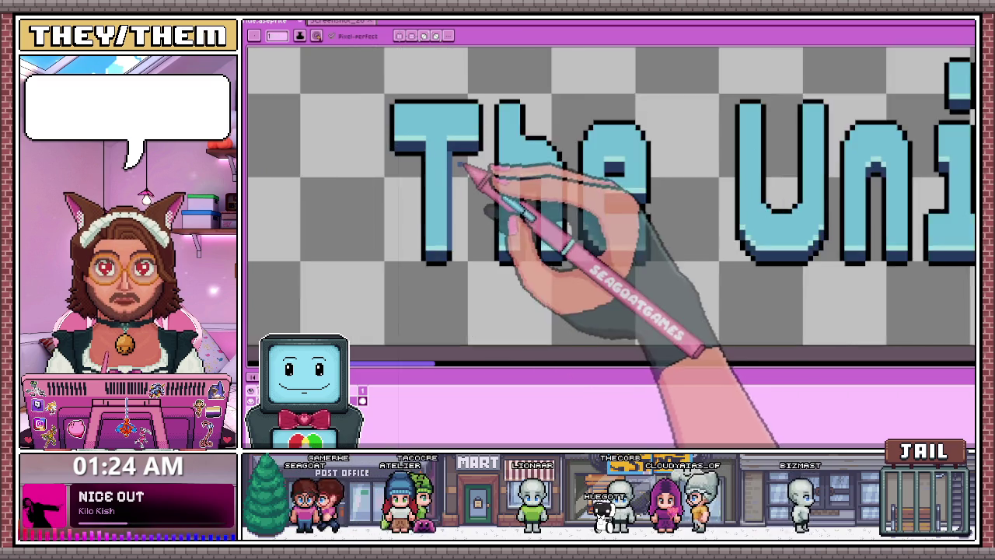
scroll(463, 165, up, 1)
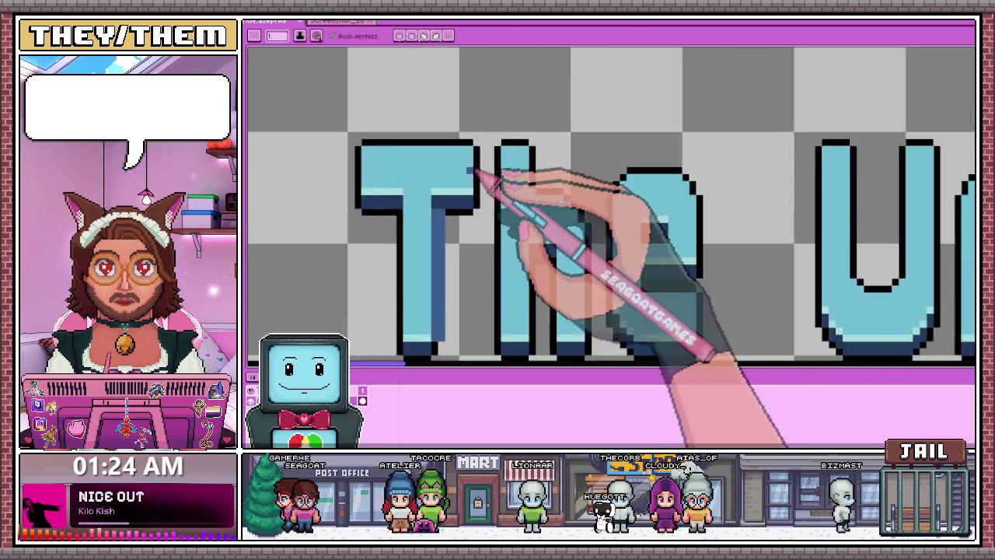
scroll(454, 229, up, 2)
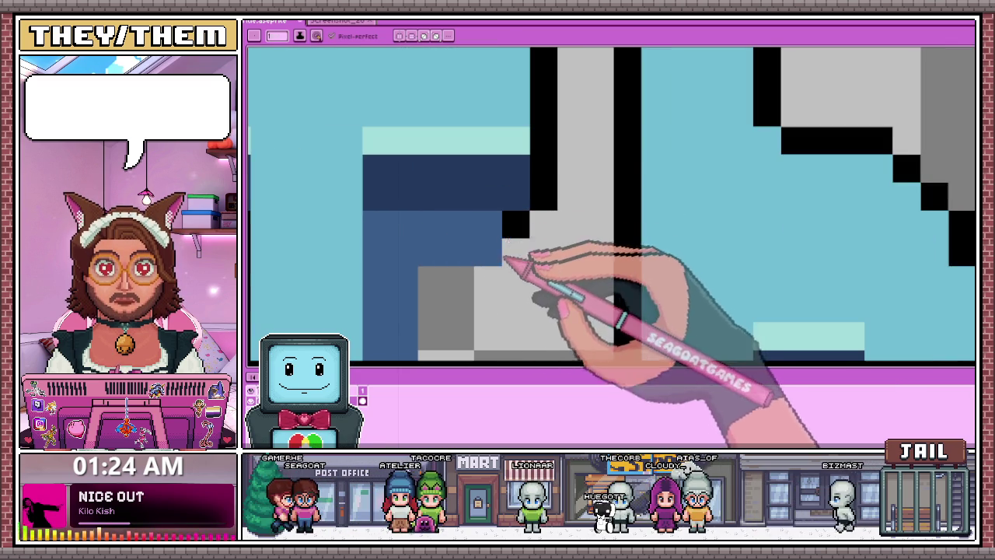
scroll(516, 256, down, 2)
- Repaint the T's right outline column in blue
drag(534, 118, 537, 212)
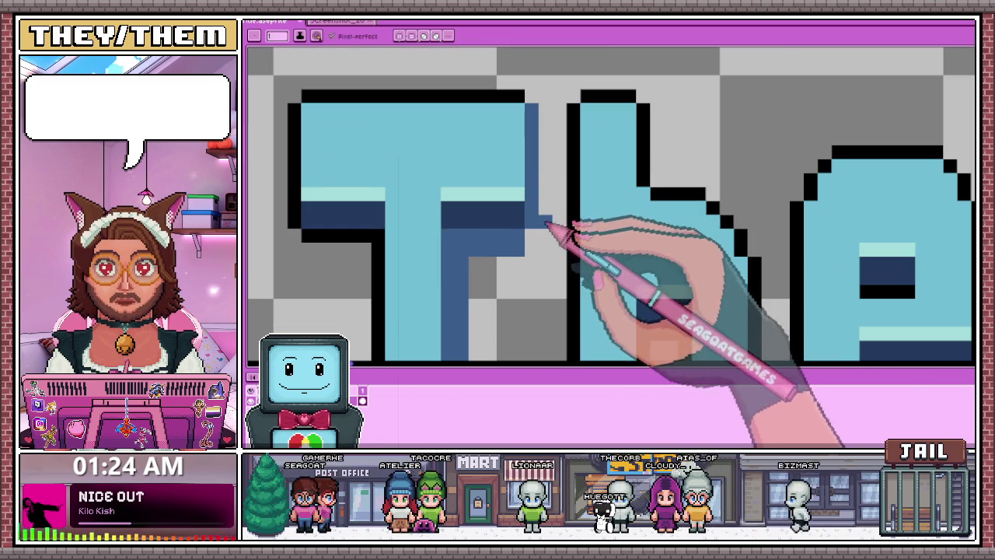
scroll(548, 224, down, 2)
scroll(548, 225, down, 2)
scroll(546, 241, up, 1)
scroll(544, 245, up, 2)
scroll(541, 248, up, 1)
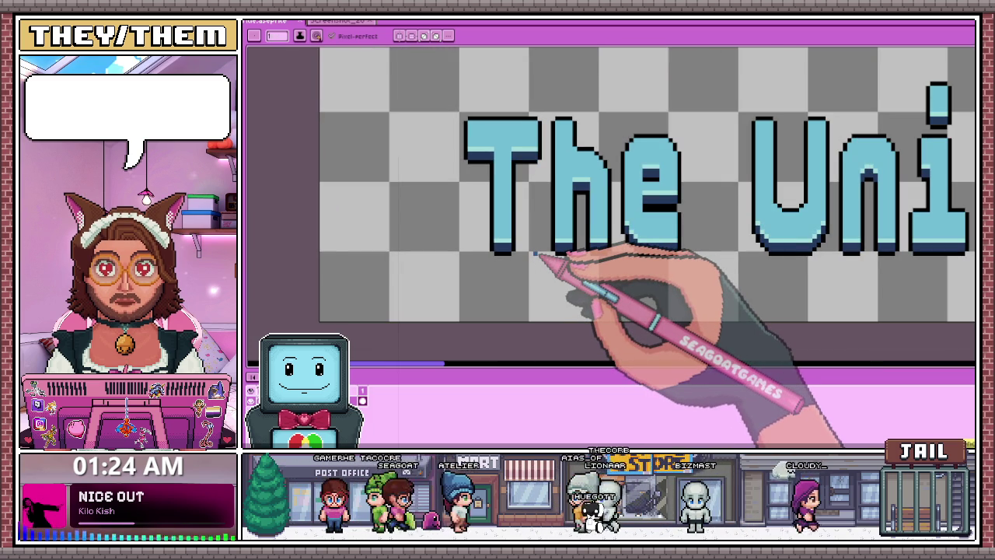
scroll(458, 171, up, 2)
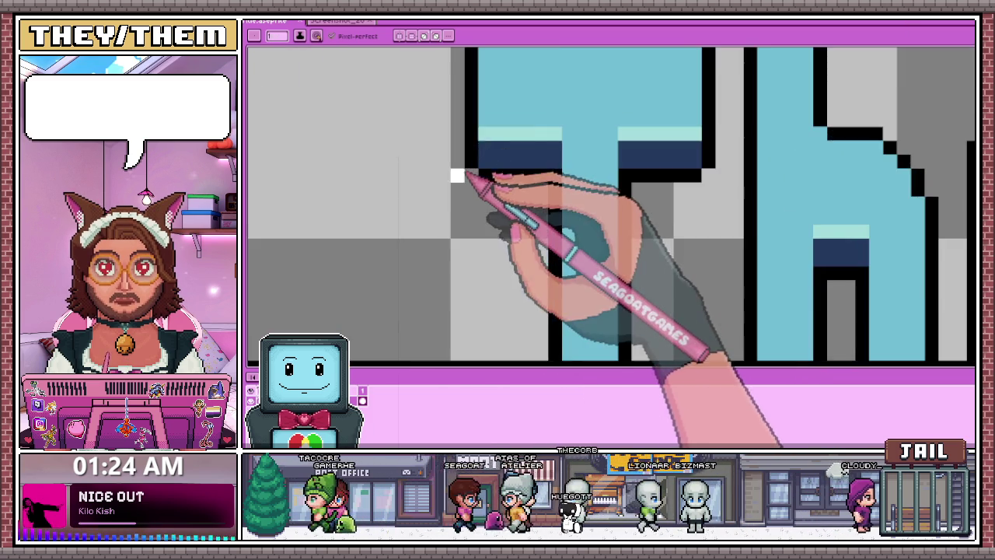
scroll(458, 176, down, 2)
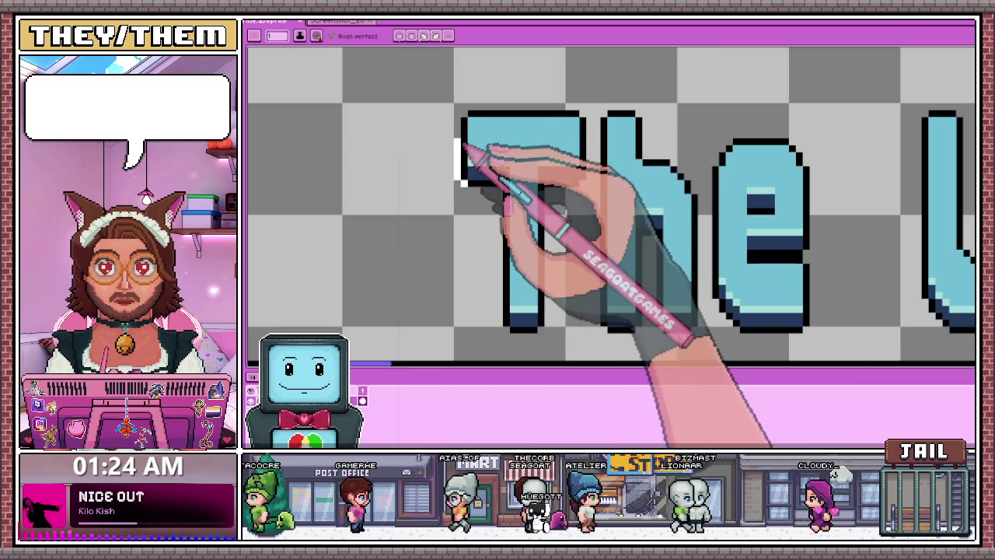
scroll(467, 124, up, 2)
- Draw a 1-pixel white edge along the top of the T
drag(454, 130, 666, 132)
scroll(588, 137, down, 2)
scroll(633, 195, down, 1)
scroll(546, 156, up, 2)
scroll(548, 157, up, 1)
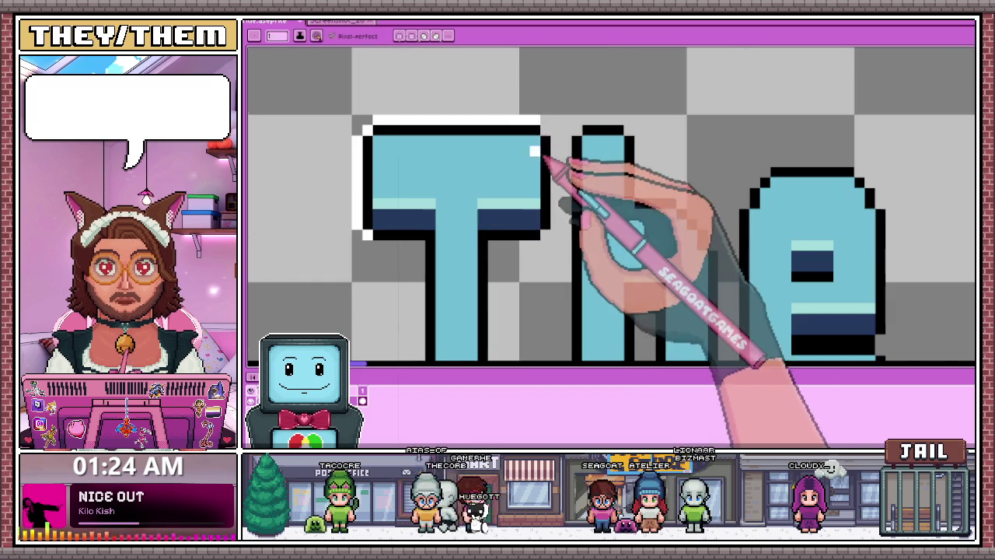
- Extend the white outline down the T's right side
drag(556, 228, 554, 231)
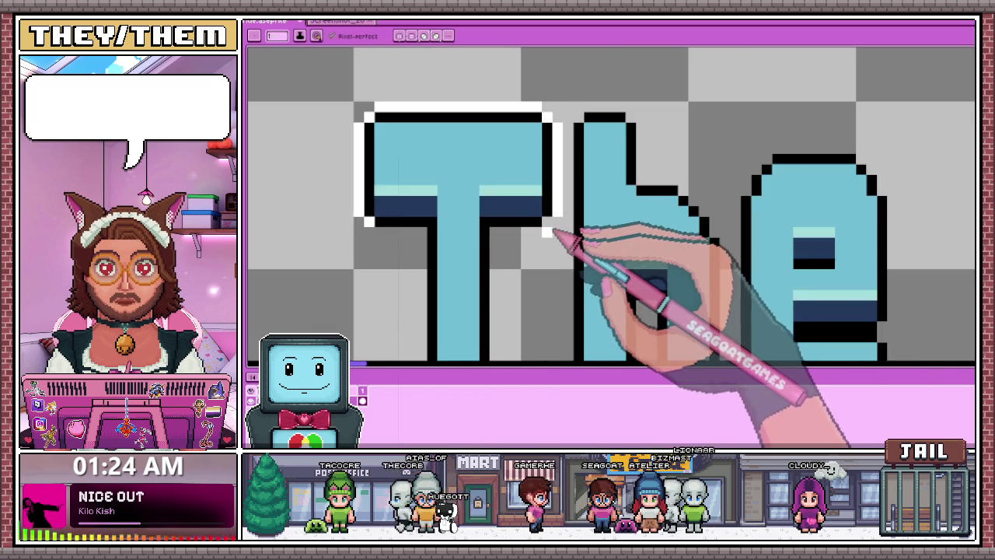
scroll(553, 228, up, 1)
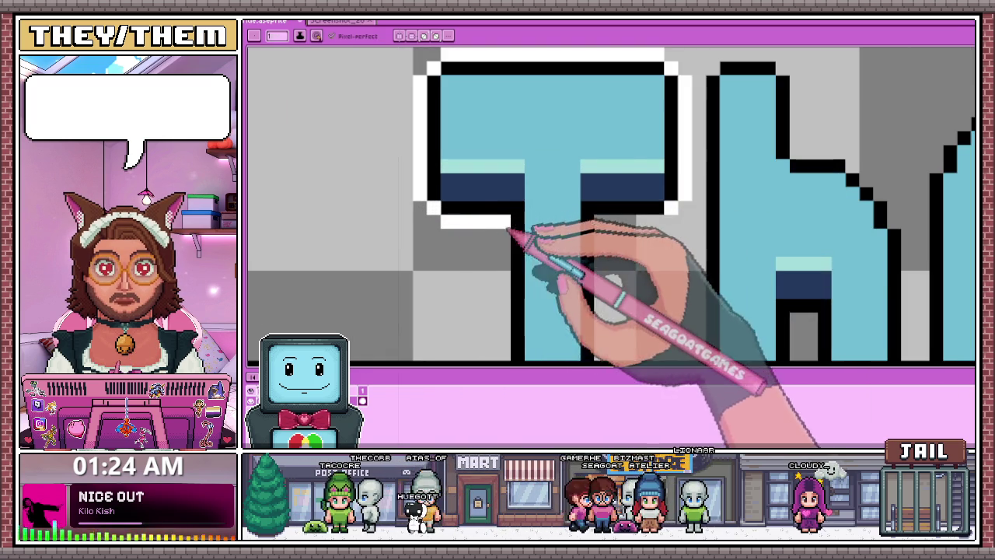
scroll(509, 231, down, 2)
scroll(507, 229, up, 1)
scroll(525, 190, down, 2)
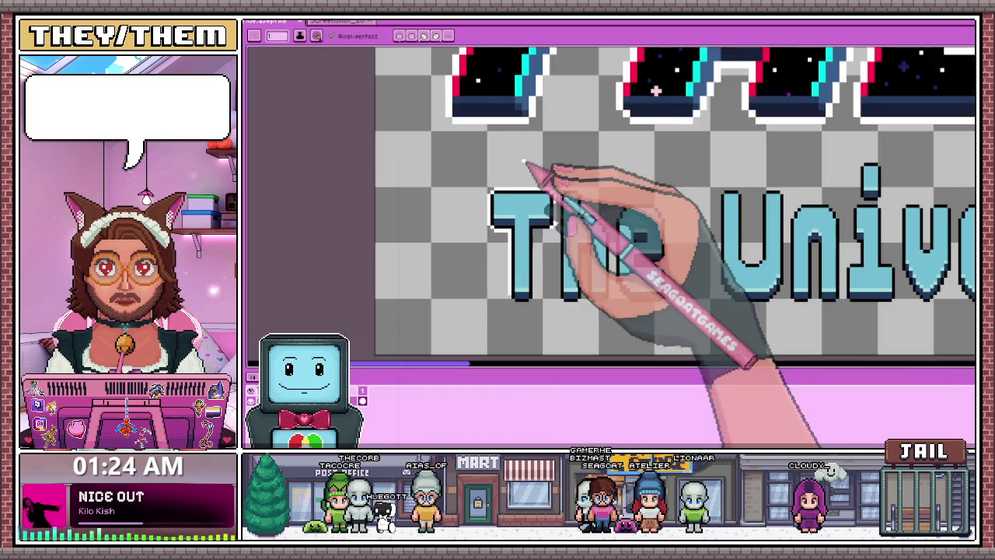
scroll(509, 295, up, 1)
scroll(513, 293, up, 1)
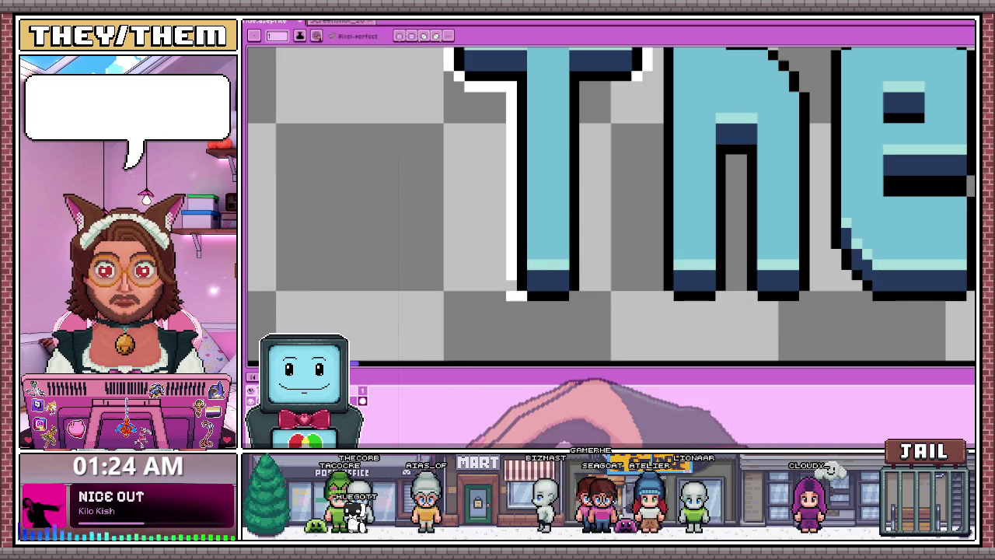
scroll(519, 294, up, 2)
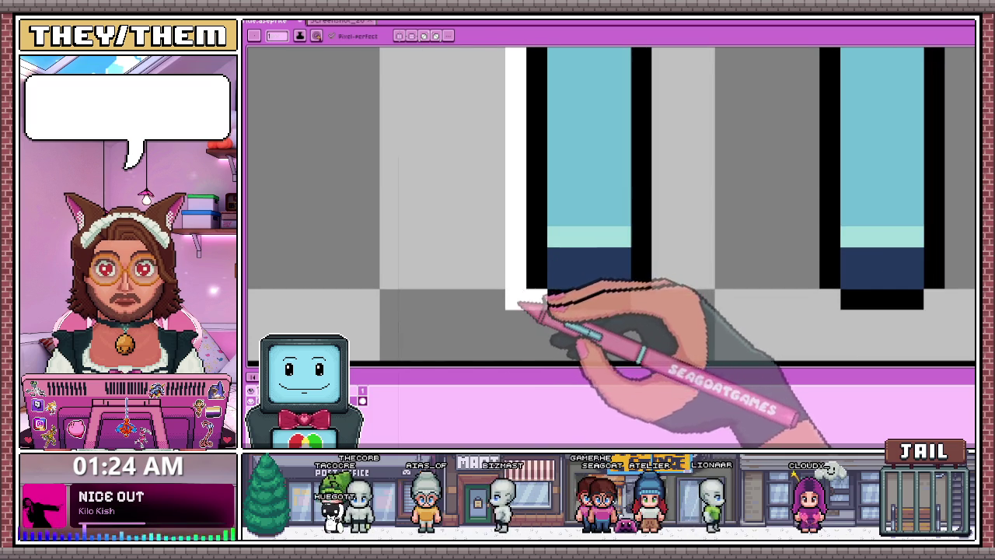
scroll(519, 305, down, 2)
scroll(533, 277, up, 2)
- Add white outline pixels along the base of the T's stem
mouse_move(515, 262)
mouse_down()
mouse_move(562, 276)
mouse_move(595, 245)
mouse_up()
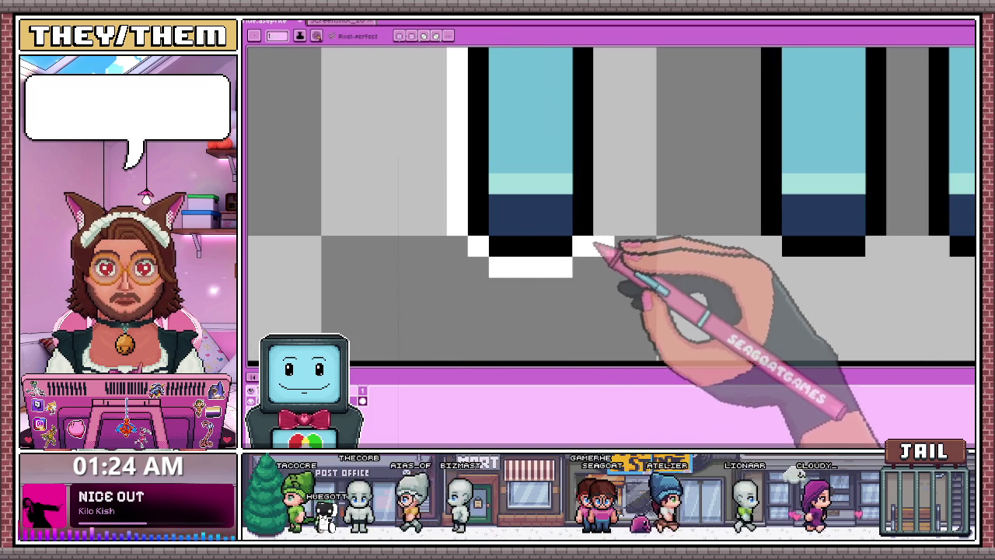
scroll(594, 245, down, 2)
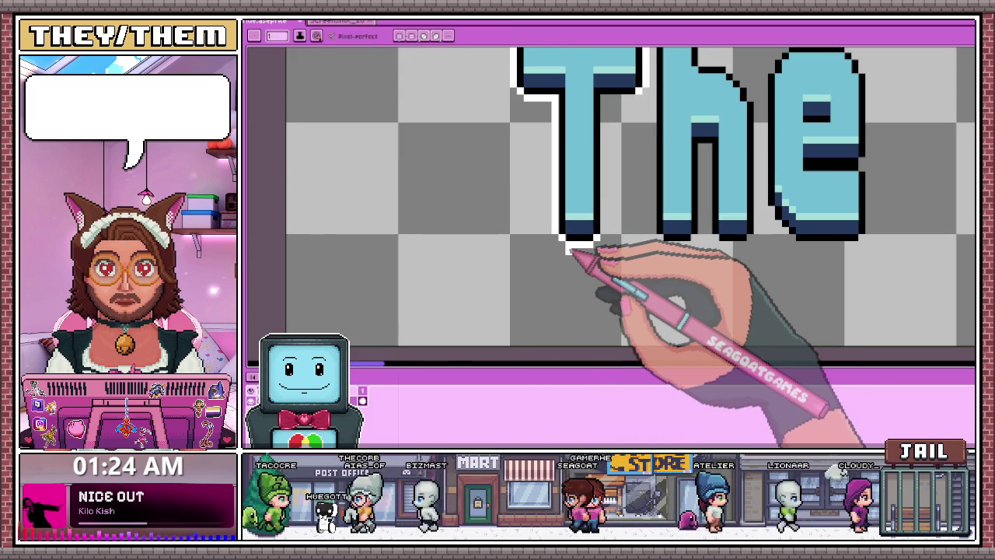
scroll(589, 145, up, 1)
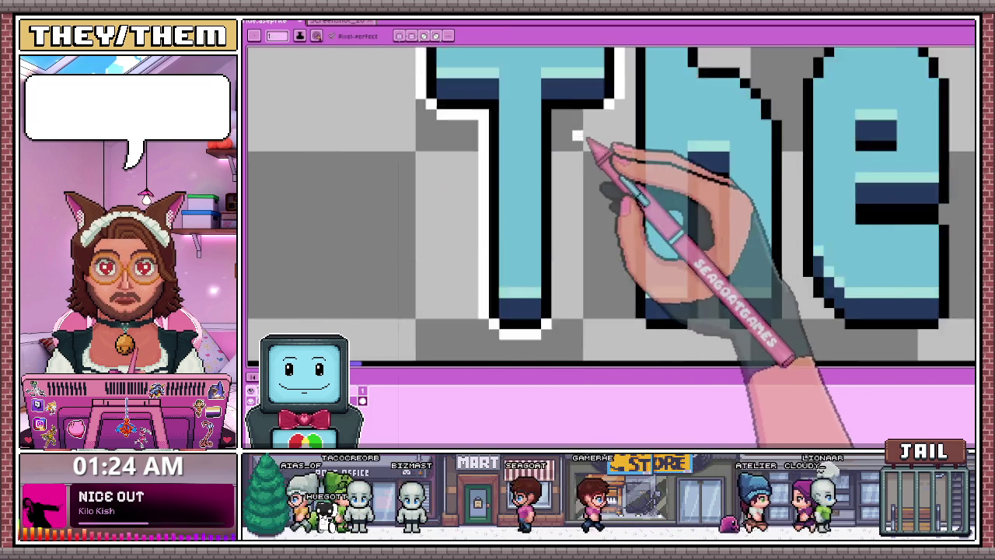
scroll(573, 133, up, 1)
scroll(579, 132, down, 1)
scroll(553, 179, down, 1)
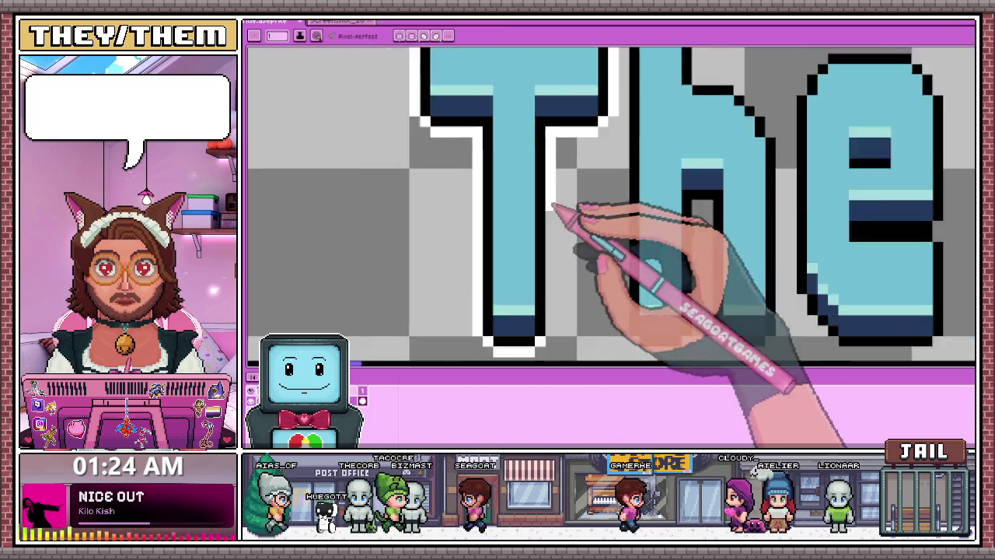
scroll(552, 241, up, 2)
scroll(560, 257, down, 1)
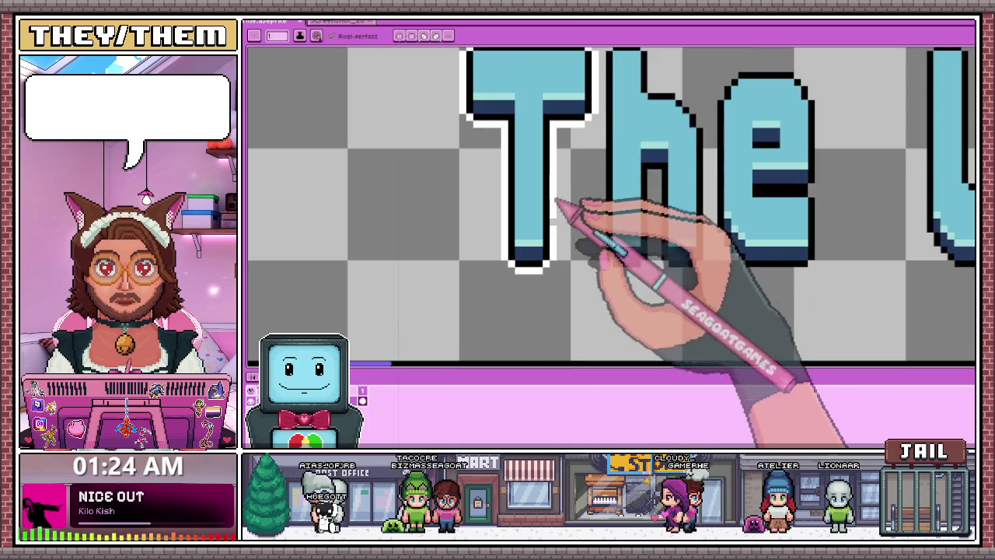
scroll(566, 202, down, 2)
scroll(583, 175, down, 1)
scroll(590, 167, up, 1)
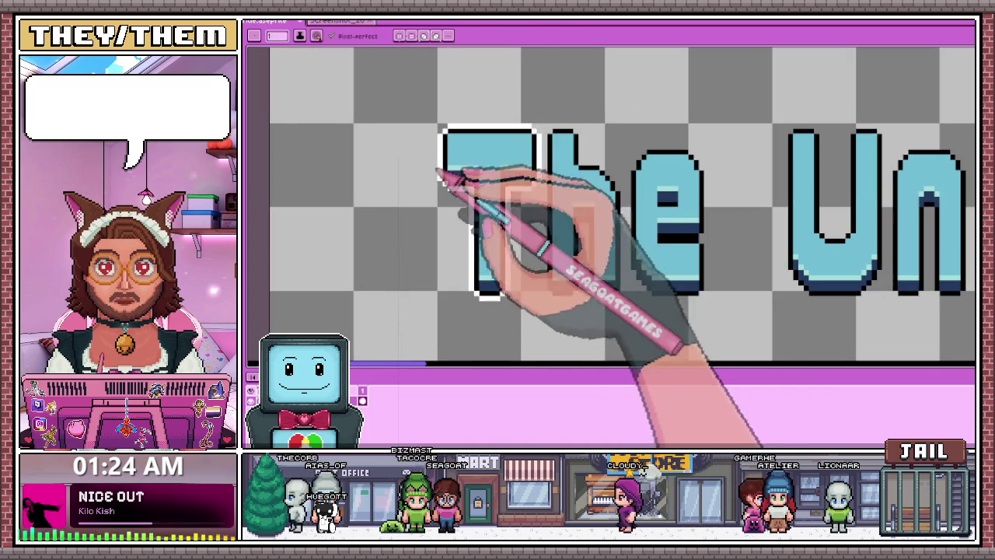
- Nudge the subtitle T slightly left and drop it back on the canvas
key(m)
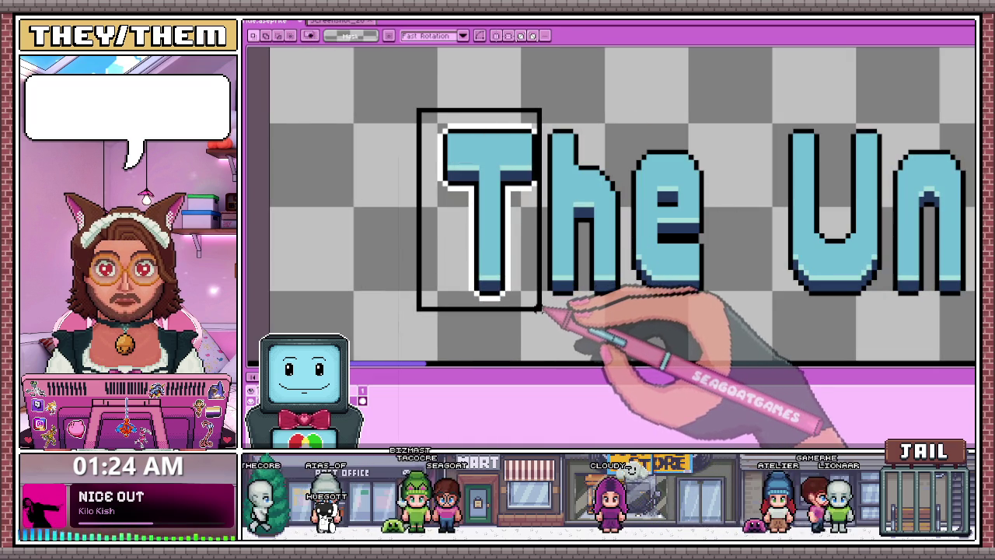
key(Left)
key(Left)
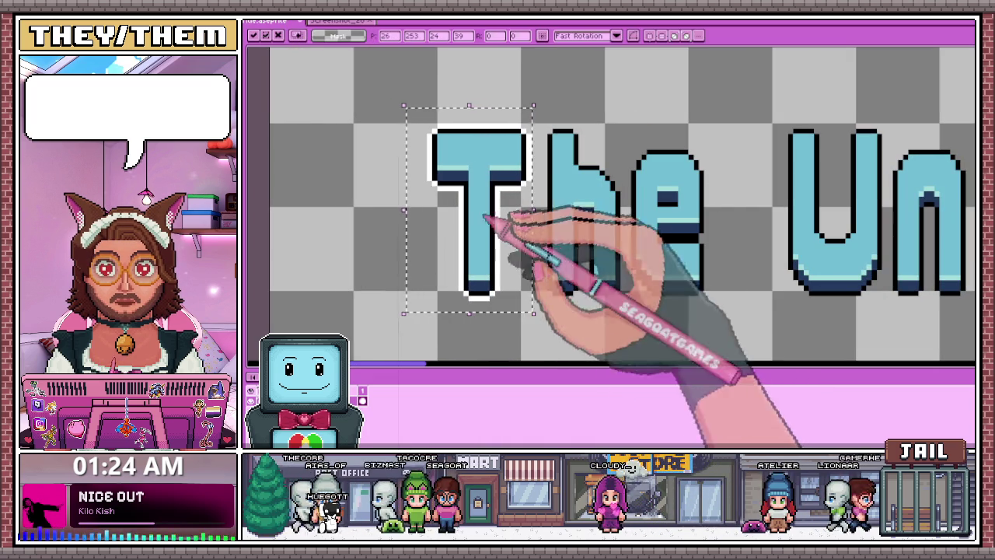
click(513, 159)
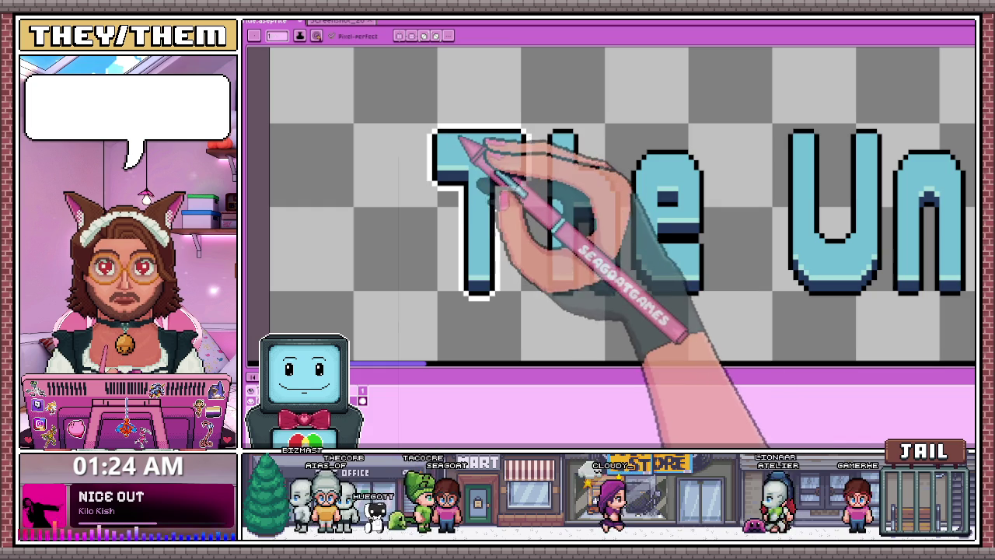
- Outline the inner edge of the h stem in white
scroll(526, 276, up, 2)
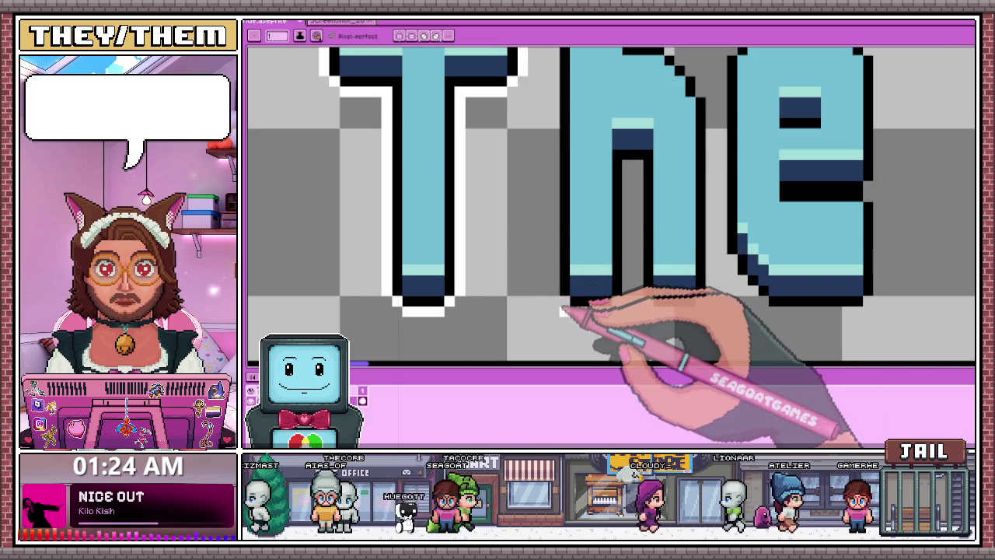
scroll(562, 303, down, 2)
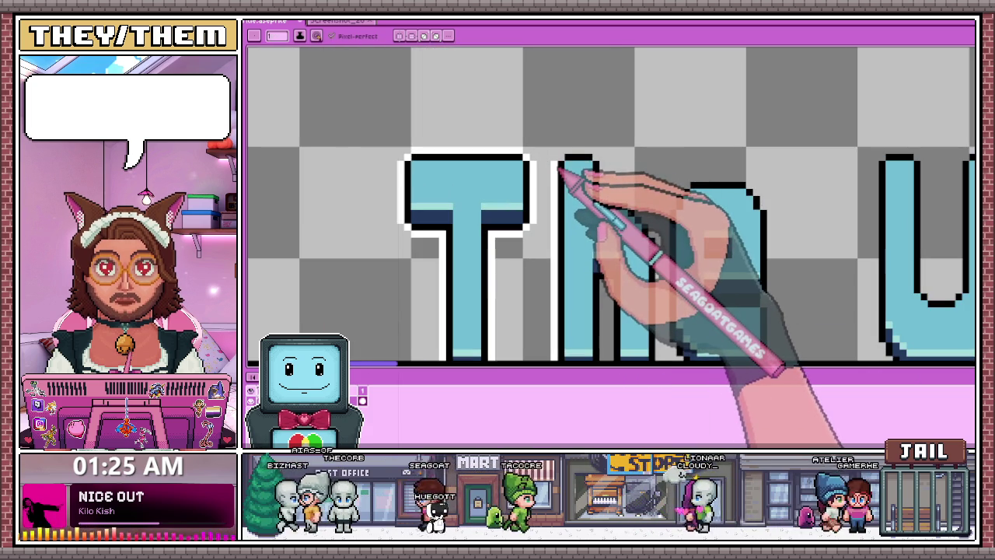
scroll(544, 166, down, 2)
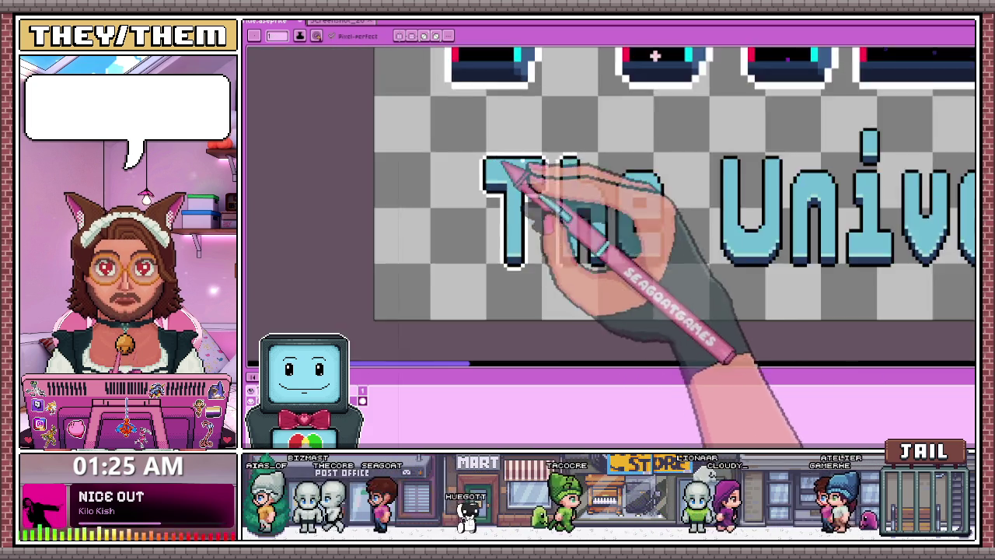
scroll(529, 165, up, 2)
scroll(570, 161, up, 1)
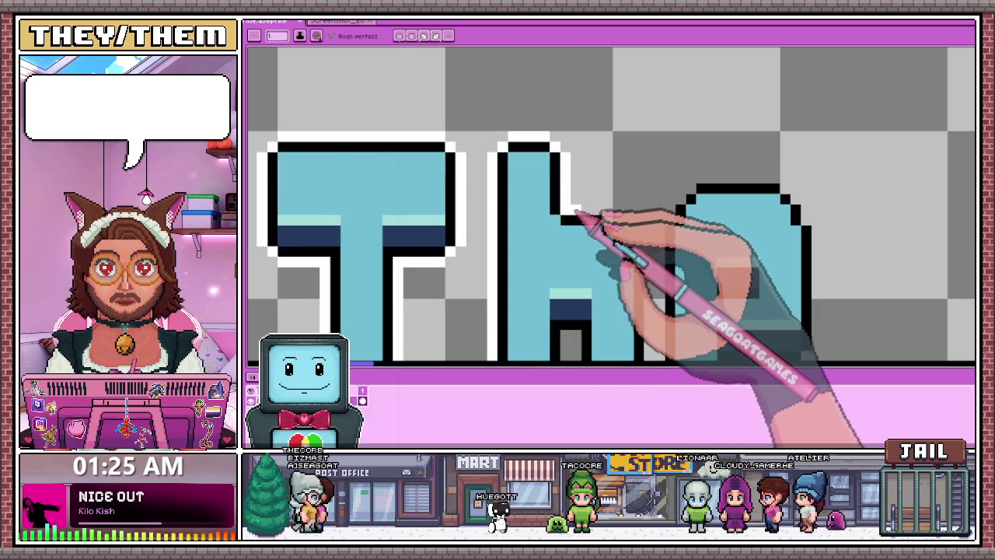
scroll(575, 210, down, 2)
scroll(567, 189, down, 1)
scroll(567, 234, up, 1)
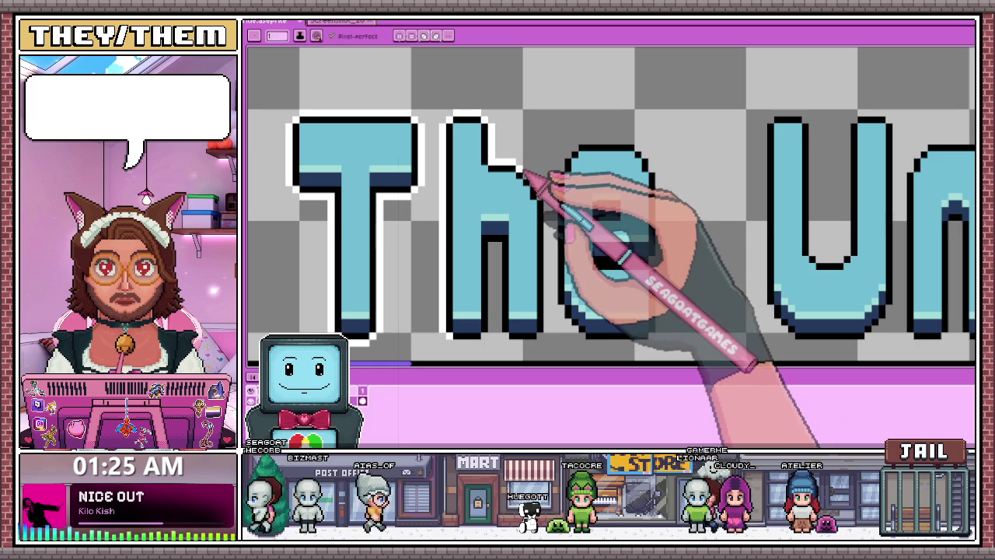
scroll(552, 190, down, 2)
scroll(563, 194, up, 2)
scroll(564, 183, down, 1)
scroll(556, 233, up, 2)
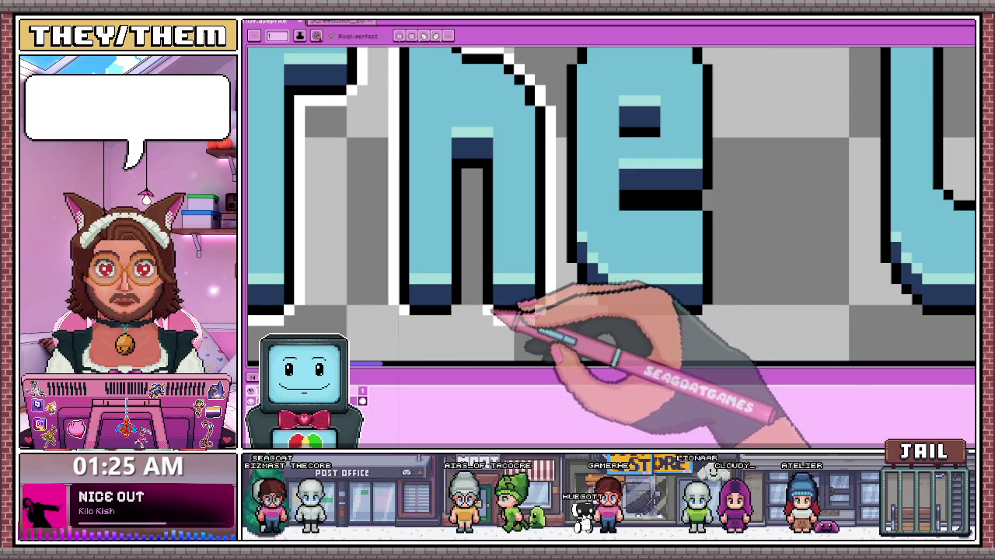
mouse_move(477, 281)
mouse_down()
mouse_move(476, 179)
mouse_move(491, 307)
mouse_up()
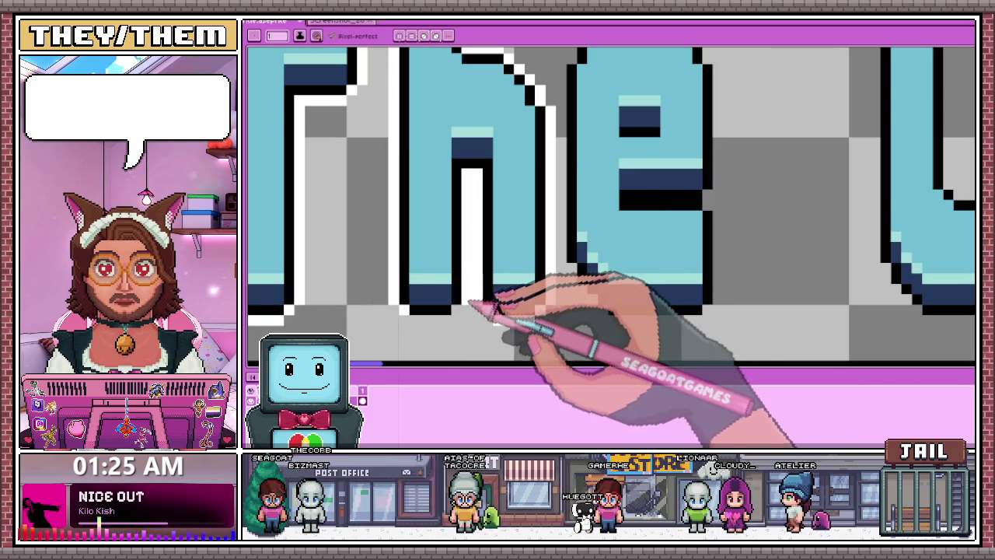
scroll(447, 320, down, 1)
scroll(444, 311, down, 1)
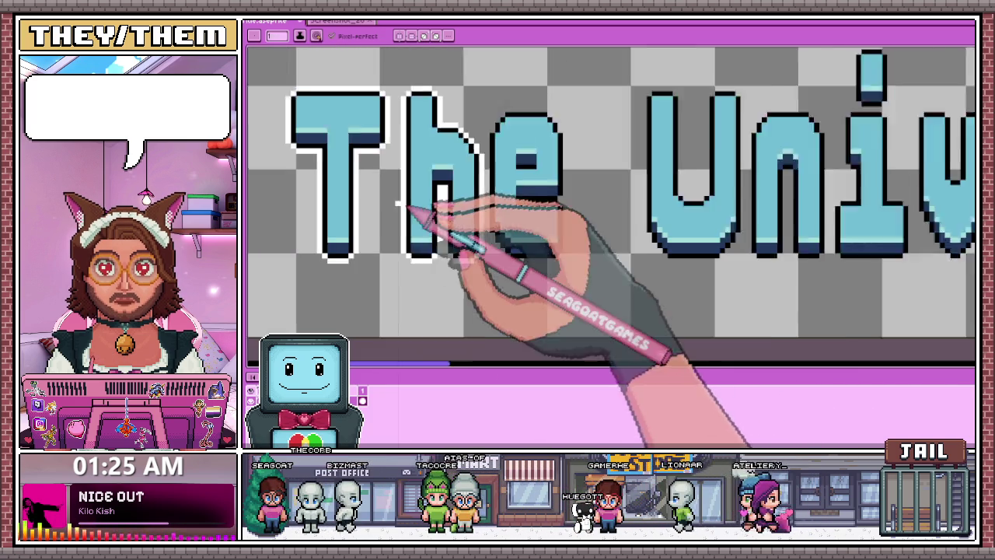
- Move the T right and down to line up with 'he', then deselect
key(m)
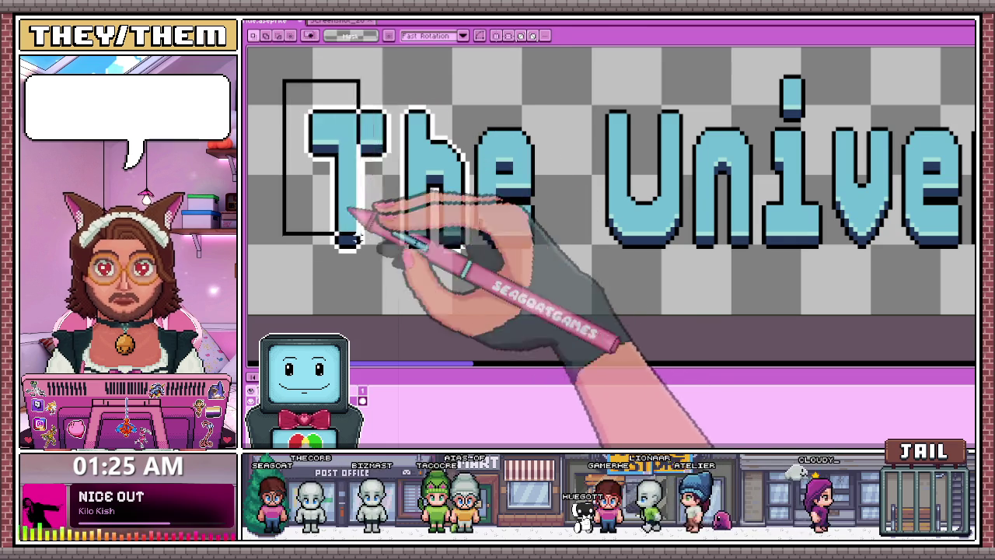
drag(279, 71, 397, 272)
drag(365, 226, 369, 232)
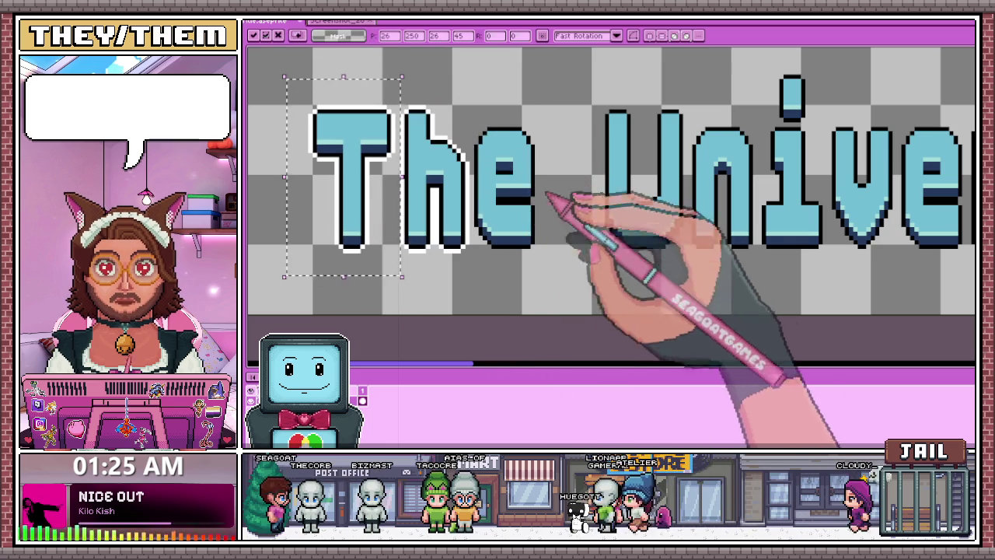
key(Return)
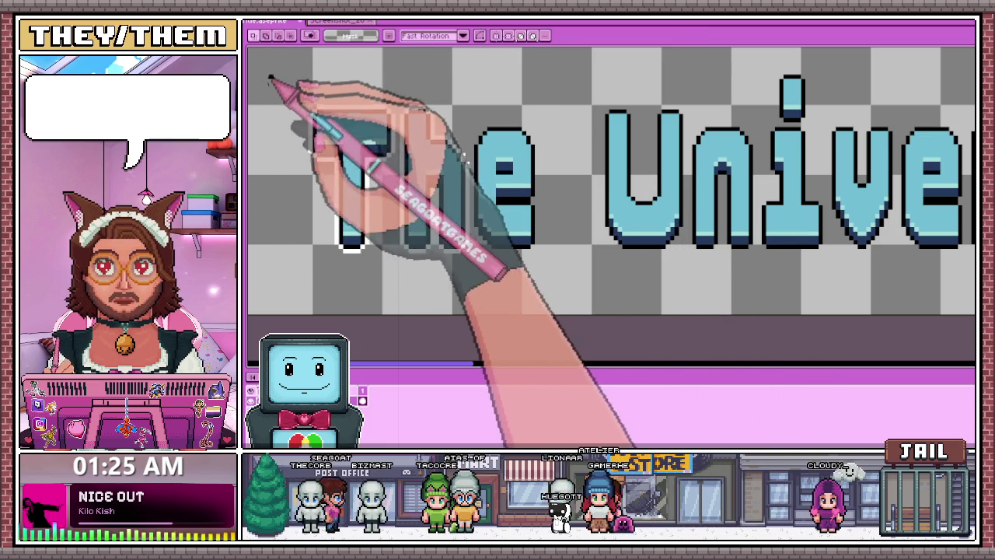
drag(272, 77, 472, 285)
key(ctrl+d)
key(b)
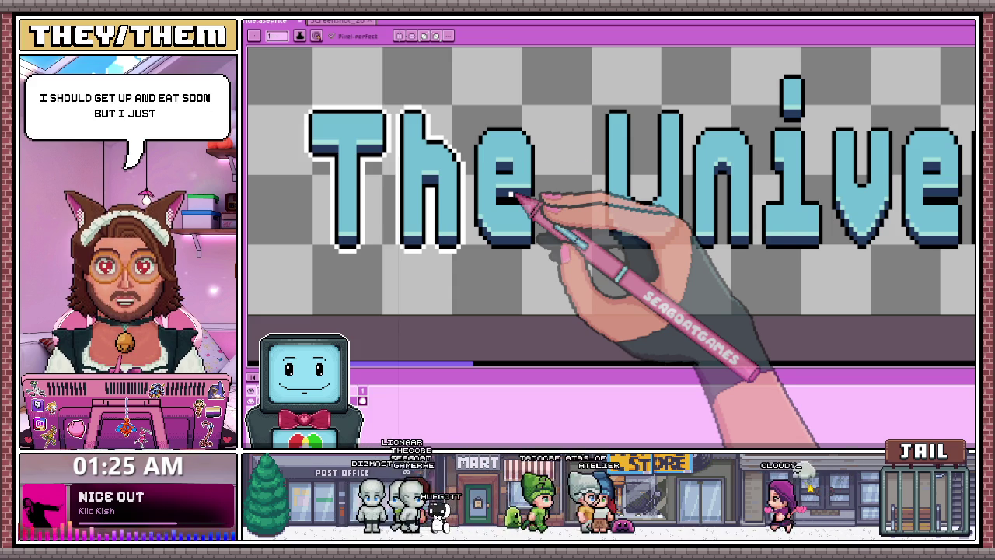
- Draw a white outline along the top of the e in 'The'
scroll(466, 220, up, 1)
scroll(470, 221, up, 1)
scroll(486, 194, down, 1)
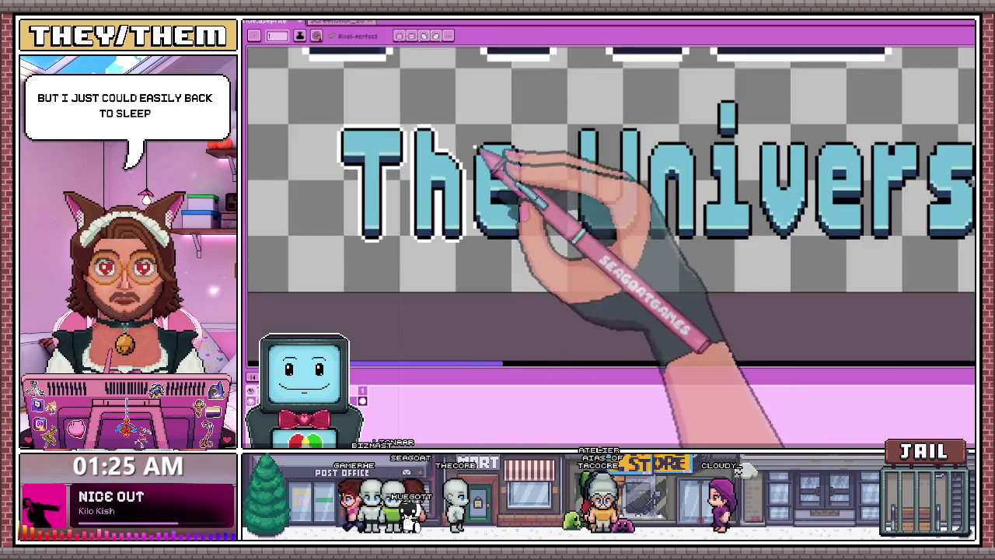
scroll(486, 233, up, 1)
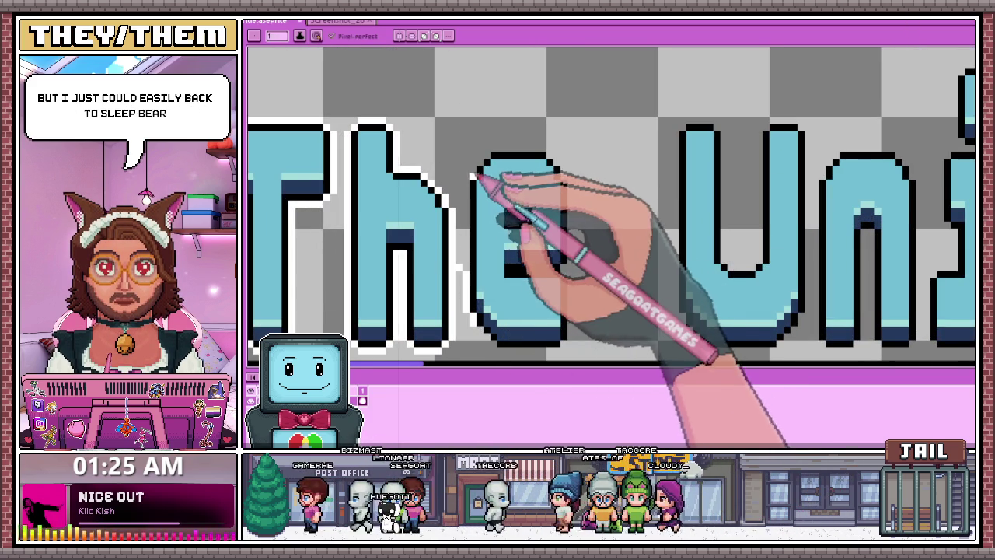
key(b)
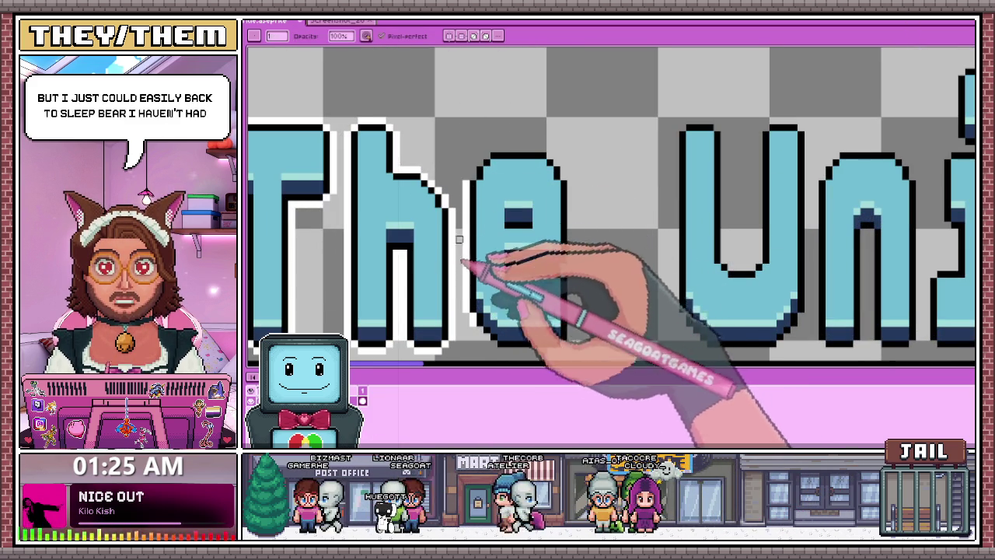
scroll(470, 229, up, 1)
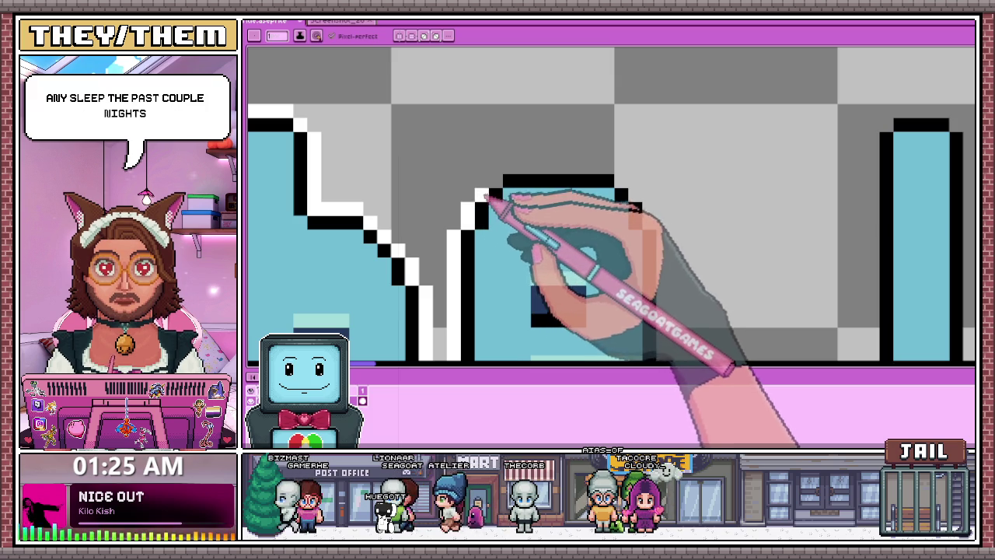
drag(517, 177, 606, 176)
- Add a white outline beneath the bottom edge of the e
scroll(644, 189, down, 2)
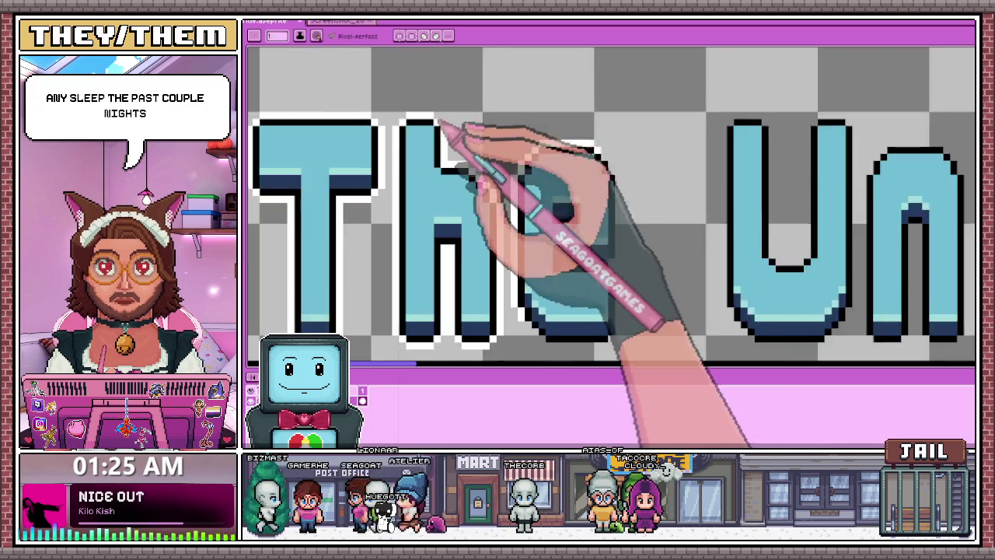
scroll(573, 165, up, 2)
scroll(581, 175, down, 2)
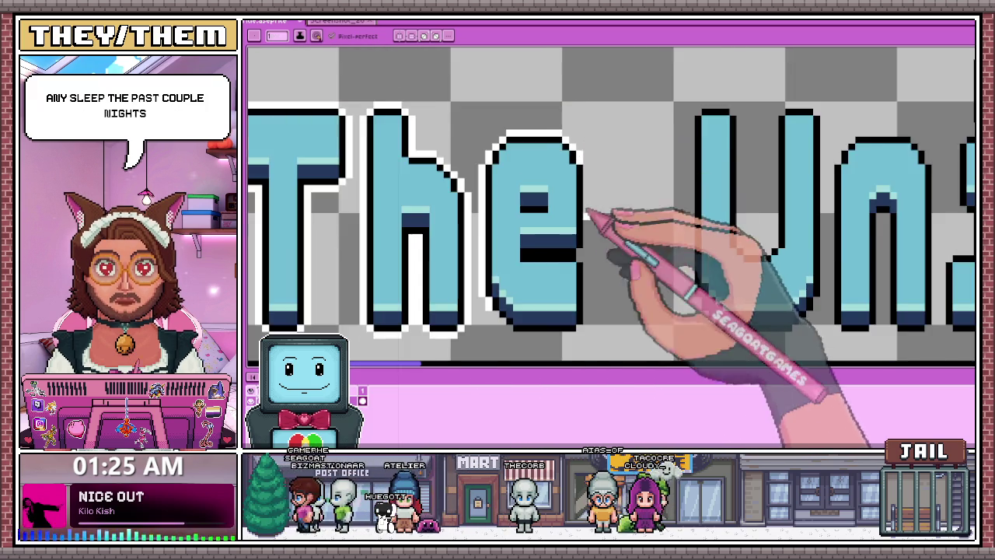
scroll(582, 267, up, 2)
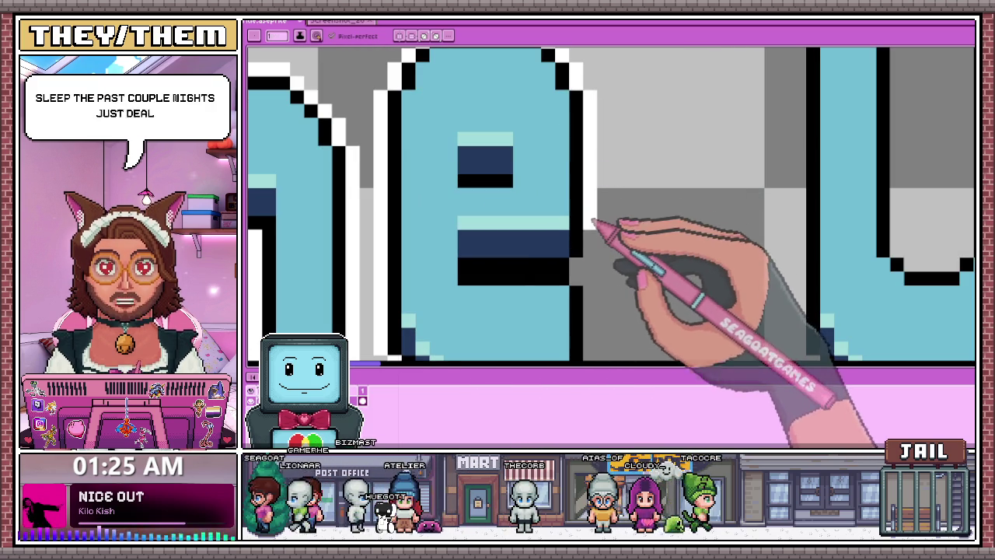
scroll(565, 263, down, 2)
scroll(565, 263, up, 2)
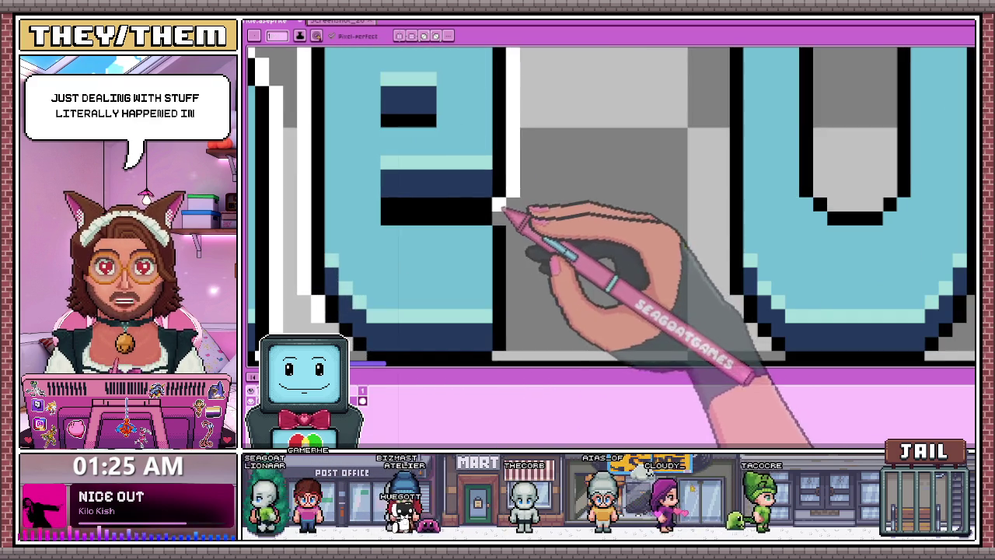
scroll(533, 148, down, 2)
scroll(521, 195, up, 2)
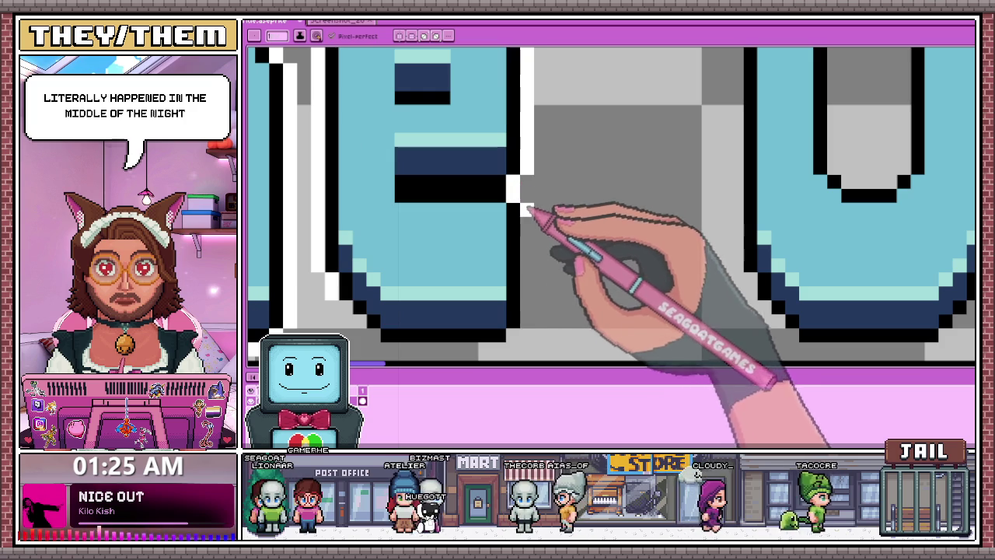
scroll(505, 264, down, 2)
scroll(471, 229, up, 1)
scroll(466, 249, up, 1)
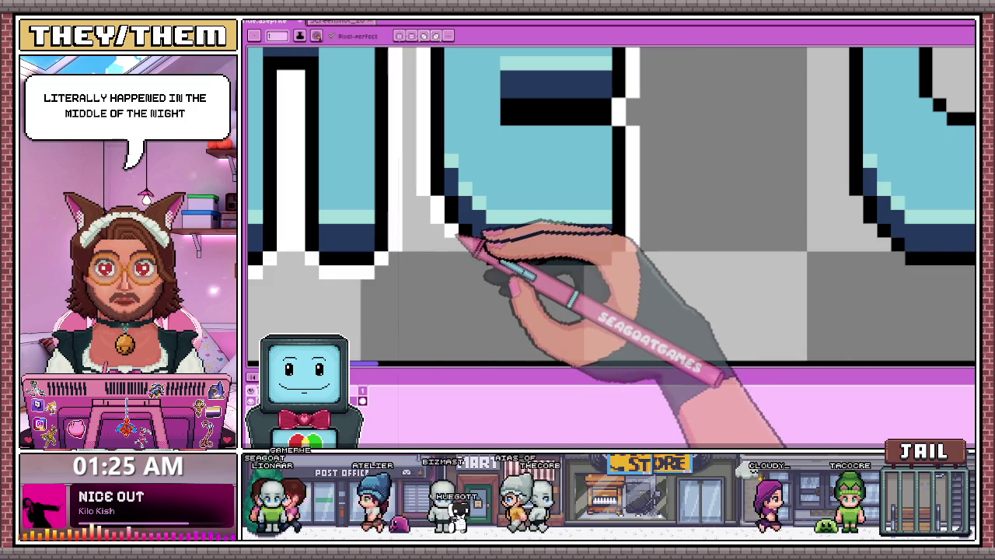
drag(494, 272, 594, 275)
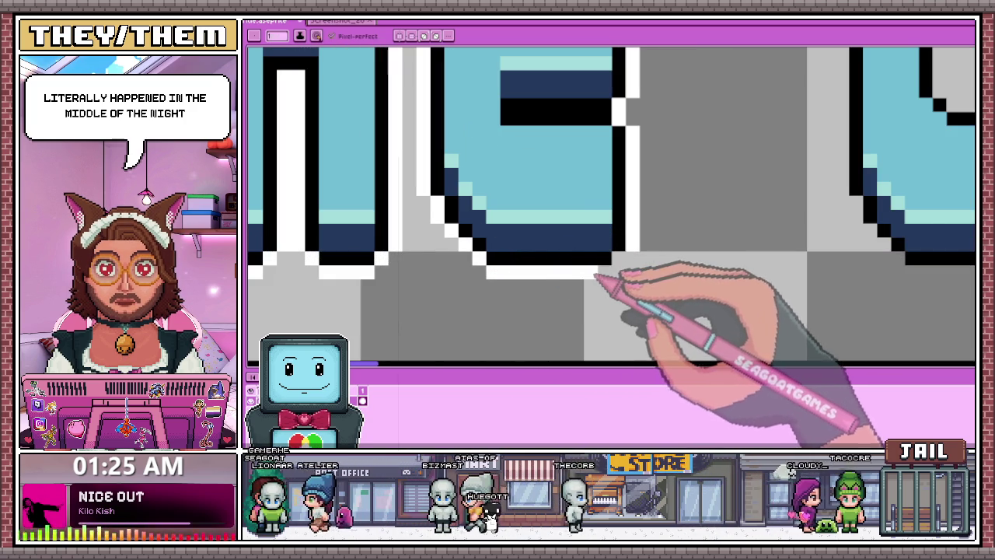
- Fix the white outline under the U, erasing the lower row and extending it rightward
scroll(544, 248, down, 2)
scroll(482, 233, down, 1)
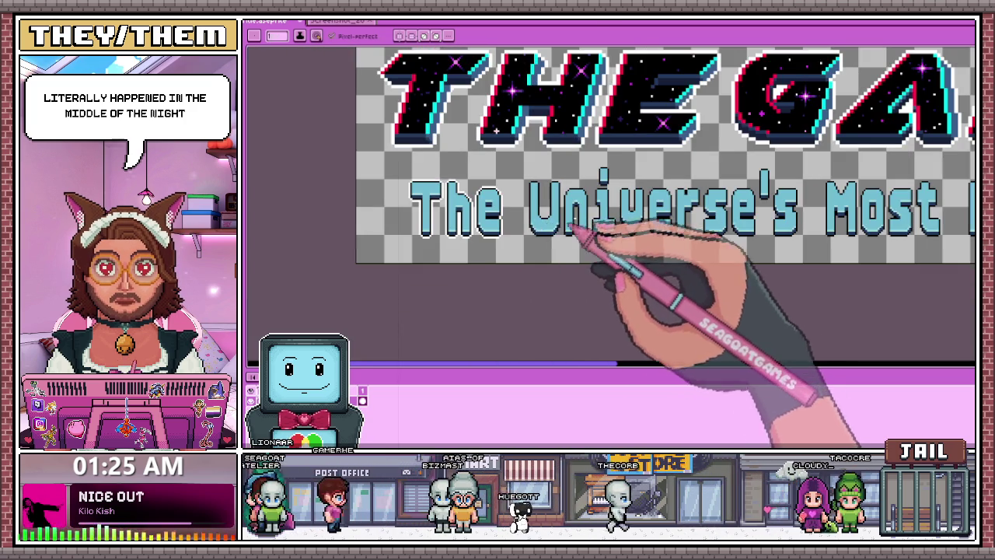
scroll(567, 231, up, 1)
scroll(599, 211, up, 1)
scroll(473, 137, up, 1)
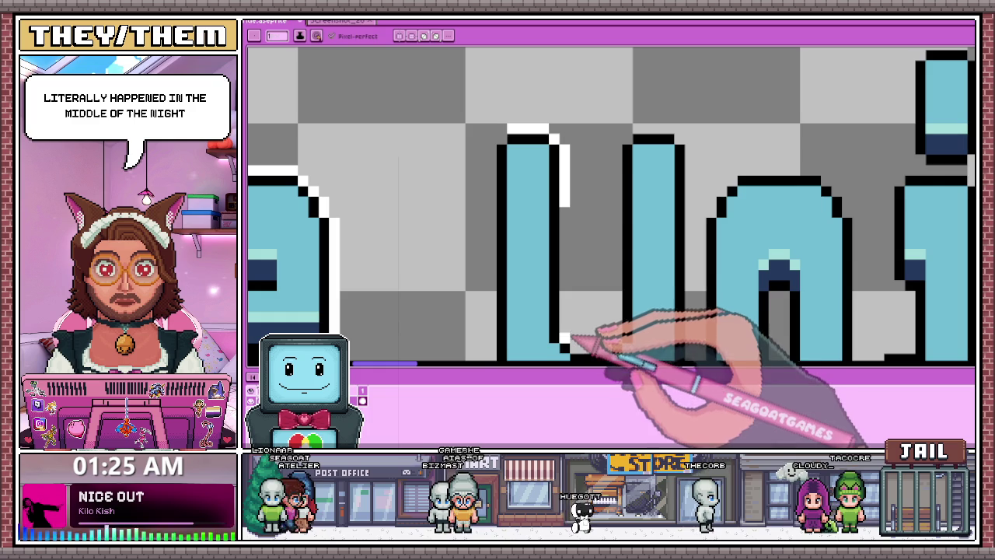
scroll(567, 247, down, 1)
scroll(573, 282, up, 2)
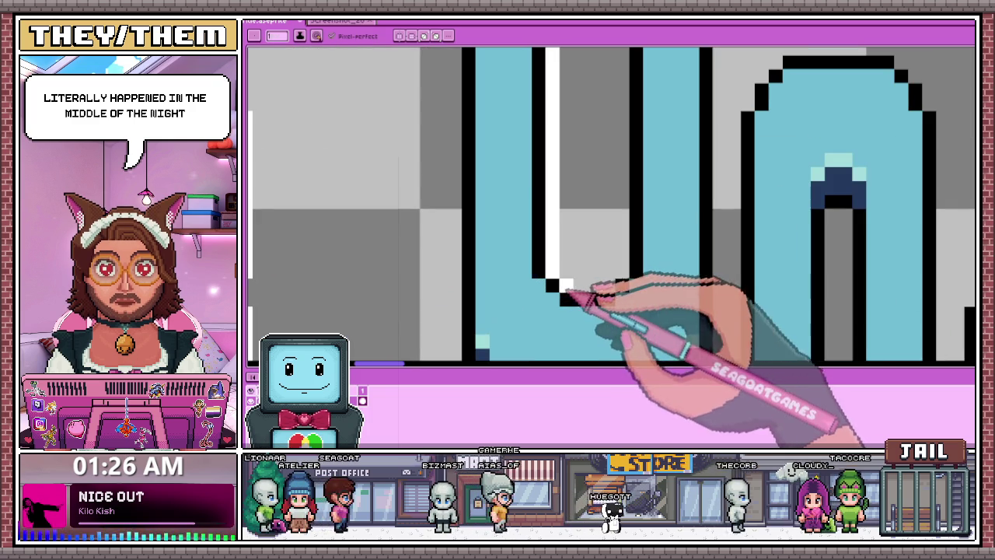
scroll(616, 249, down, 1)
scroll(630, 156, up, 1)
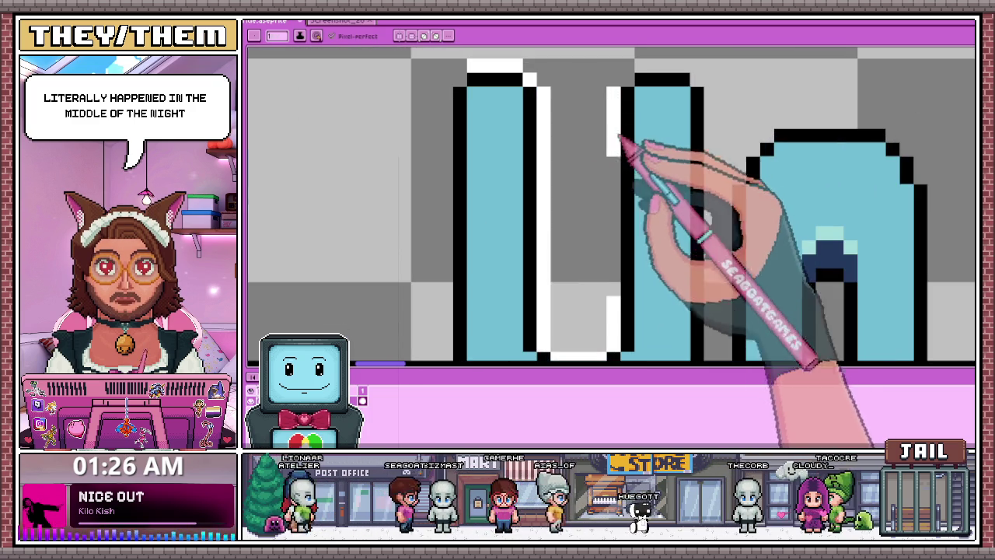
scroll(618, 225, down, 1)
scroll(600, 302, down, 1)
scroll(610, 203, up, 1)
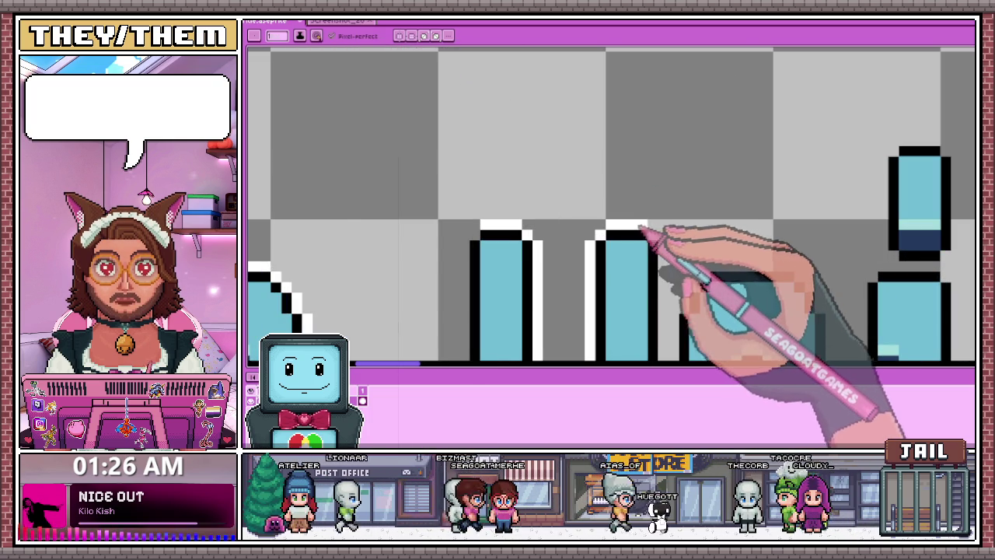
scroll(661, 233, down, 2)
scroll(653, 216, up, 1)
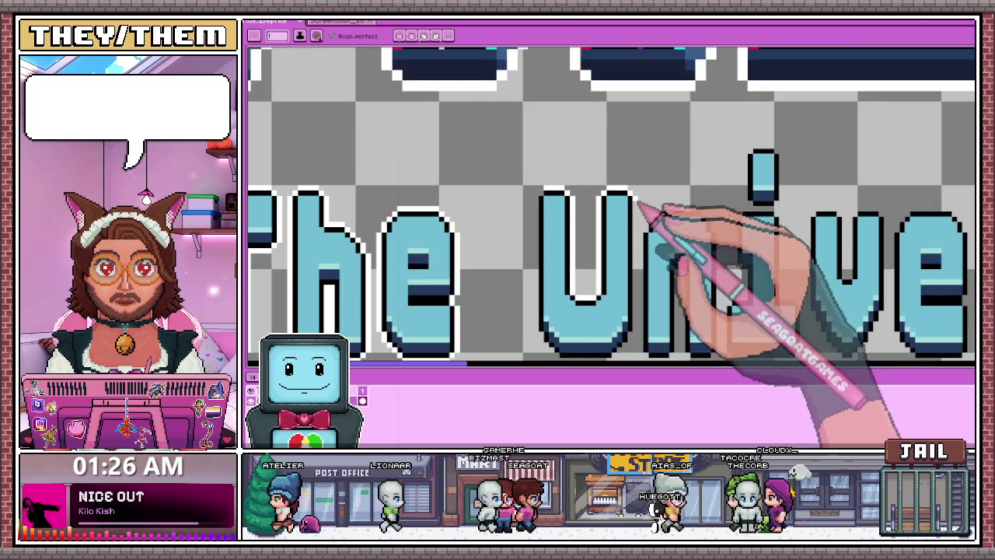
scroll(636, 333, up, 1)
scroll(644, 111, down, 1)
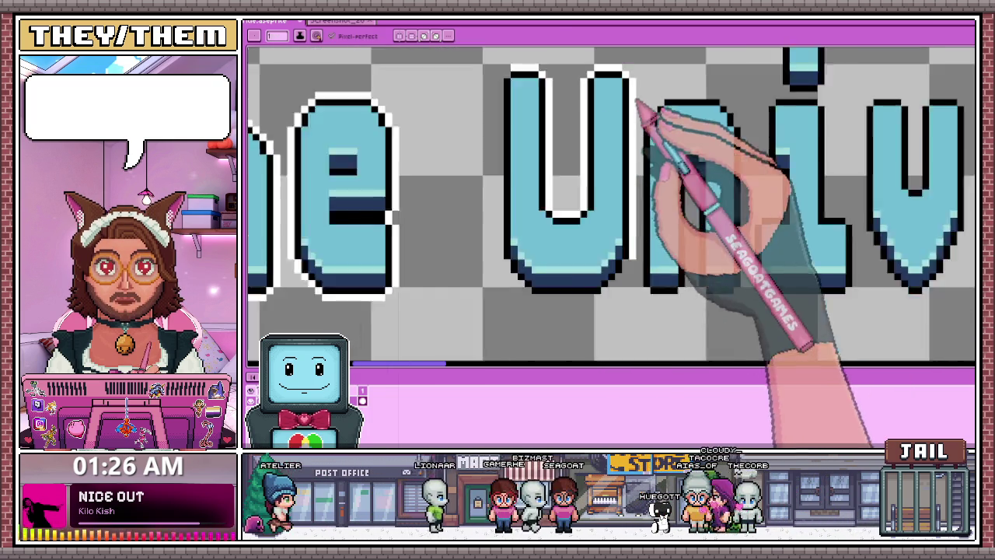
scroll(622, 125, down, 1)
scroll(536, 140, up, 1)
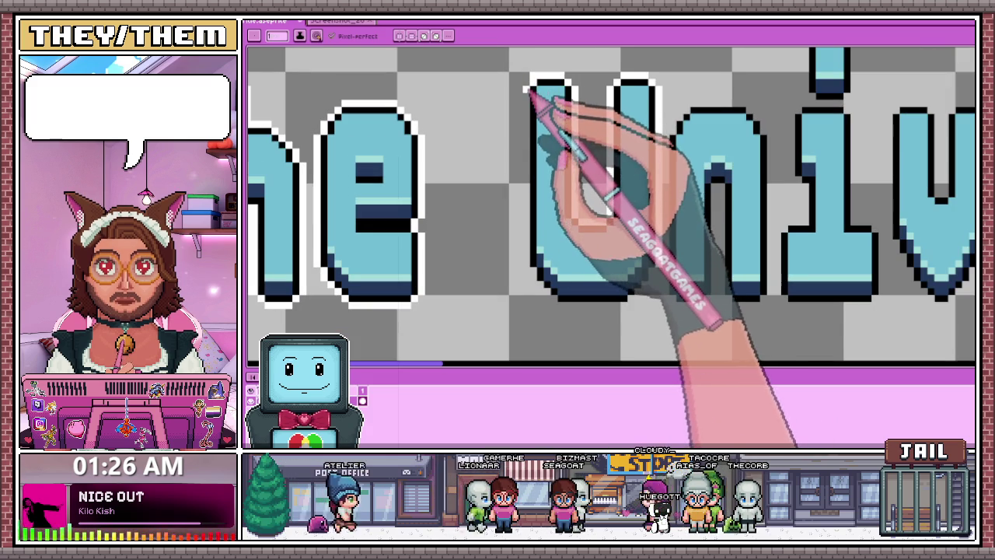
key(e)
key(b)
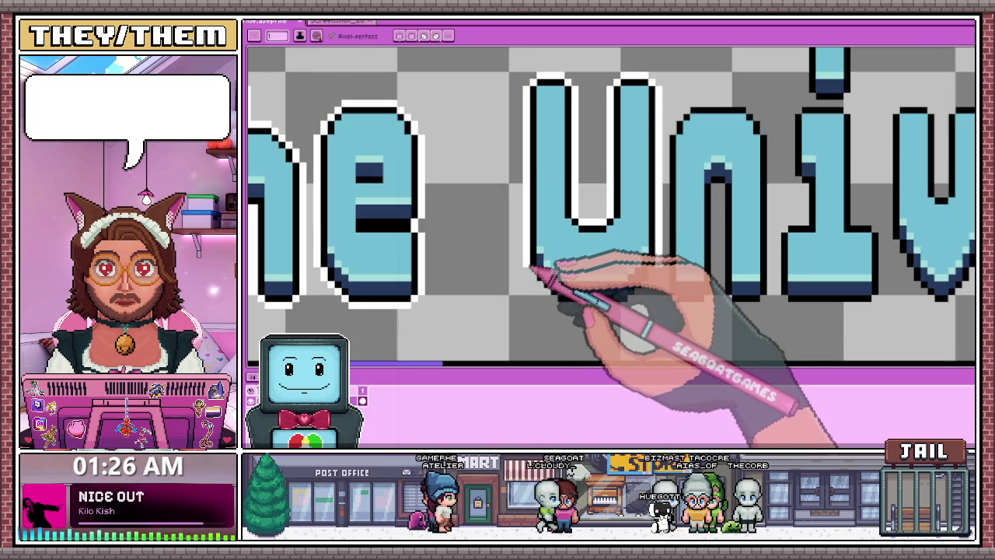
scroll(542, 284, up, 1)
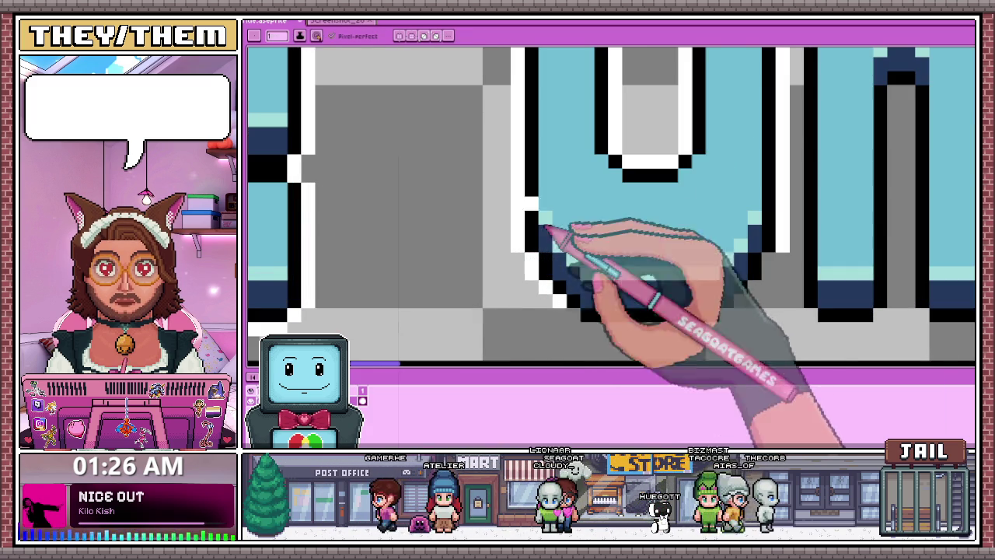
scroll(546, 227, down, 1)
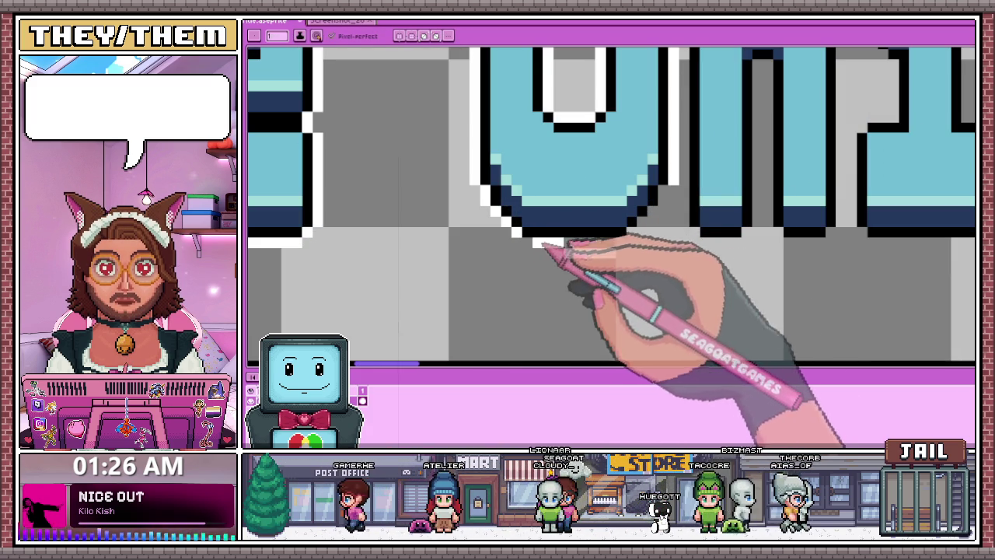
click(528, 241)
drag(614, 251, 565, 251)
key(b)
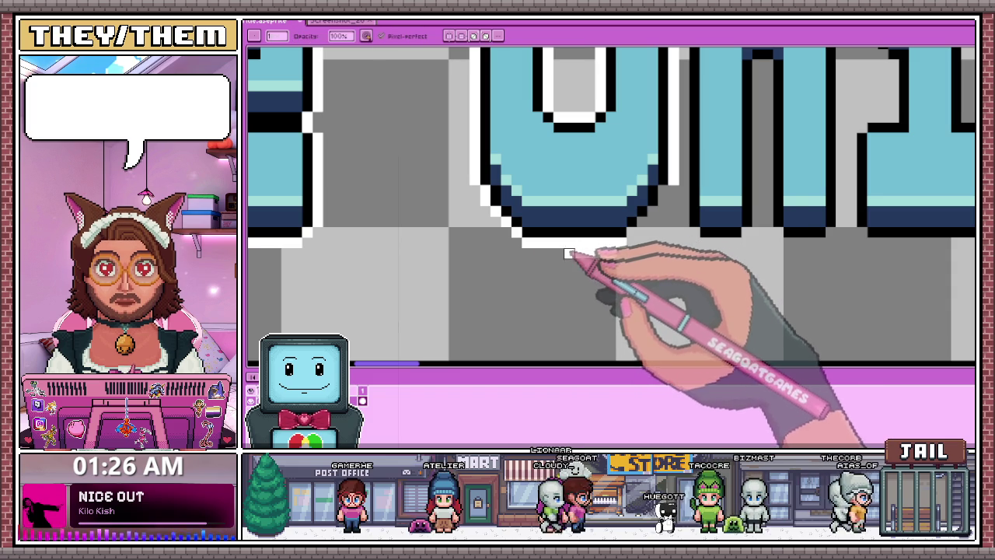
drag(626, 241, 564, 242)
key(e)
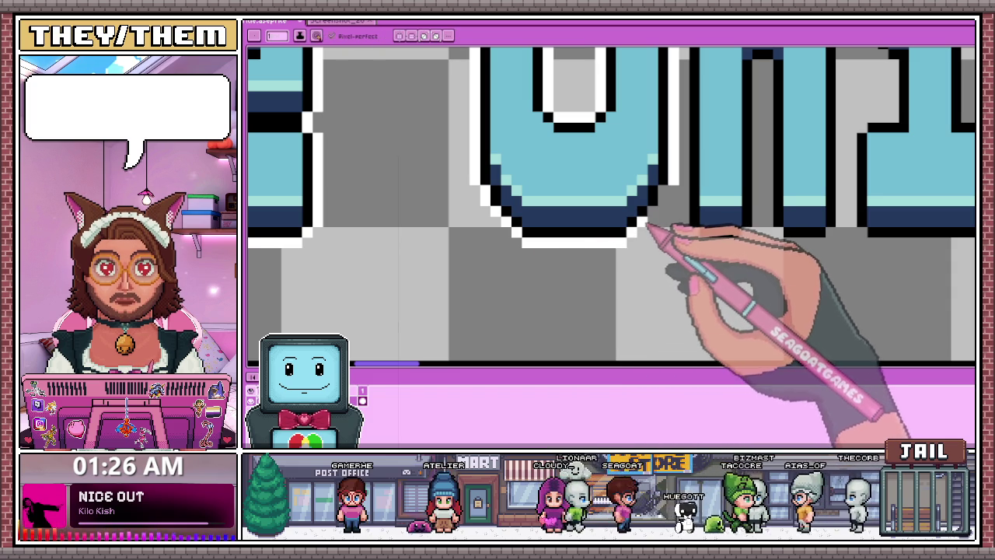
- Select the e and U letters with a rectangular marquee
scroll(575, 256, down, 3)
scroll(583, 261, down, 3)
scroll(579, 178, up, 2)
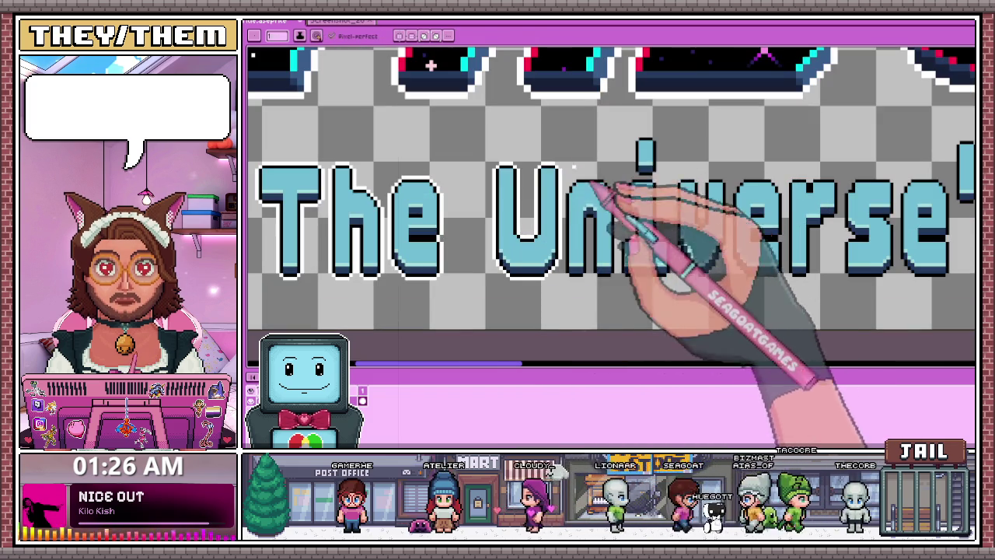
key(m)
scroll(473, 165, down, 2)
mouse_move(366, 166)
mouse_down()
mouse_move(456, 249)
mouse_move(484, 221)
mouse_up()
- Clear the selection and touch up the white outline at the n's top-left corner
scroll(456, 249, up, 2)
scroll(484, 228, up, 2)
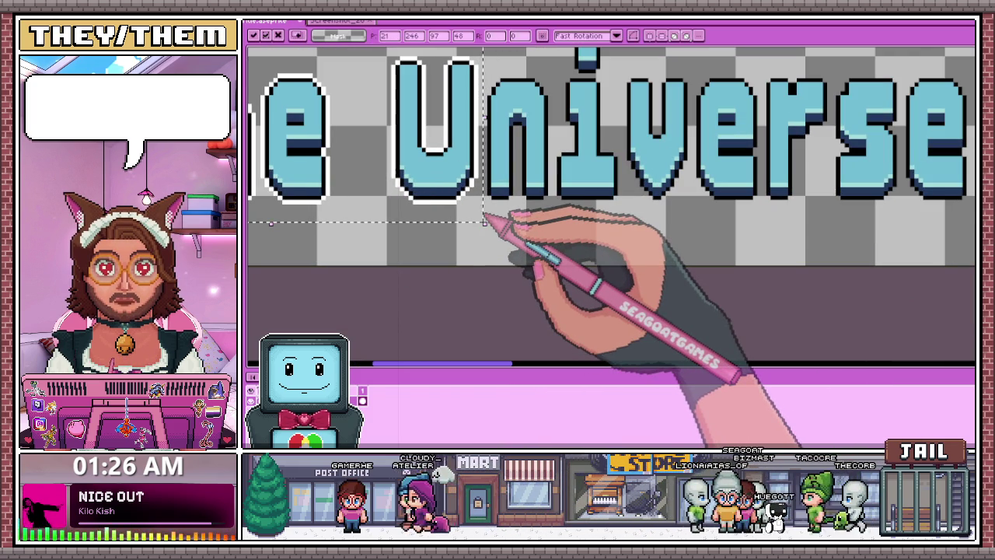
key(ctrl+d)
key(b)
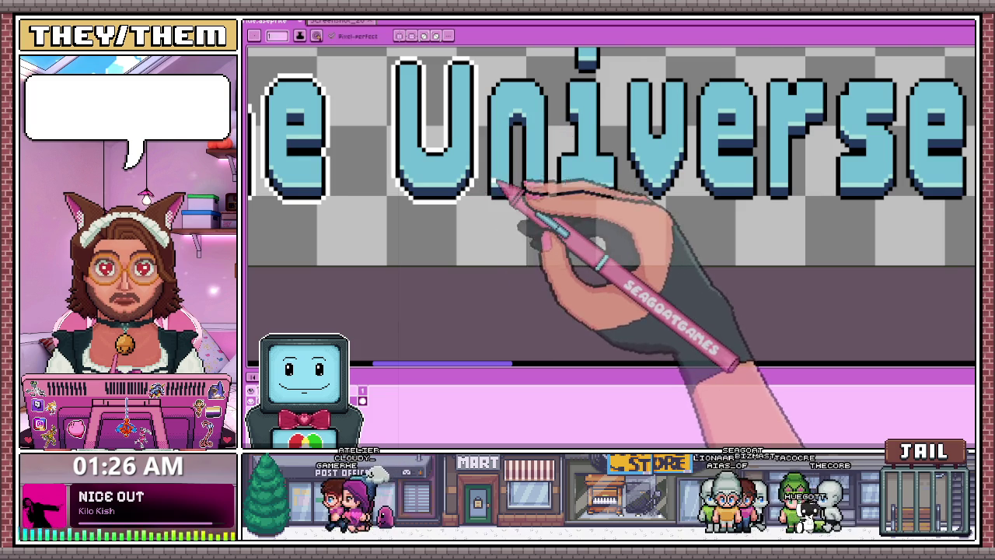
scroll(502, 198, up, 2)
scroll(482, 196, down, 2)
scroll(484, 223, up, 2)
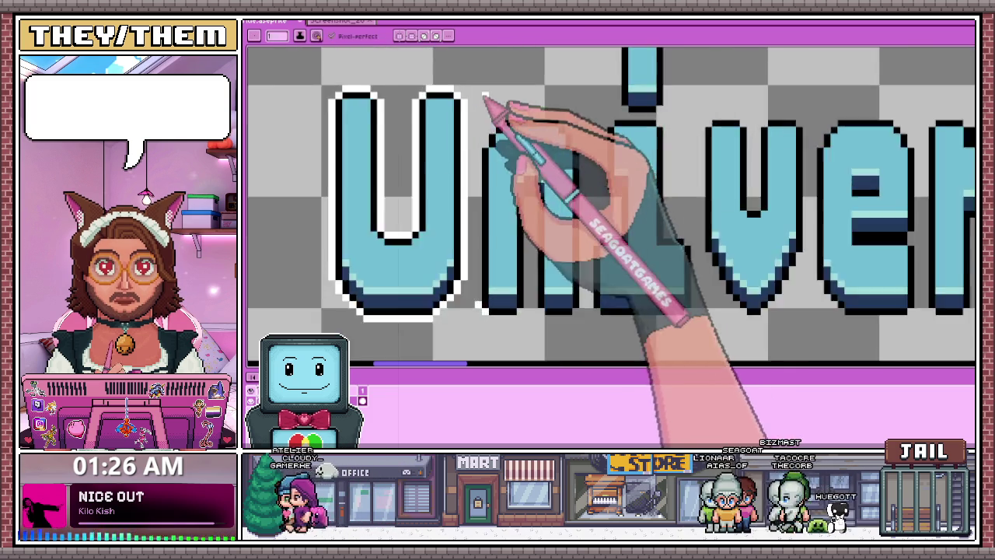
scroll(484, 104, up, 2)
mouse_move(497, 124)
mouse_down()
mouse_move(527, 93)
mouse_move(628, 98)
mouse_move(674, 112)
mouse_move(675, 133)
mouse_up()
- Extend the white inner edge down the n's left side
scroll(673, 130, down, 3)
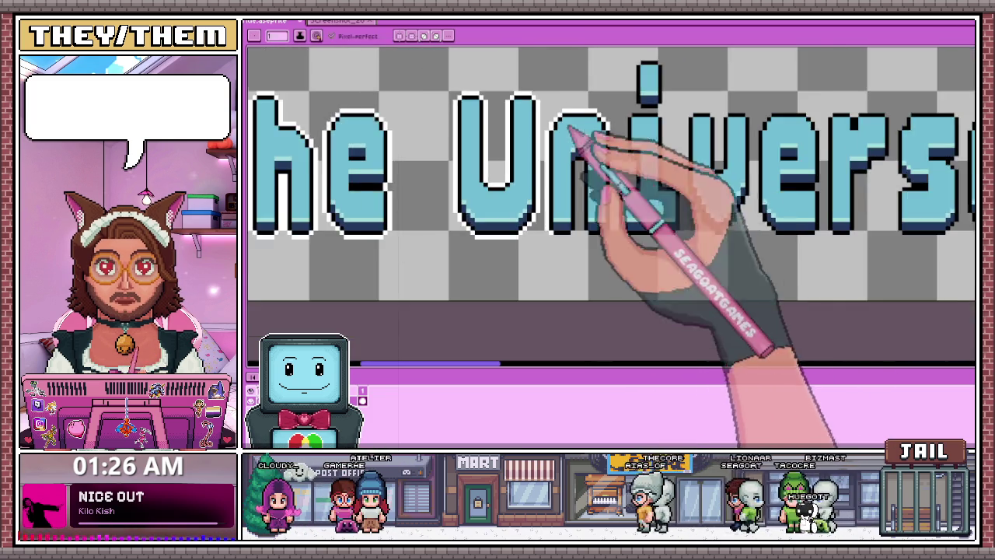
scroll(633, 145, up, 1)
scroll(618, 256, down, 1)
scroll(618, 257, up, 2)
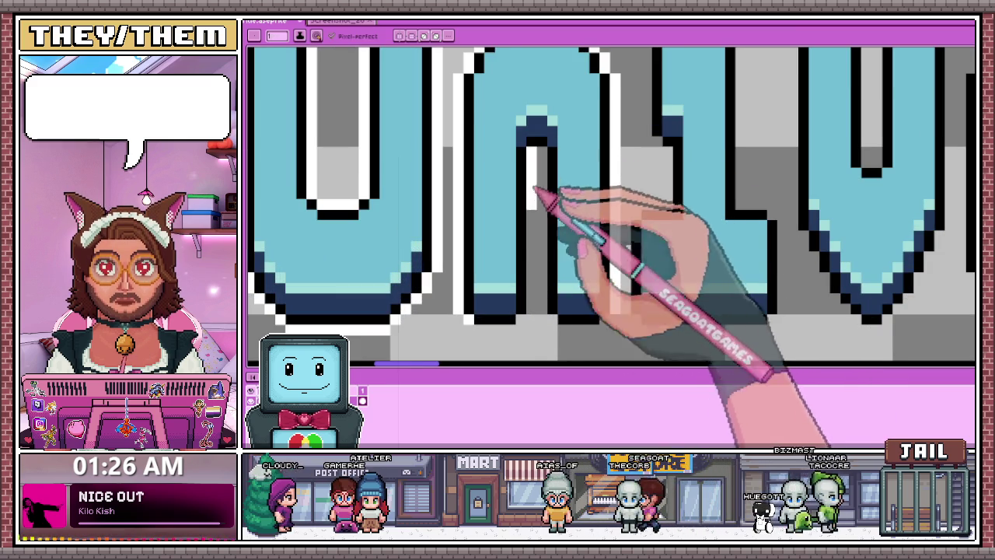
drag(535, 189, 535, 310)
- Select the letters 'The Un' with a rectangular marquee
scroll(549, 152, down, 3)
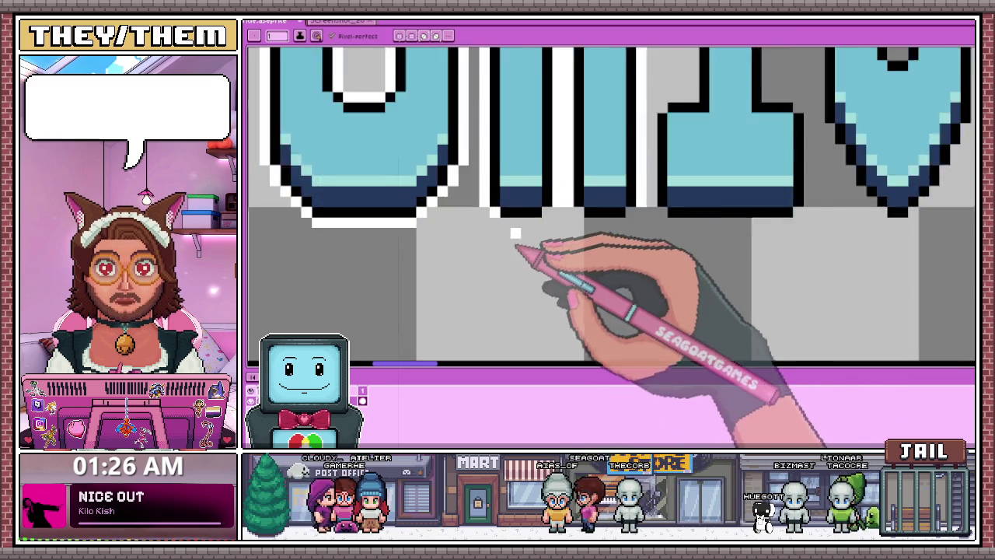
scroll(567, 216, down, 2)
scroll(527, 202, up, 2)
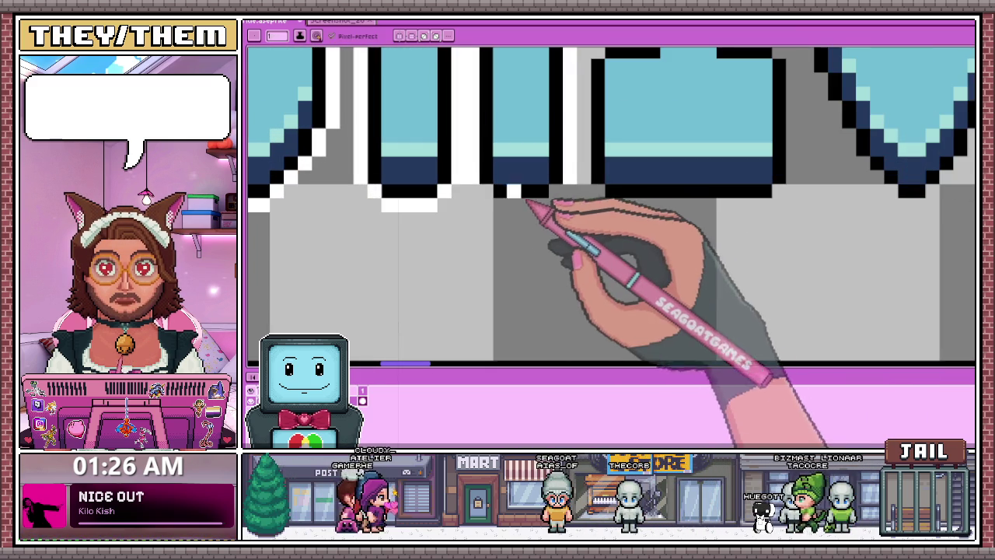
scroll(542, 209, down, 2)
scroll(534, 228, down, 1)
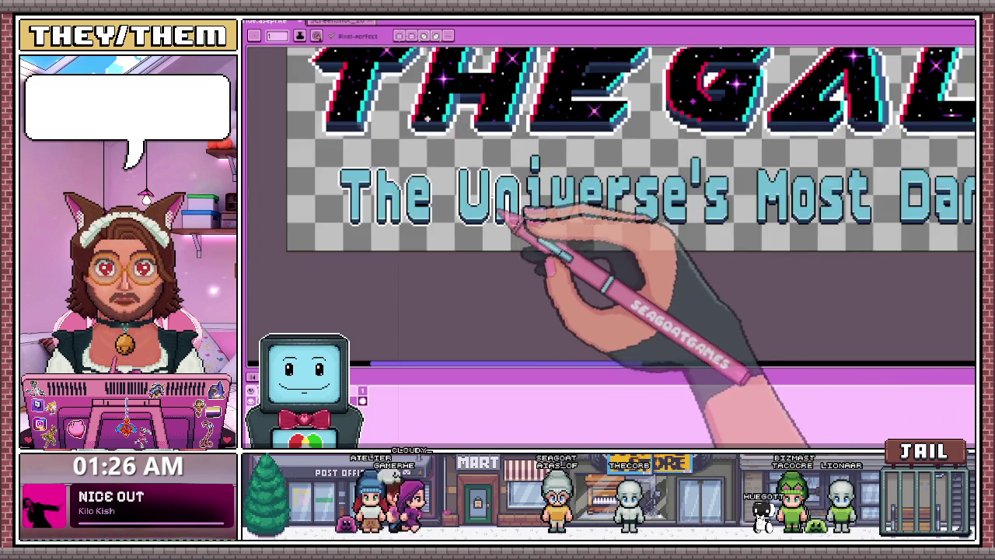
scroll(516, 215, down, 1)
scroll(436, 186, up, 3)
scroll(349, 184, down, 1)
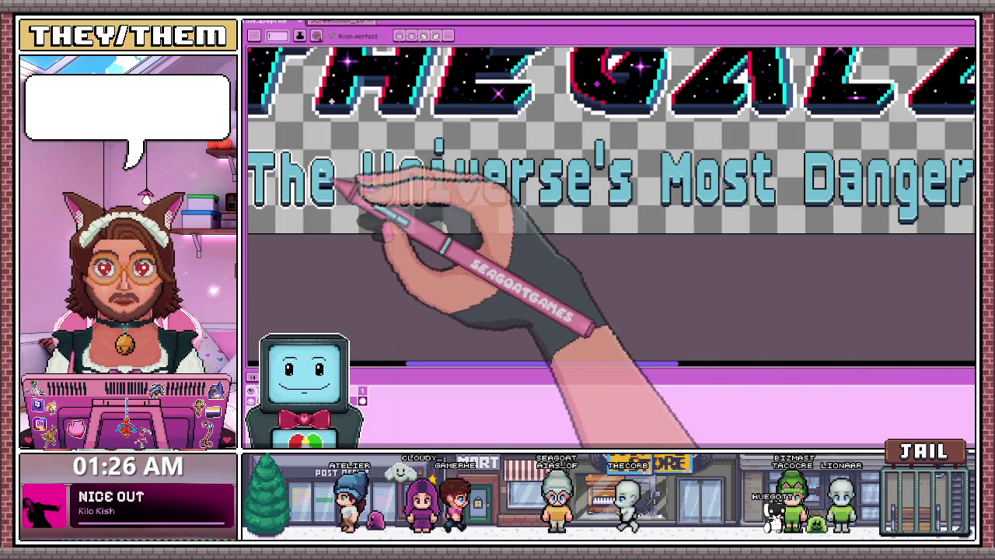
scroll(322, 182, down, 1)
scroll(317, 179, up, 1)
scroll(311, 200, up, 1)
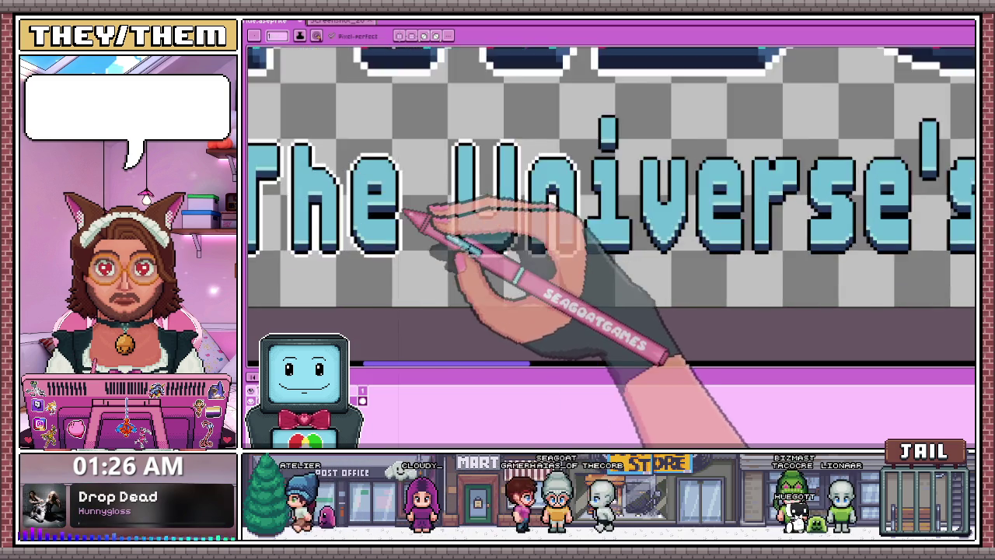
scroll(411, 217, up, 1)
scroll(399, 215, up, 1)
scroll(414, 194, down, 1)
scroll(411, 202, down, 1)
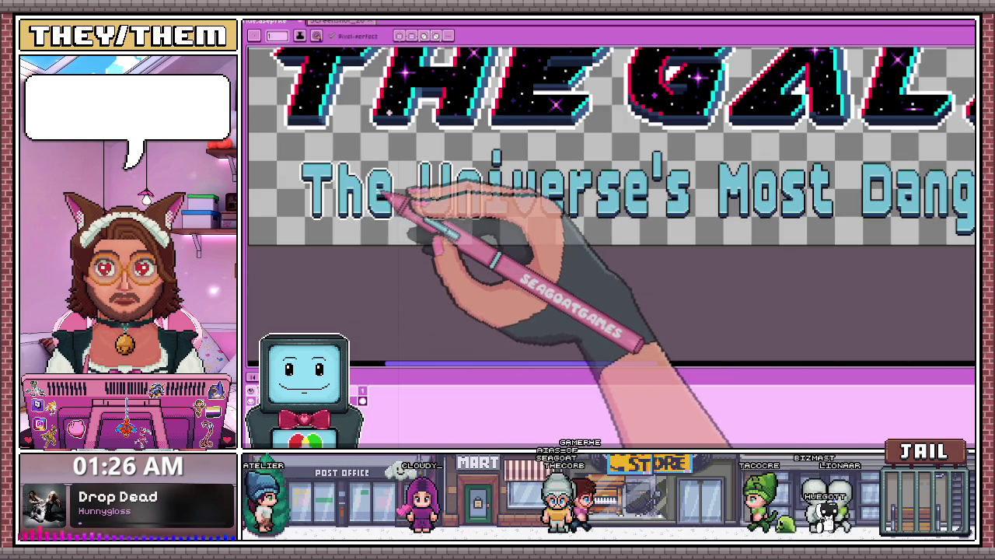
key(m)
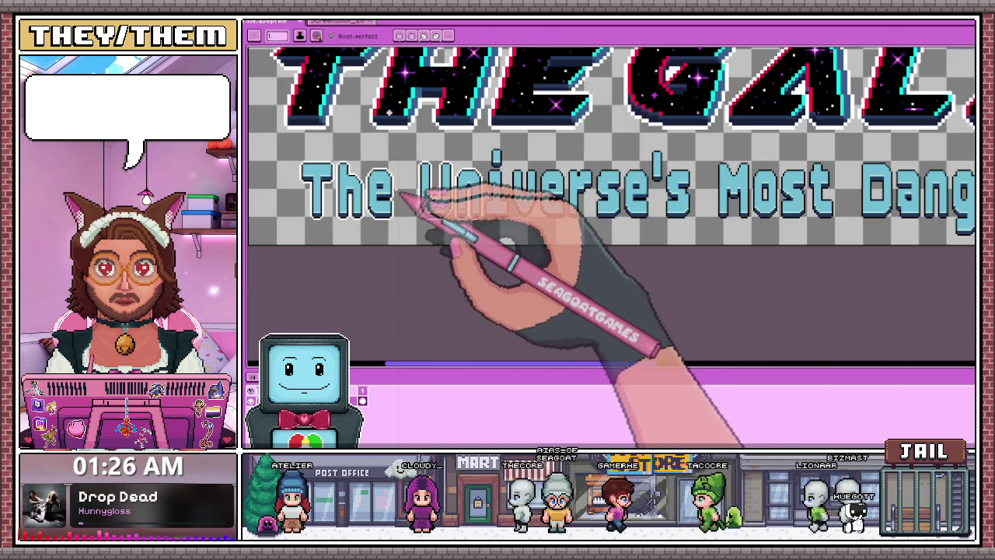
drag(296, 146, 465, 245)
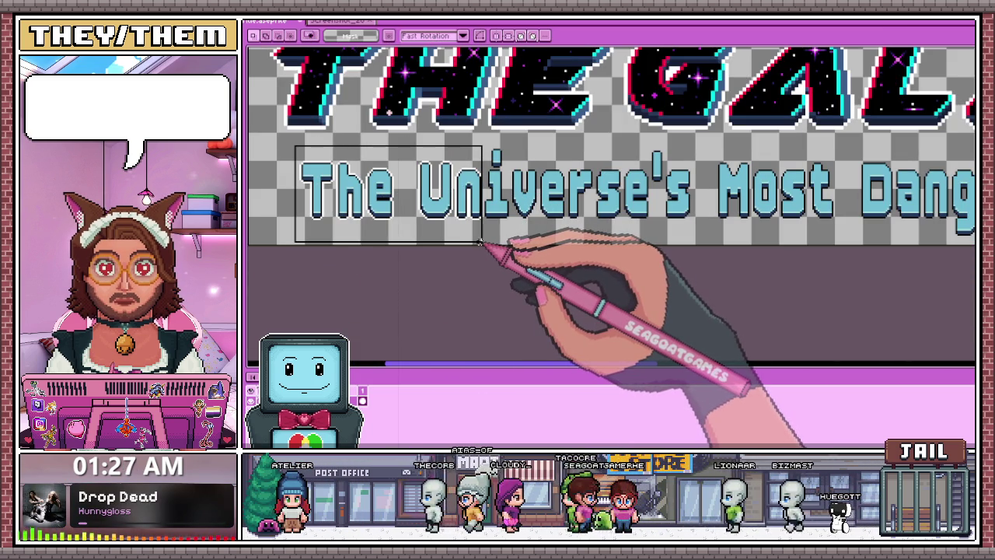
- Nudge the selected 'Un' letters one pixel up and left, then commit the move
scroll(488, 243, up, 1)
scroll(506, 189, up, 1)
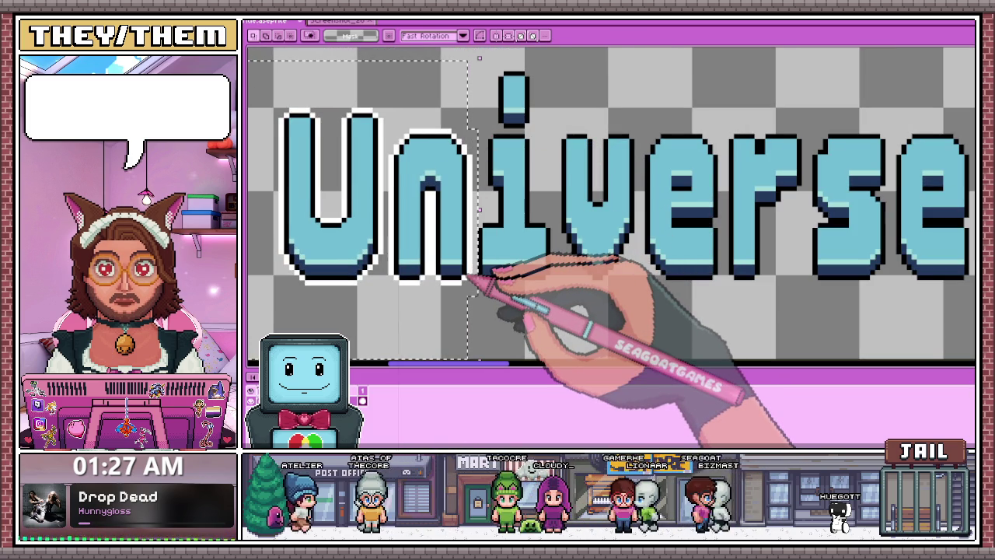
key(Down)
key(Up)
key(Left)
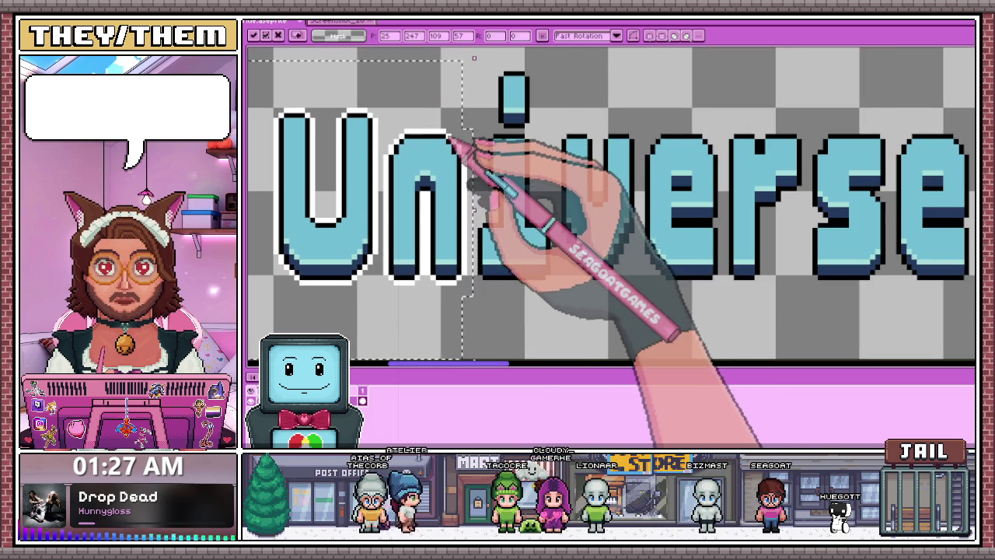
scroll(455, 117, down, 1)
click(467, 235)
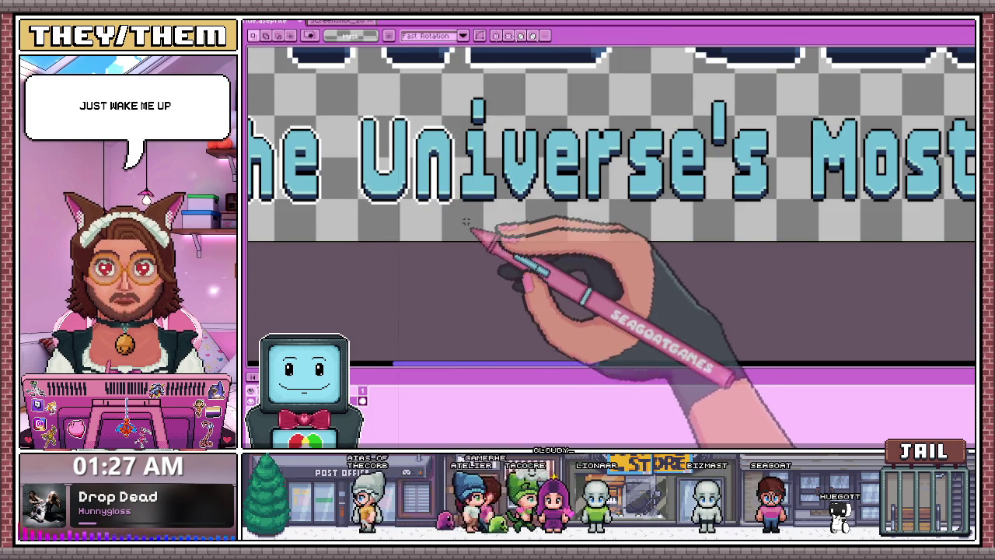
- Select the dot of the 'i' and commit the change to it
scroll(476, 166, up, 1)
scroll(466, 175, up, 1)
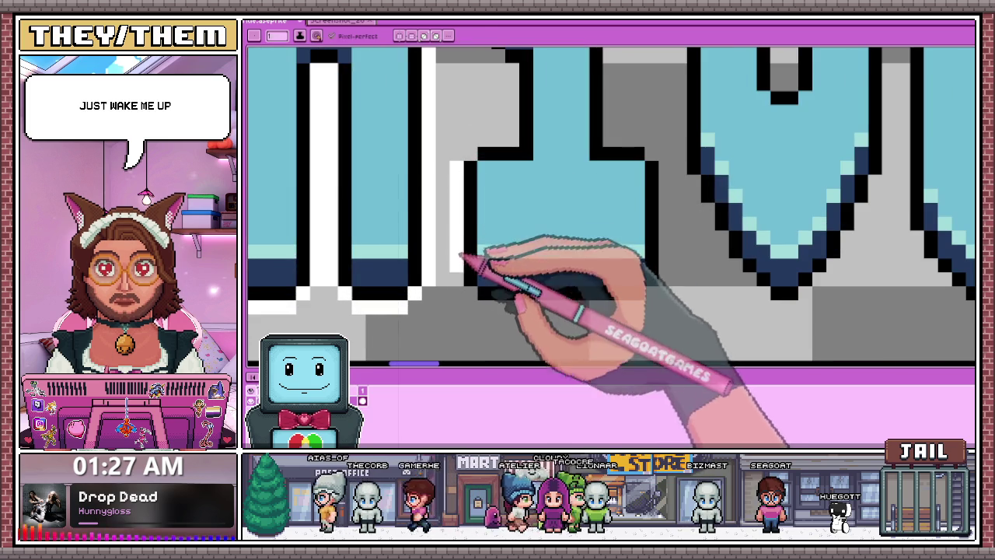
scroll(458, 202, down, 1)
scroll(467, 147, up, 1)
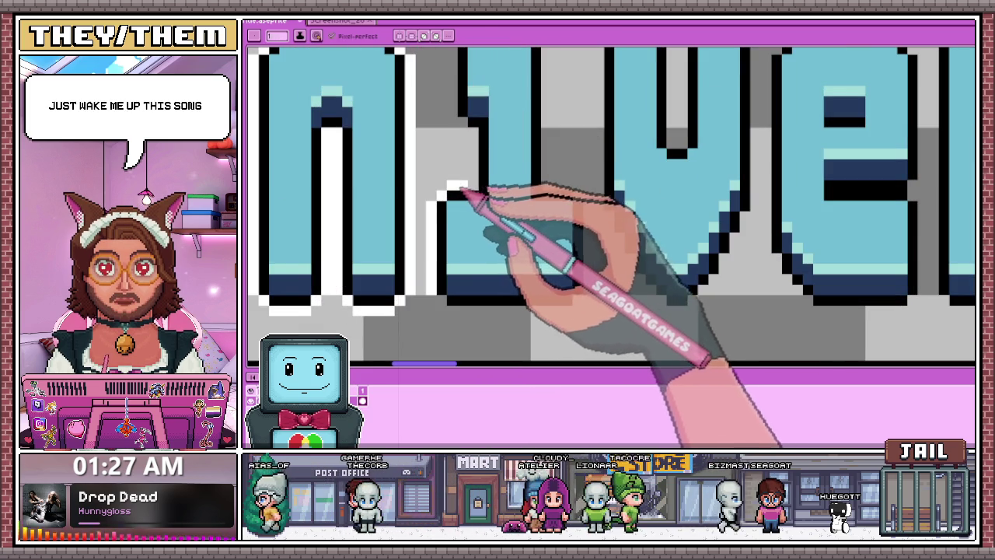
scroll(474, 163, down, 2)
scroll(471, 139, up, 1)
scroll(459, 187, up, 1)
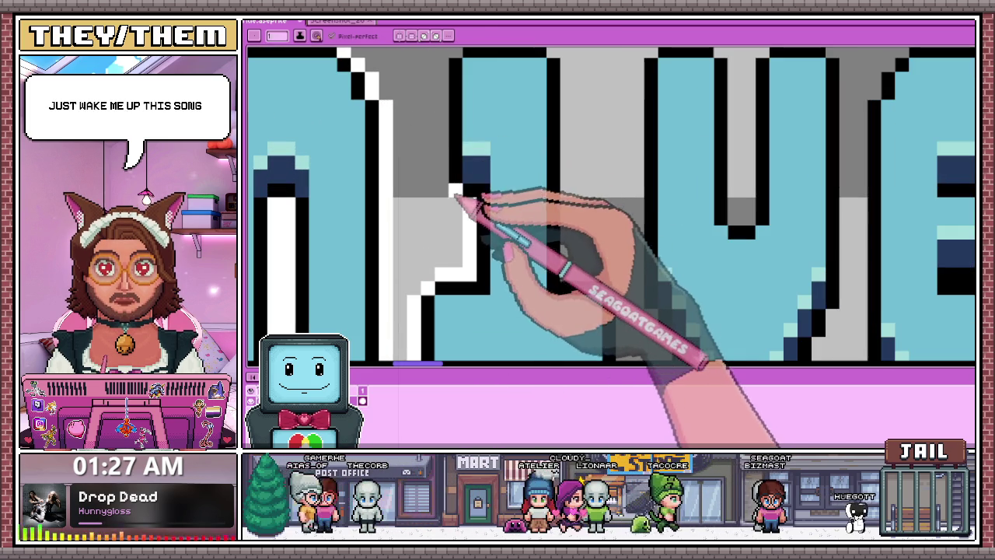
scroll(450, 143, down, 2)
scroll(454, 143, up, 1)
scroll(478, 120, down, 1)
scroll(478, 132, up, 2)
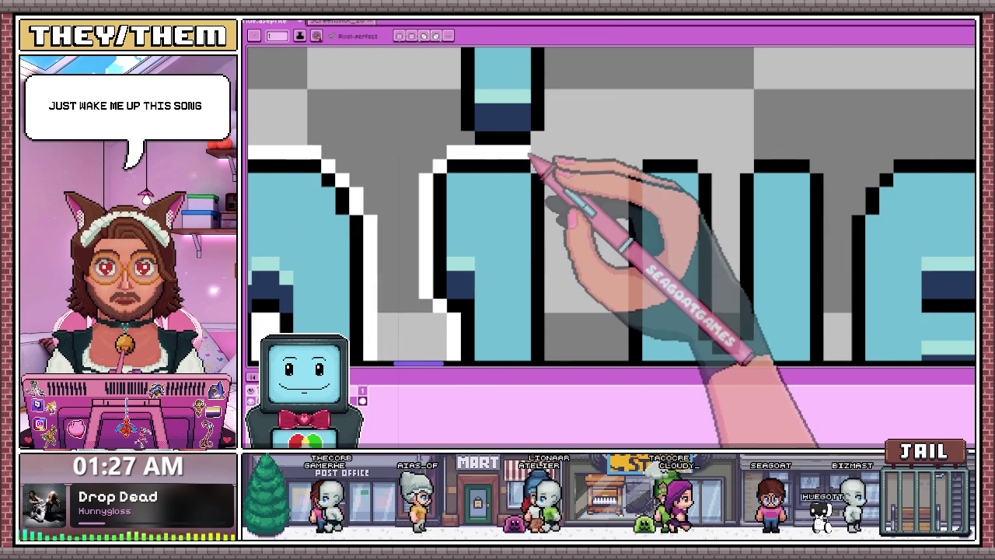
scroll(537, 152, down, 2)
scroll(536, 151, up, 2)
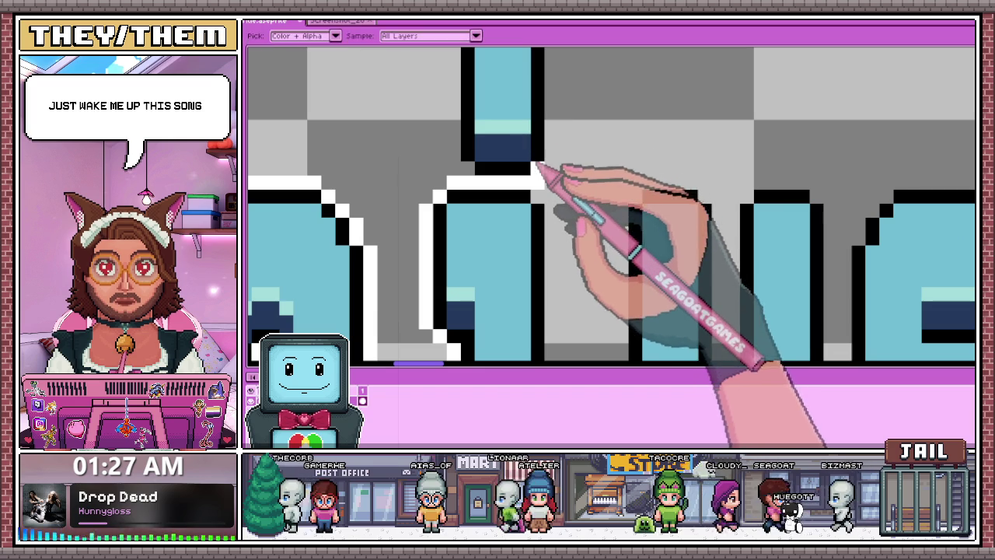
scroll(541, 174, down, 2)
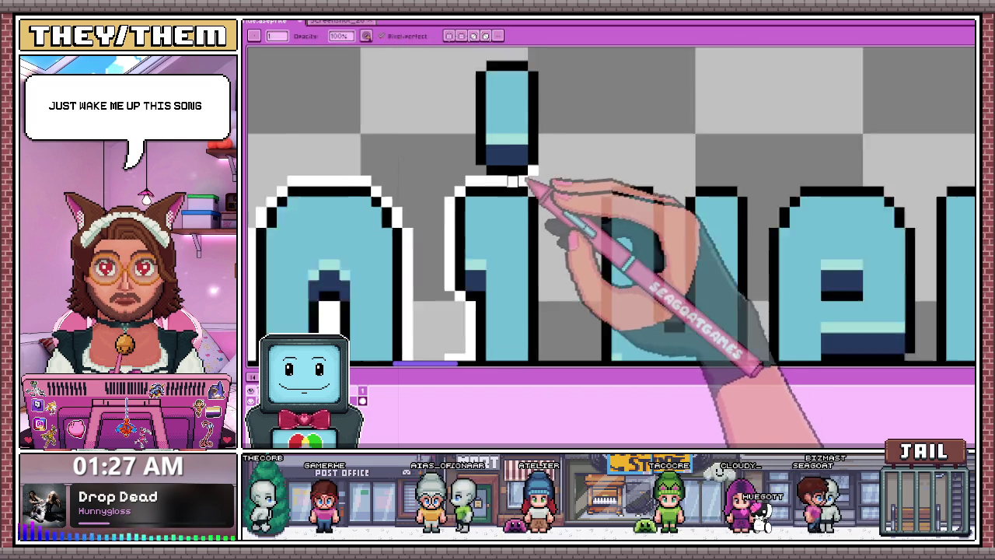
scroll(493, 174, up, 2)
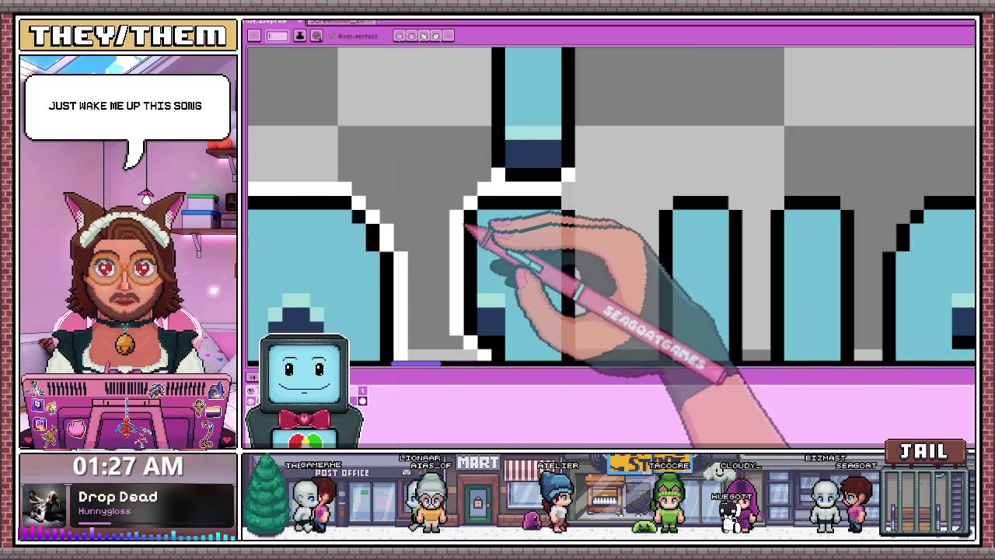
scroll(493, 166, down, 2)
scroll(491, 156, up, 2)
drag(465, 126, 522, 221)
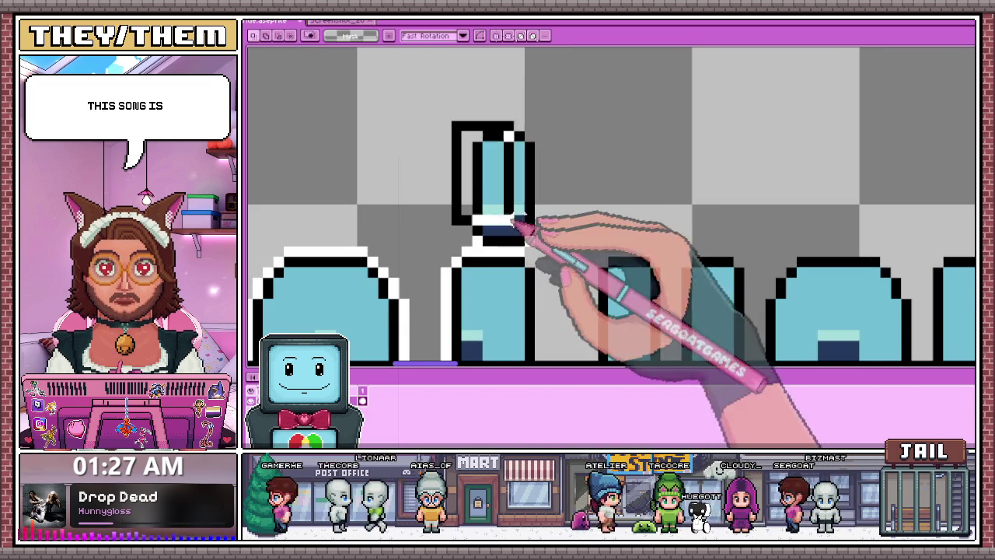
click(575, 204)
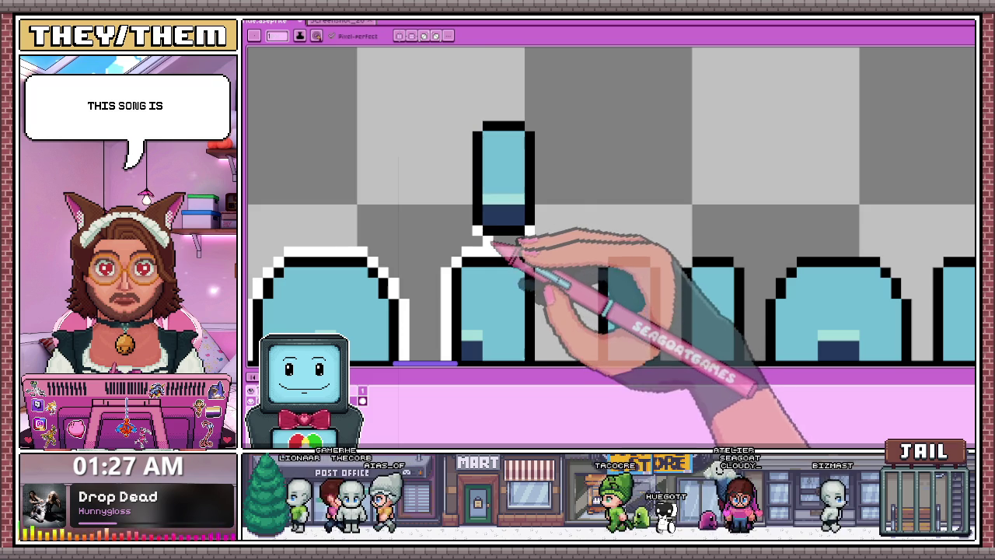
- Reselect the i's dot, nudge it up a pixel, and extend the white outline beside it
scroll(519, 247, down, 3)
scroll(514, 241, down, 1)
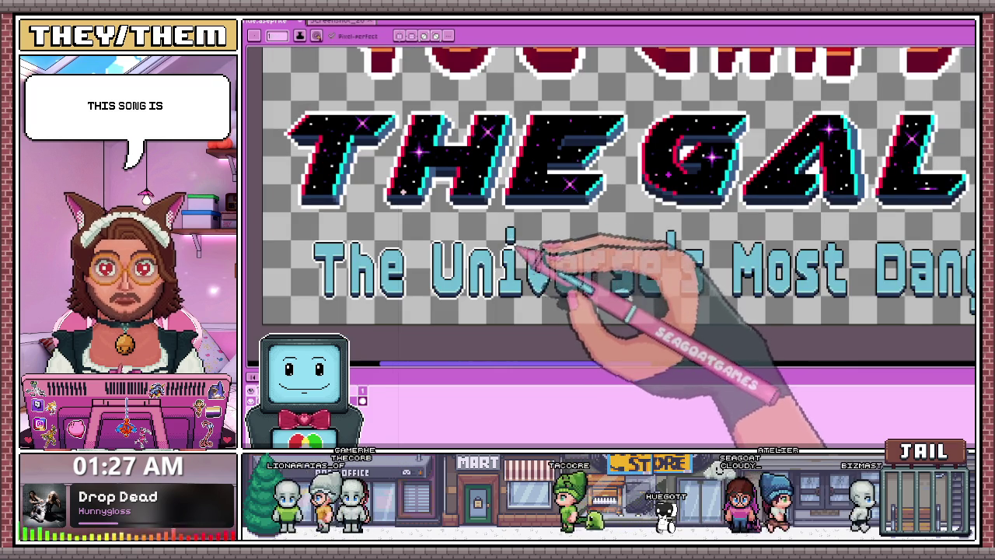
scroll(505, 199, up, 2)
scroll(526, 262, up, 2)
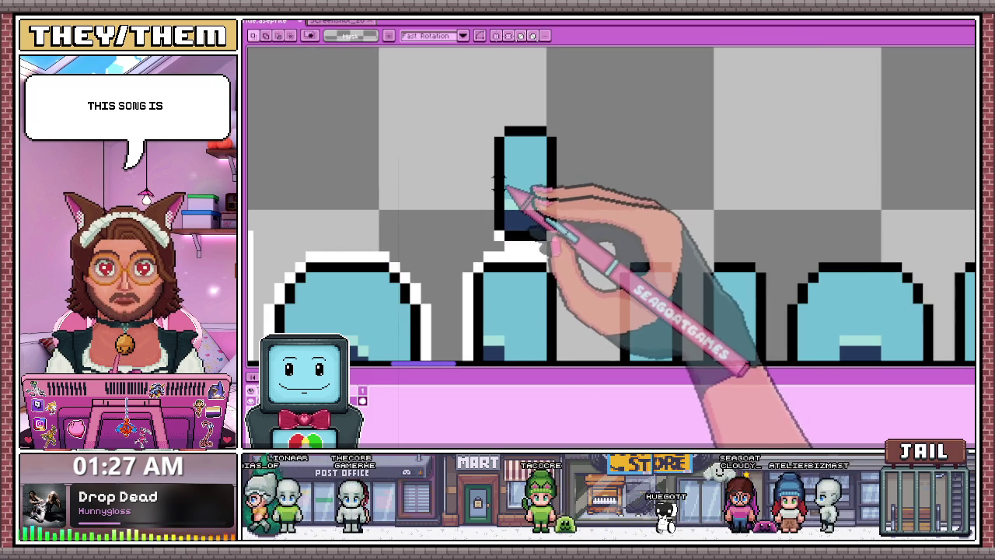
mouse_move(477, 107)
mouse_down()
mouse_move(563, 247)
mouse_move(558, 222)
mouse_up()
key(ctrl+d)
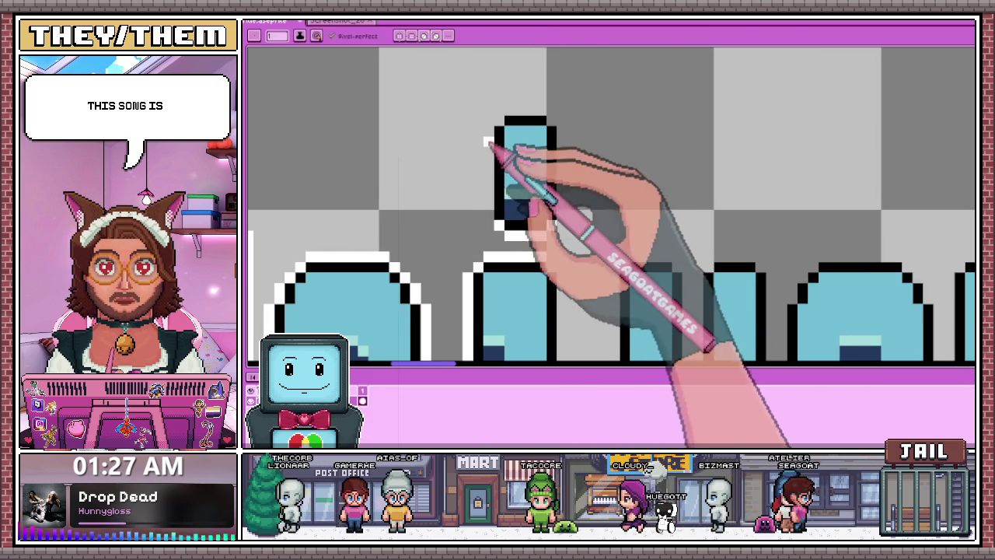
drag(488, 185, 490, 137)
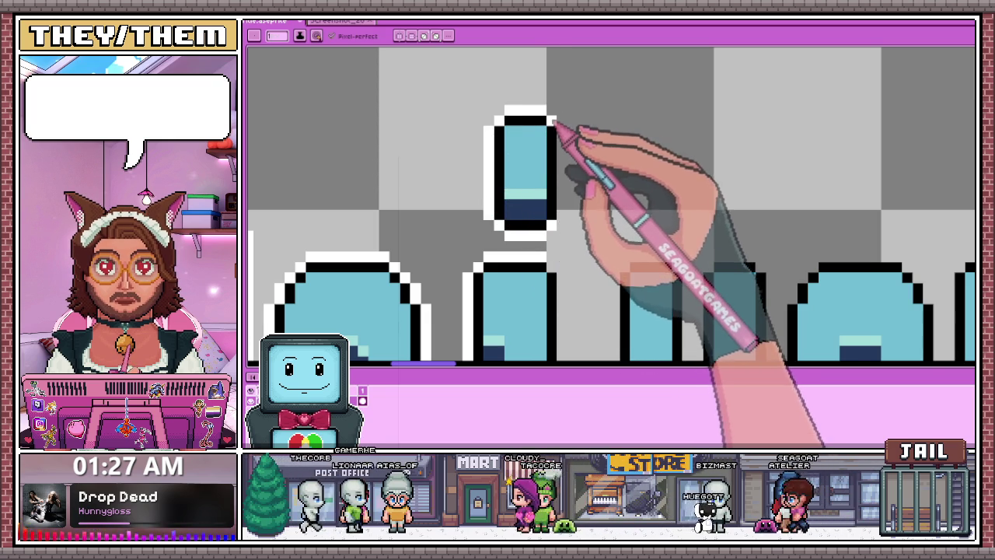
- Draw a white outline line beneath the letter bottoms, erasing a stray pixel and adding one at the bar's edge
scroll(548, 195, down, 2)
scroll(522, 244, down, 1)
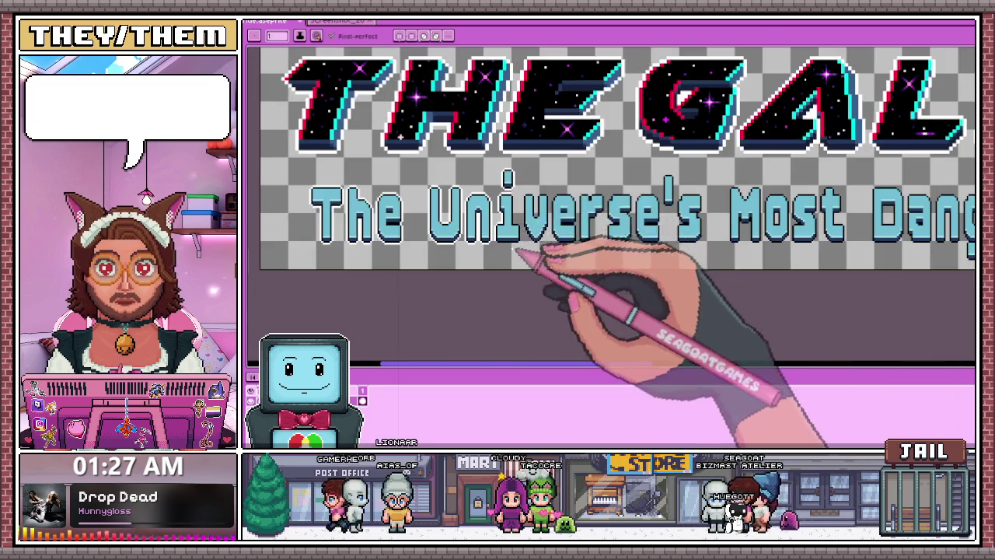
scroll(506, 171, up, 2)
scroll(505, 118, up, 1)
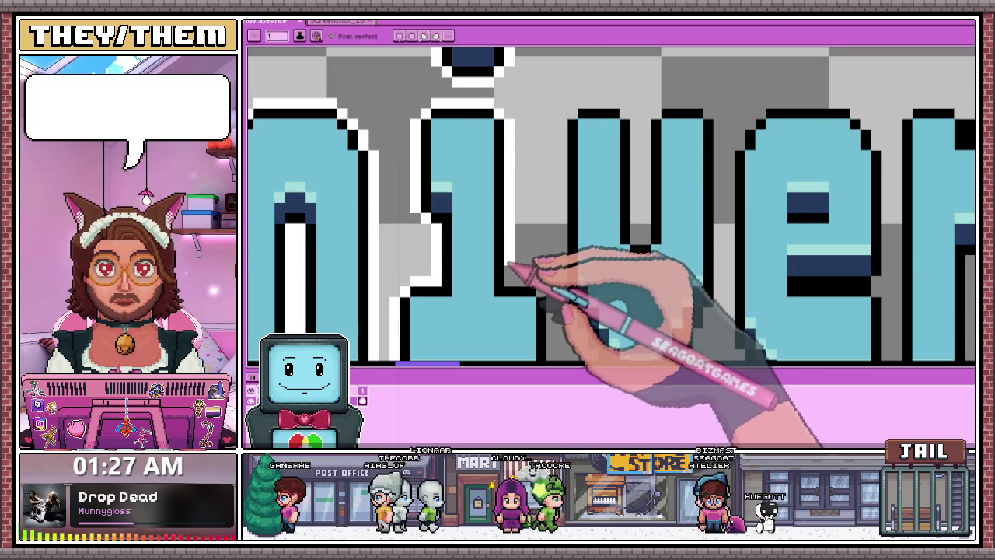
scroll(508, 259, down, 2)
scroll(525, 256, up, 2)
scroll(535, 255, down, 2)
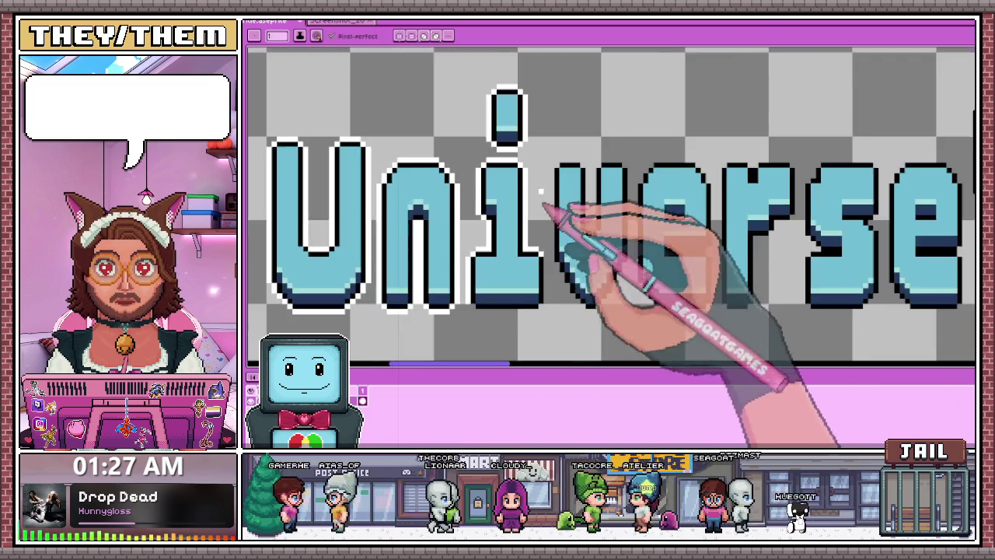
scroll(548, 228, up, 1)
scroll(511, 289, up, 1)
drag(502, 276, 661, 276)
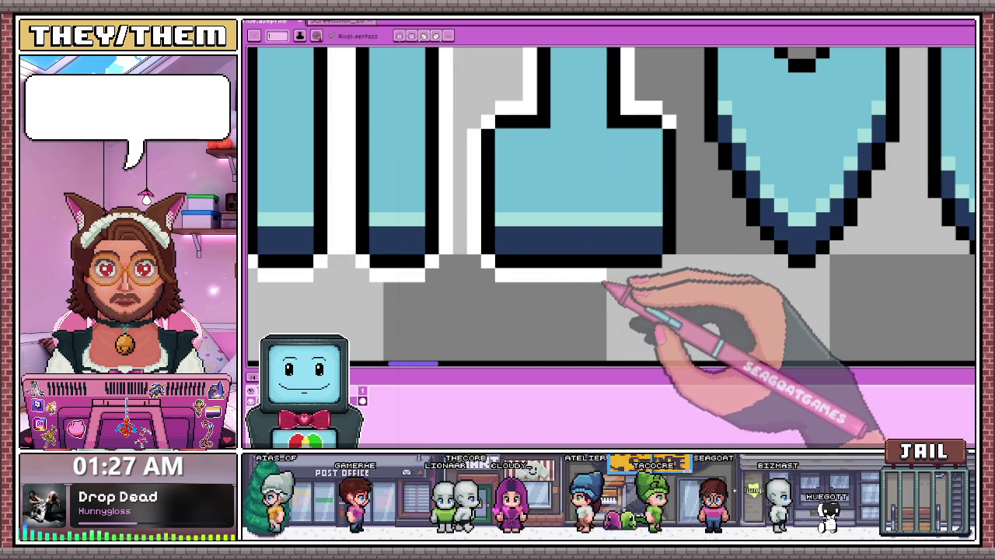
click(641, 285)
key(e)
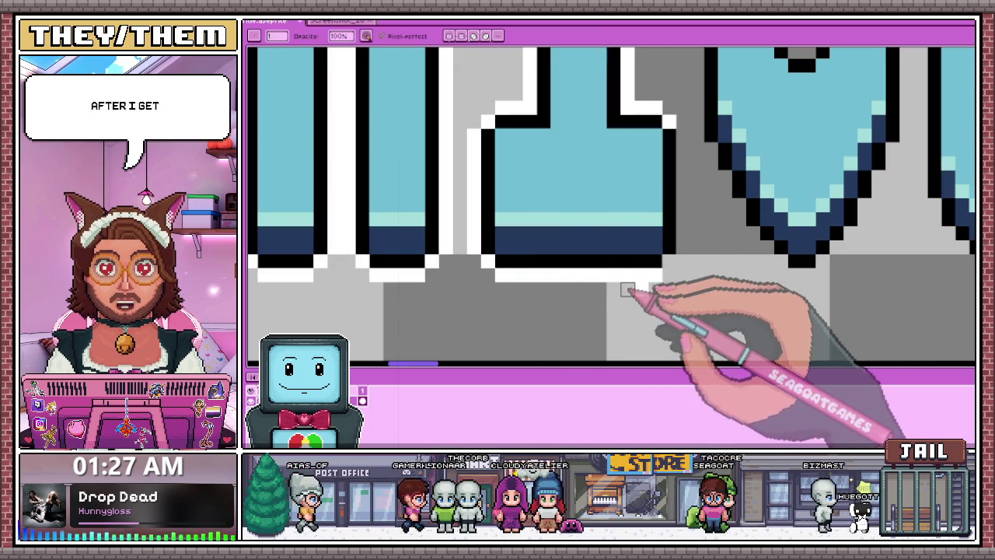
click(641, 286)
click(669, 221)
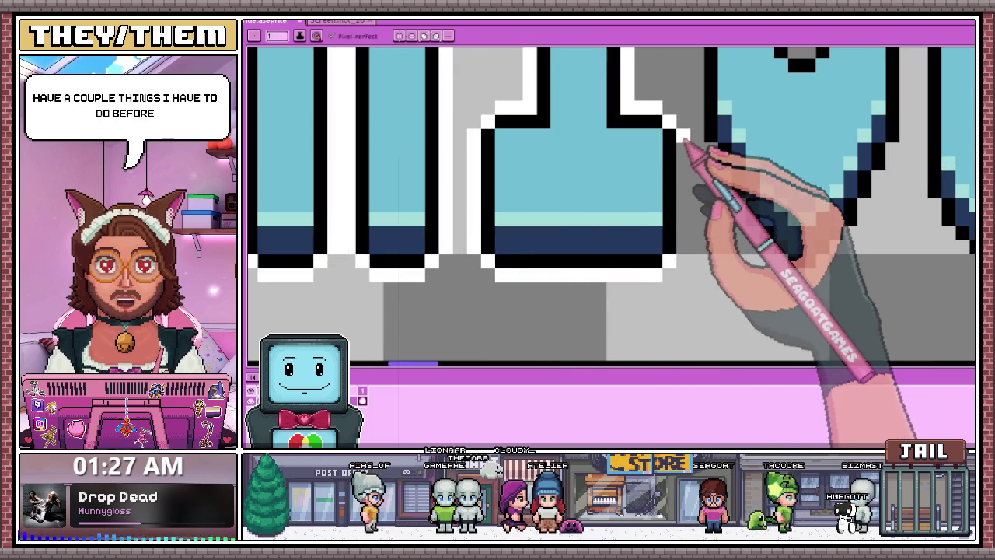
- Marquee-select the 'The Universe' part of the subtitle
scroll(637, 210, down, 1)
scroll(544, 183, down, 1)
scroll(418, 170, down, 2)
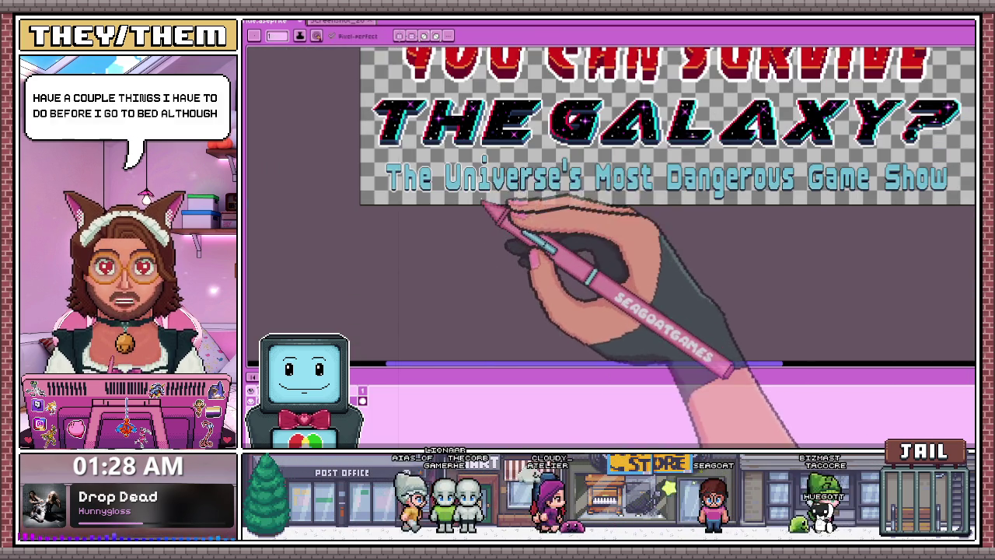
key(m)
scroll(386, 154, up, 1)
scroll(387, 154, up, 1)
drag(369, 144, 704, 301)
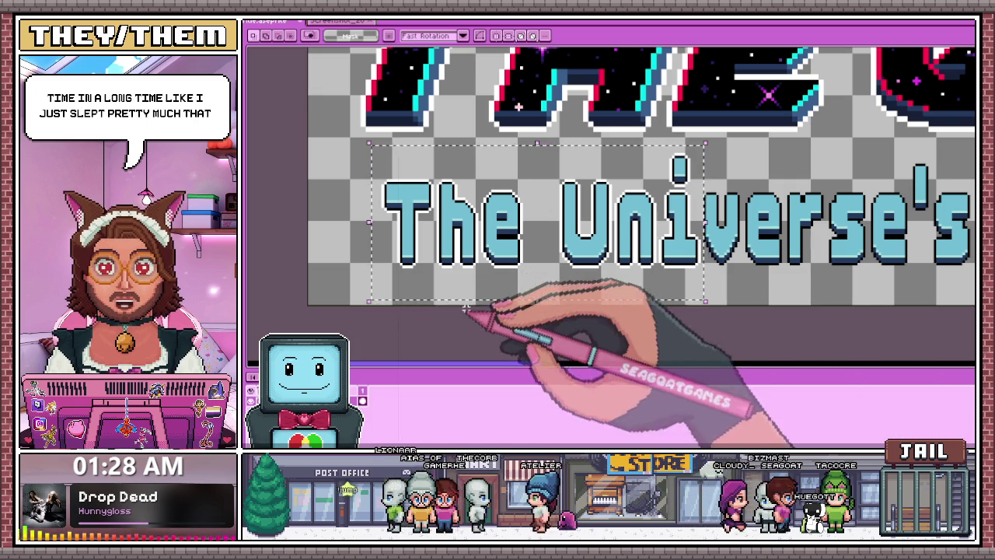
- Drop the subtitle selection and return to the Pencil tool
key(ctrl+d)
scroll(411, 262, down, 3)
key(b)
scroll(695, 264, up, 2)
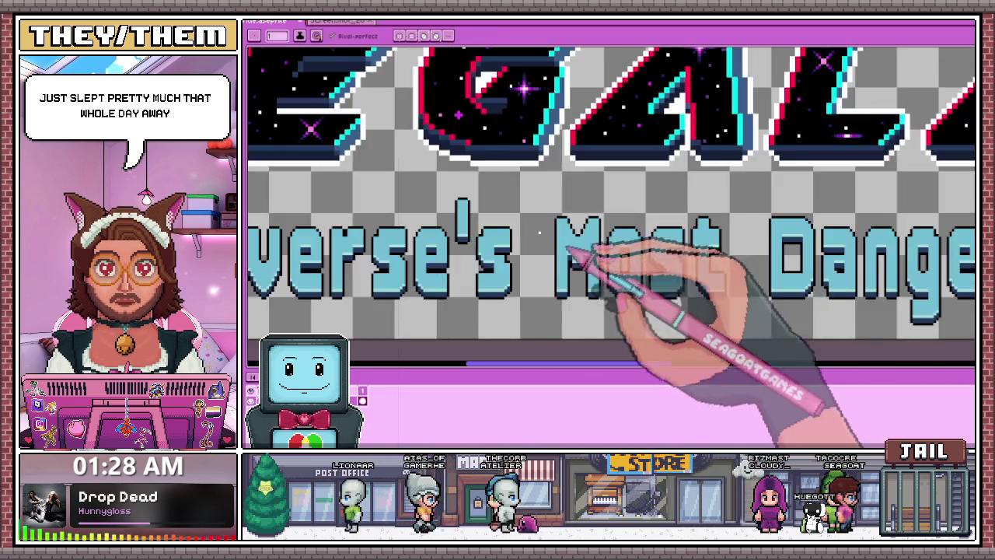
scroll(588, 256, down, 2)
scroll(422, 211, up, 3)
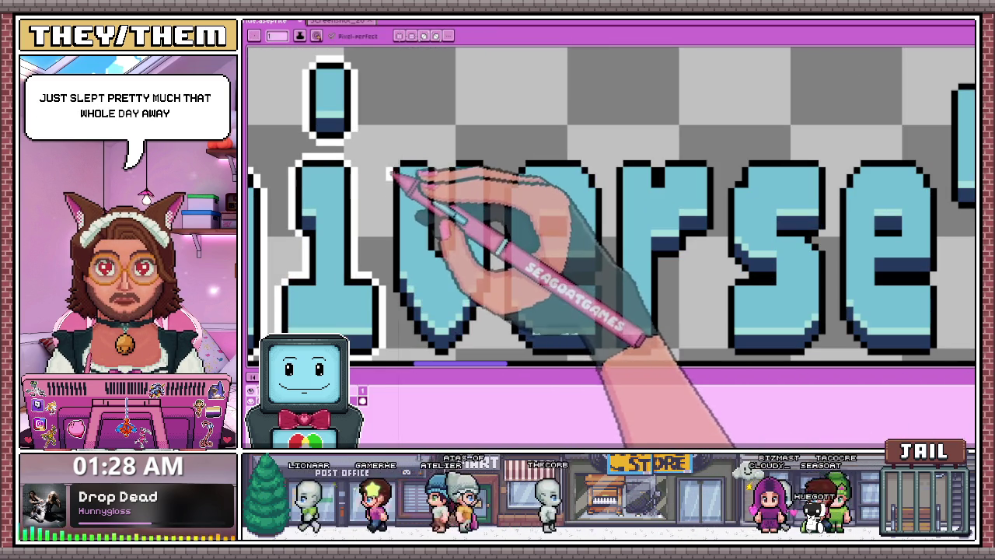
scroll(405, 286, up, 1)
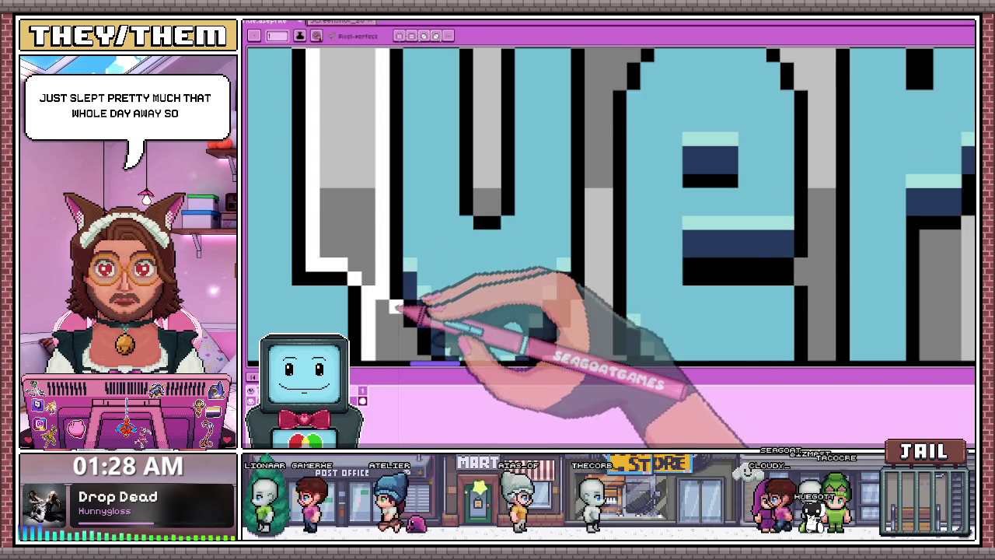
scroll(405, 286, down, 1)
scroll(406, 289, up, 1)
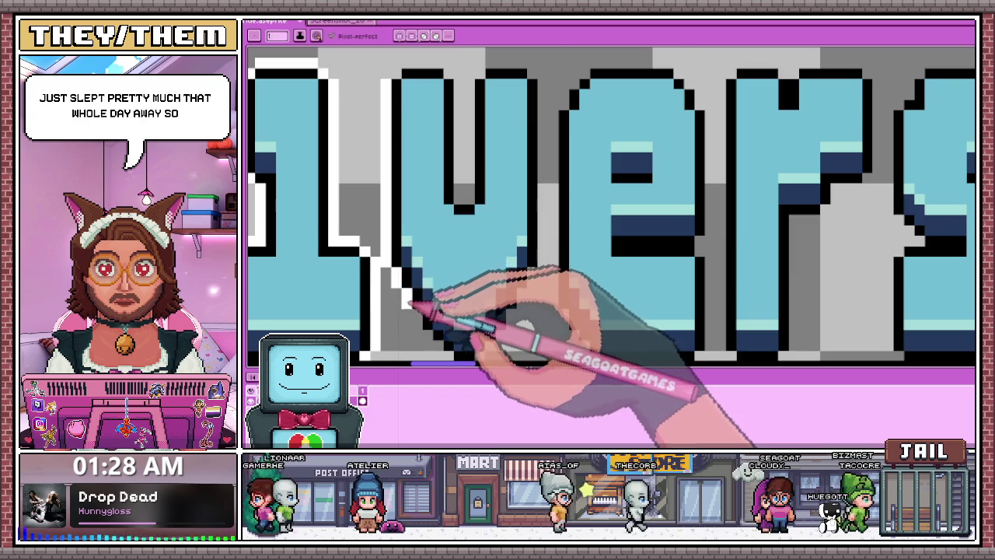
scroll(408, 301, down, 1)
scroll(443, 280, up, 1)
scroll(435, 291, up, 1)
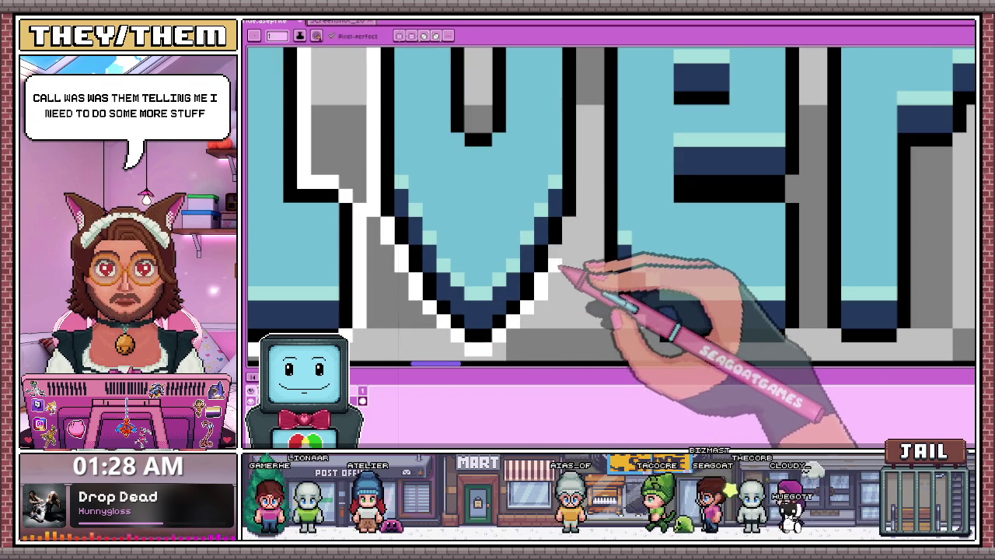
scroll(573, 228, down, 1)
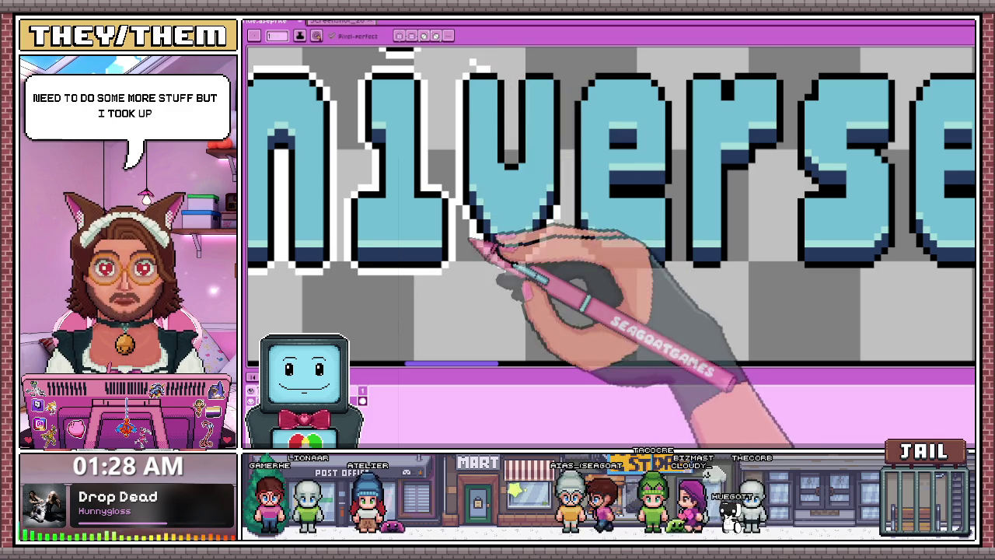
scroll(466, 233, down, 1)
scroll(517, 277, up, 2)
scroll(477, 138, up, 1)
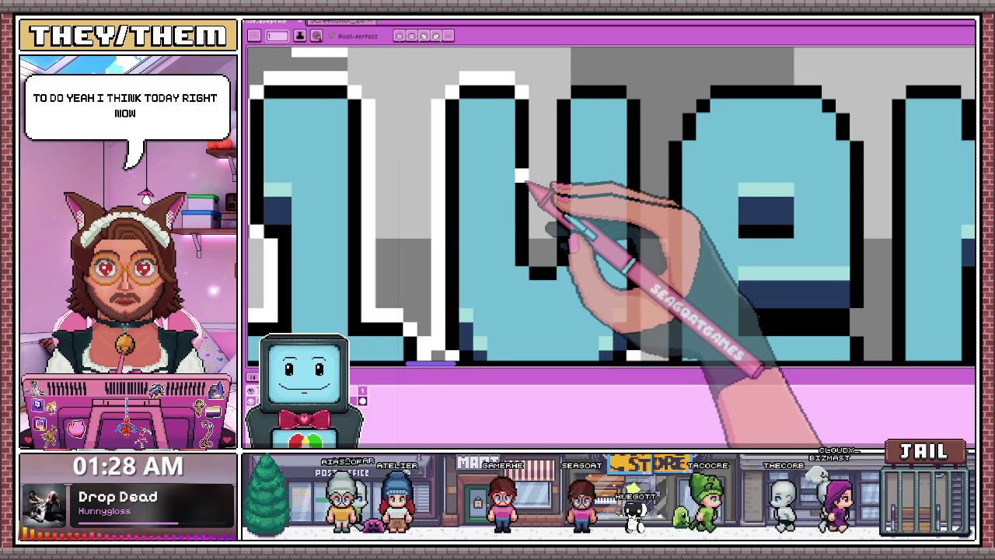
- Draw white outline down a letter's right edge and over the top of the 'v'
drag(518, 146, 542, 259)
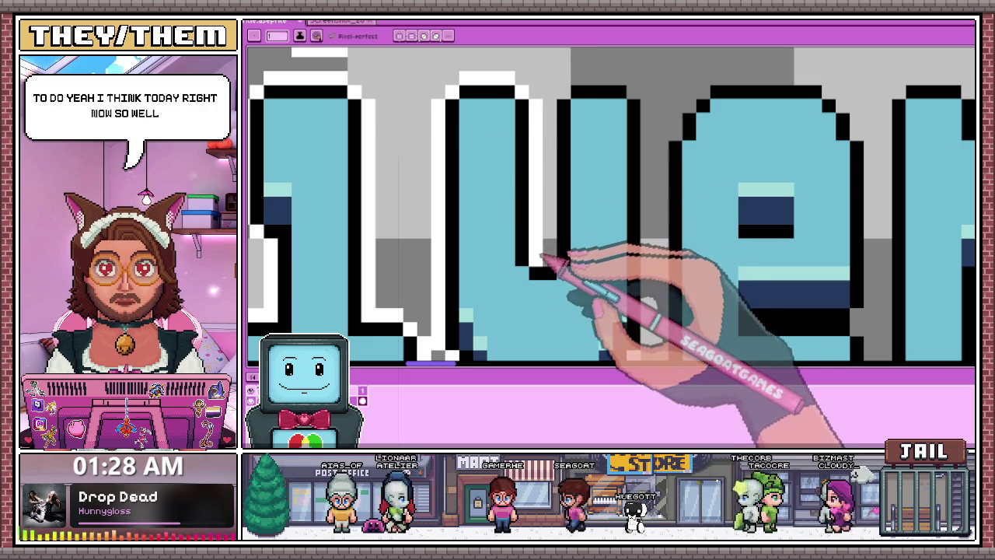
mouse_move(551, 211)
mouse_down()
mouse_move(573, 96)
mouse_move(634, 99)
mouse_up()
scroll(595, 100, down, 2)
scroll(633, 133, up, 2)
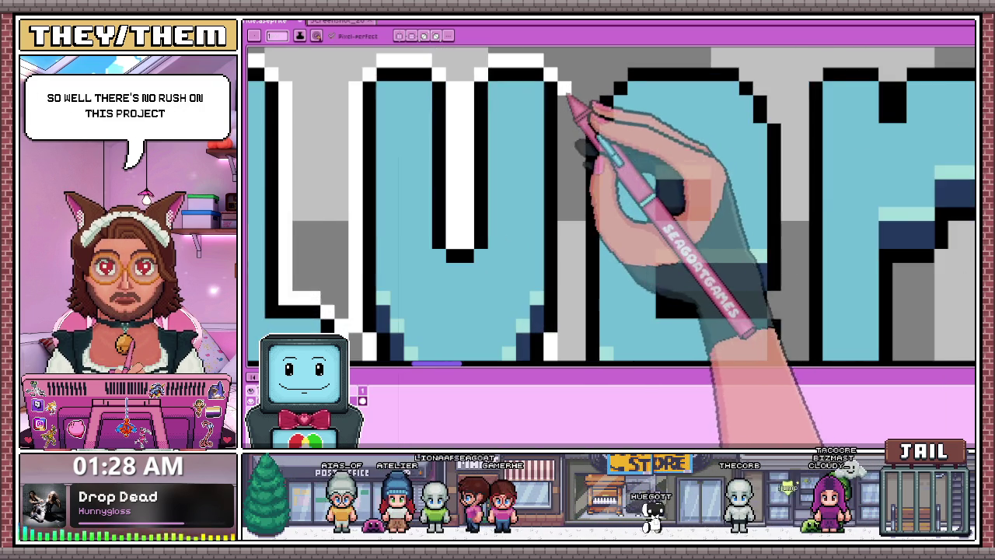
scroll(582, 106, down, 2)
scroll(569, 234, up, 2)
scroll(572, 156, down, 2)
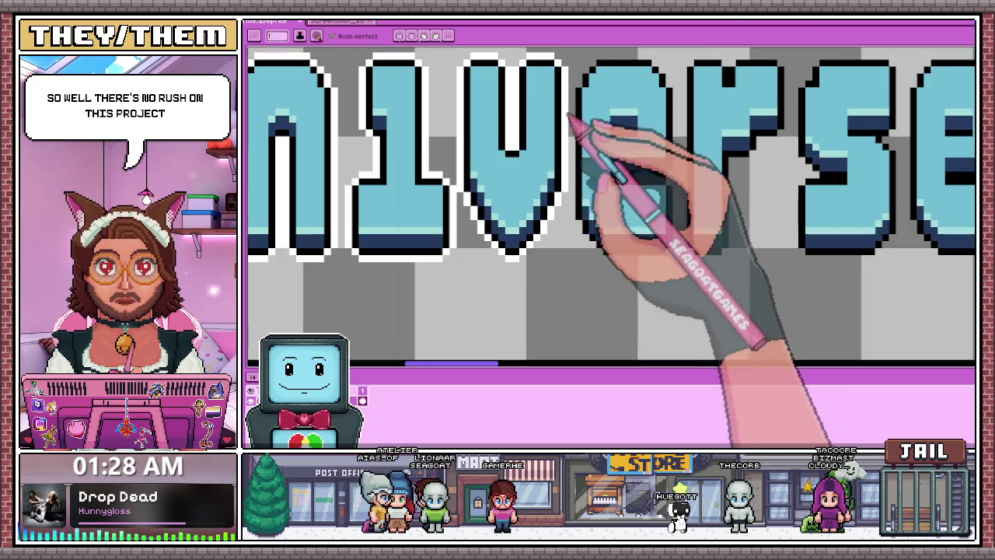
key(m)
scroll(467, 198, down, 2)
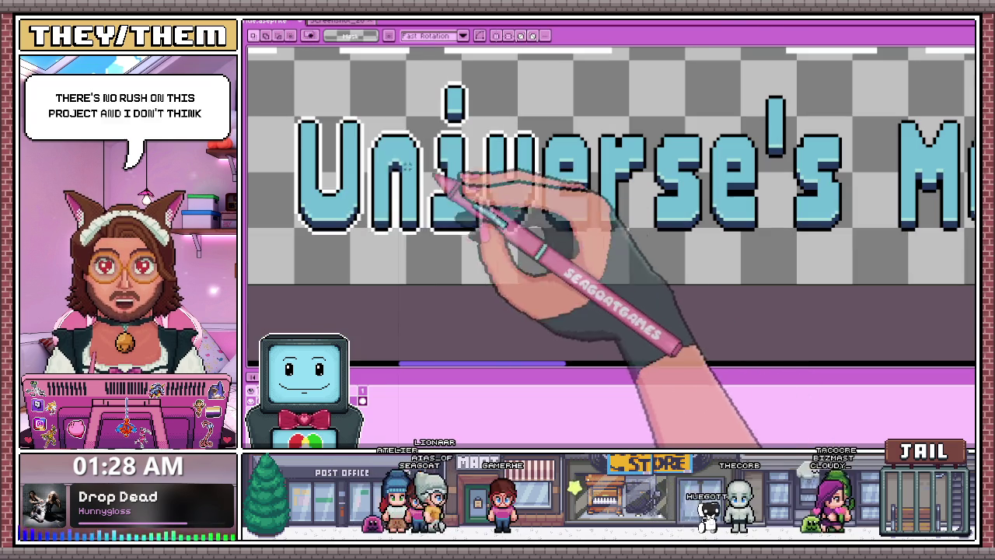
- Select the 'Uni' letters and nudge them left twice, committing each move
mouse_move(278, 74)
mouse_down()
mouse_move(377, 195)
mouse_move(481, 251)
mouse_up()
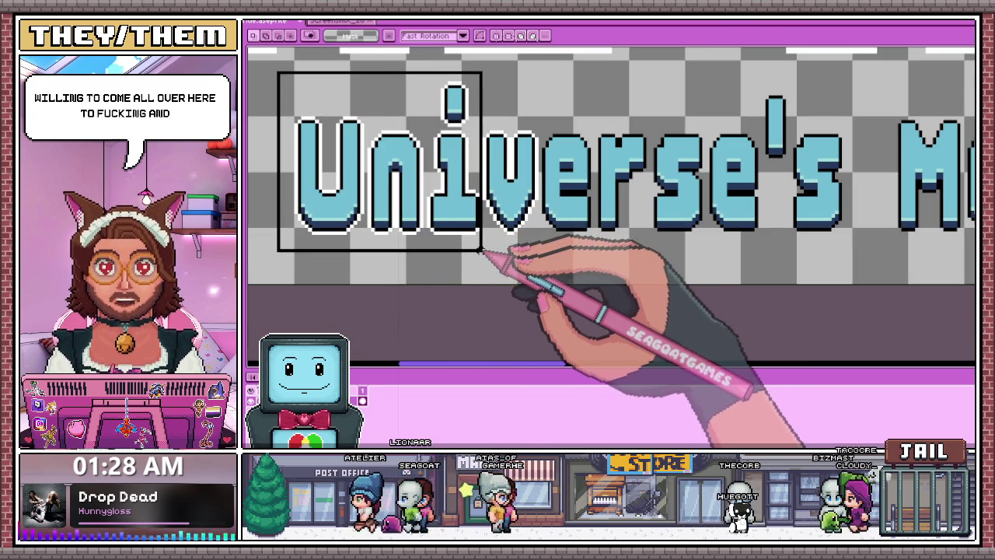
key(Left)
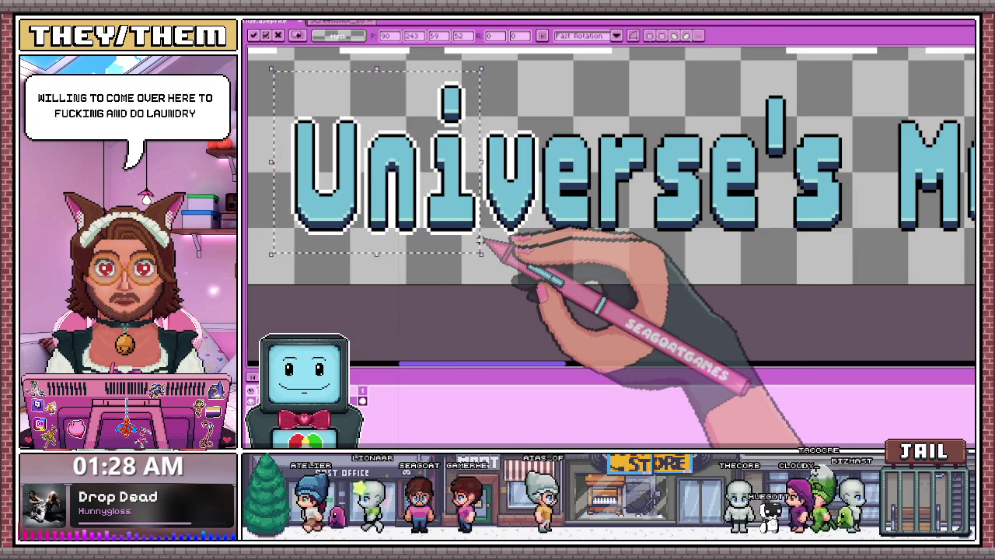
key(Return)
mouse_move(282, 66)
mouse_down()
mouse_move(464, 230)
mouse_move(550, 250)
mouse_up()
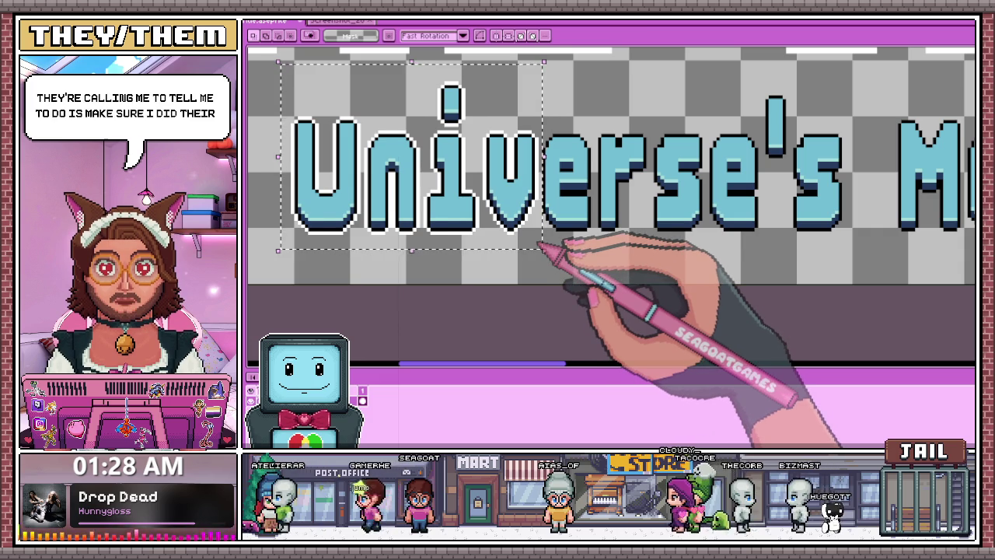
key(Left)
key(Return)
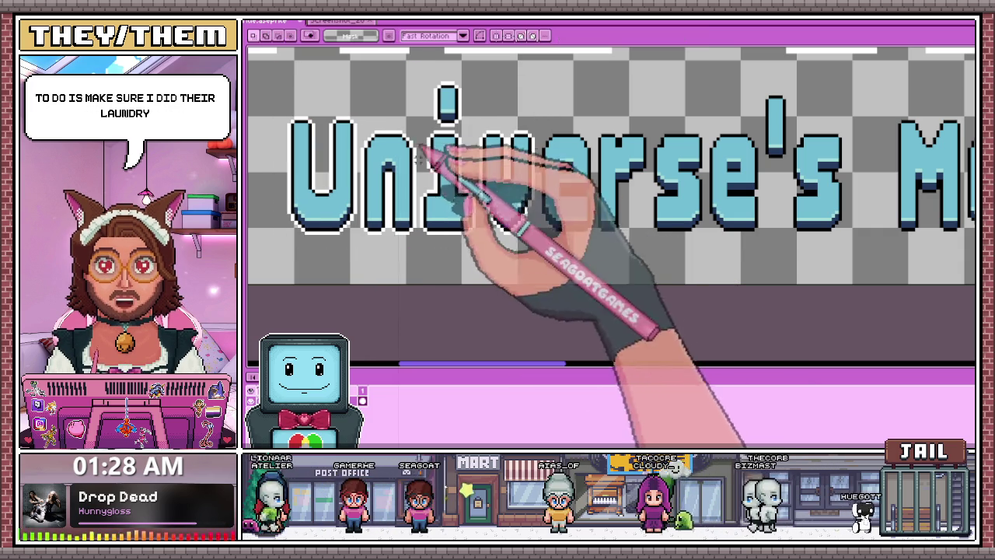
- Draw a white outline along the top of the 'e' in 'Universe'
key(b)
scroll(544, 140, up, 3)
scroll(552, 109, down, 1)
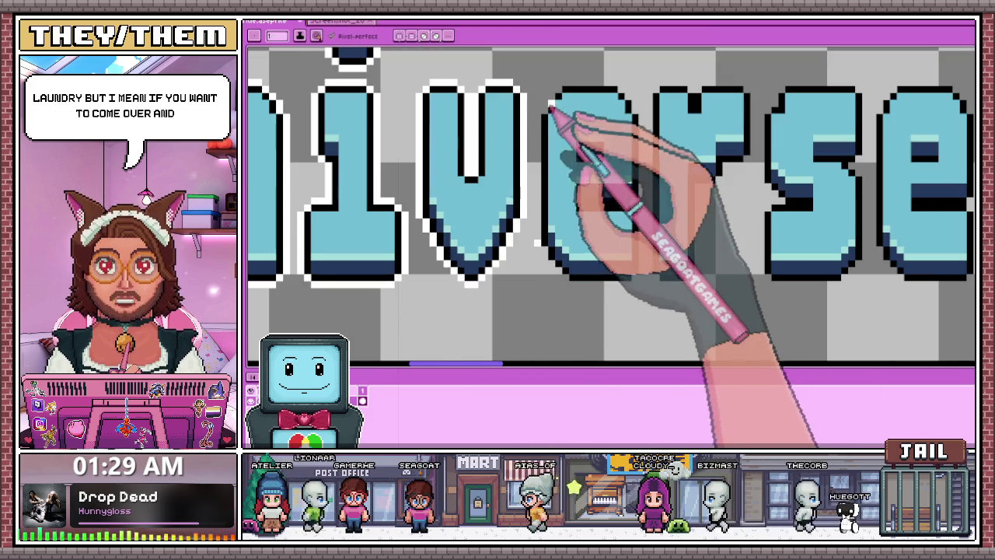
scroll(410, 245, down, 1)
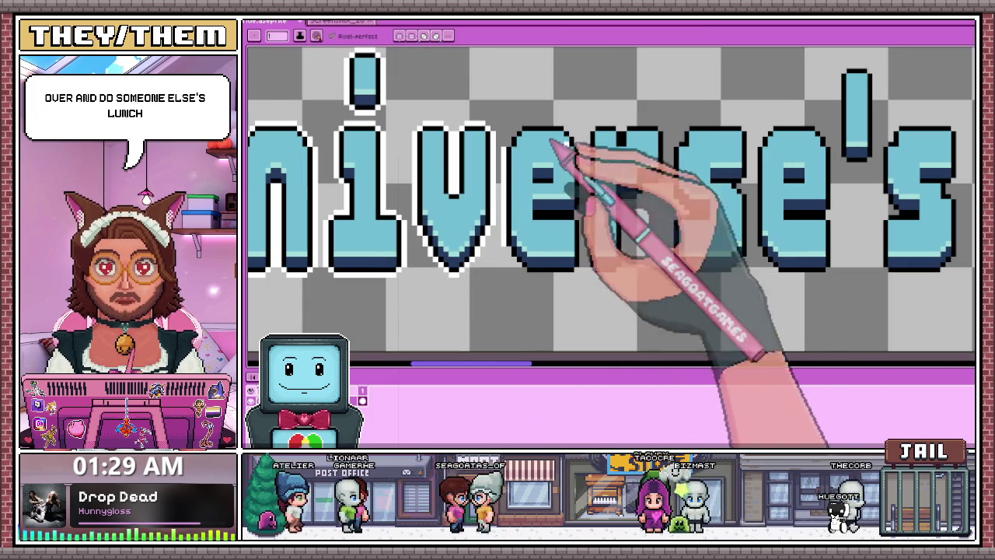
scroll(602, 171, up, 1)
scroll(406, 122, up, 1)
scroll(420, 136, up, 1)
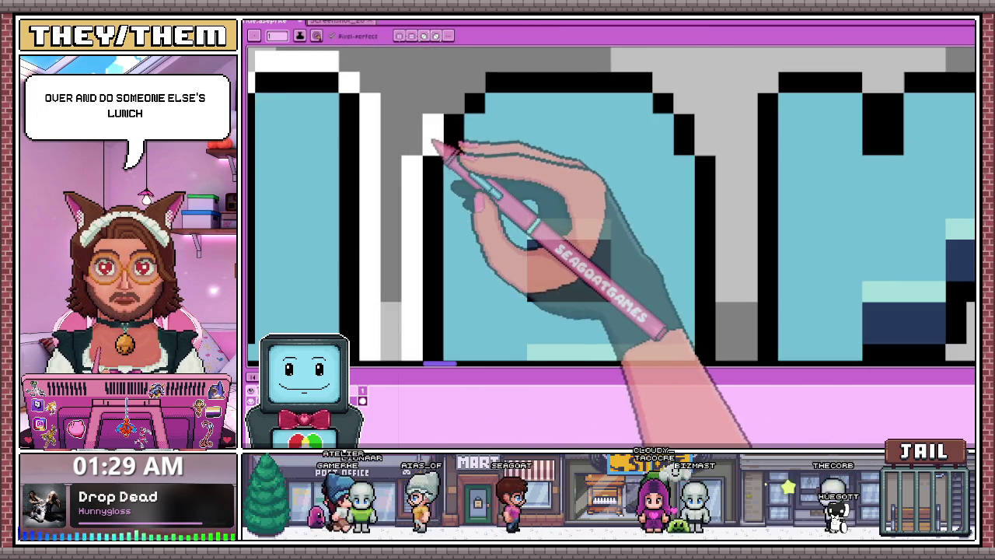
scroll(476, 103, down, 1)
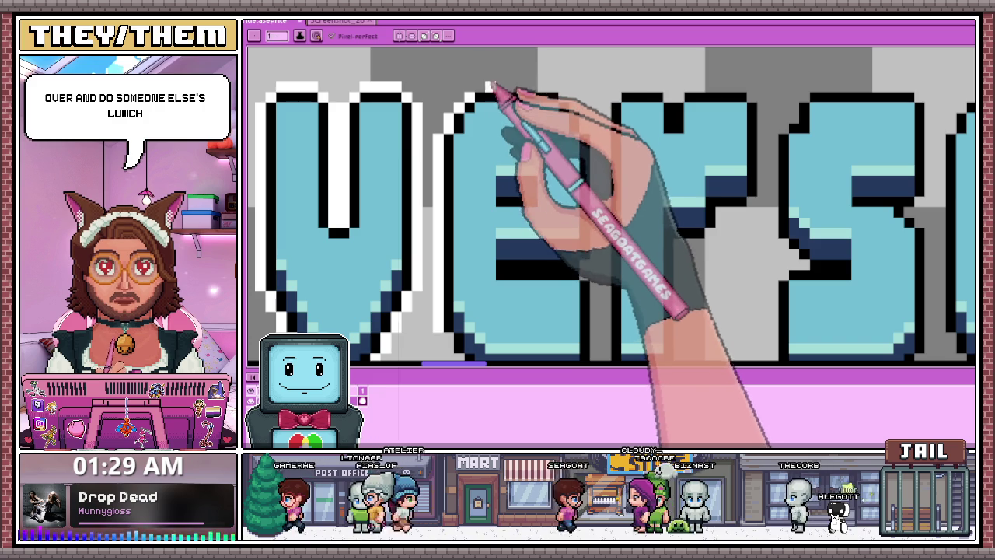
drag(484, 87, 557, 88)
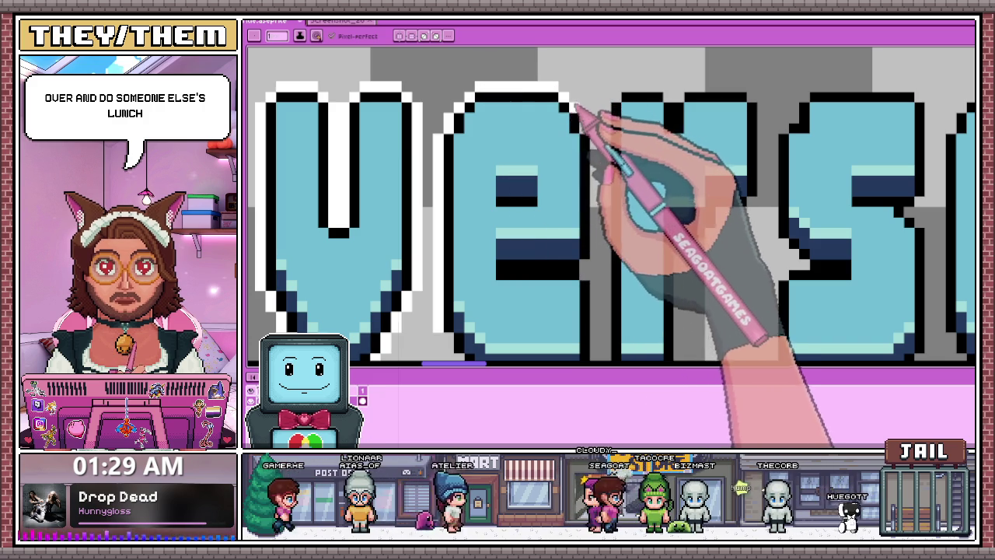